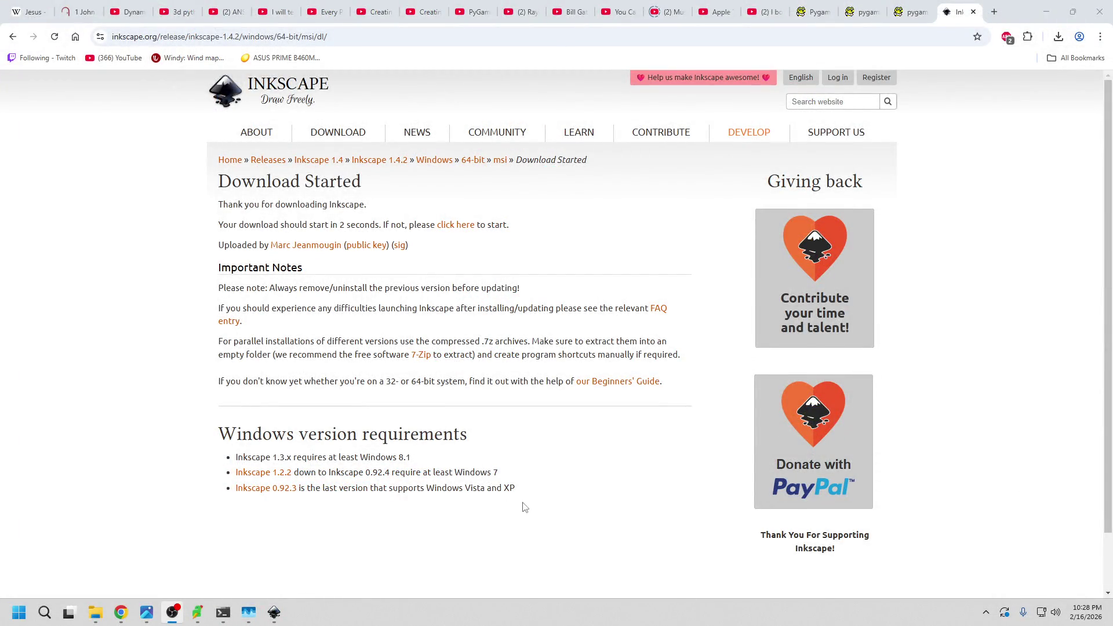
Switch to Inkscape, browse the welcome tabs, dismiss the support message and start a new blank document
click(281, 616)
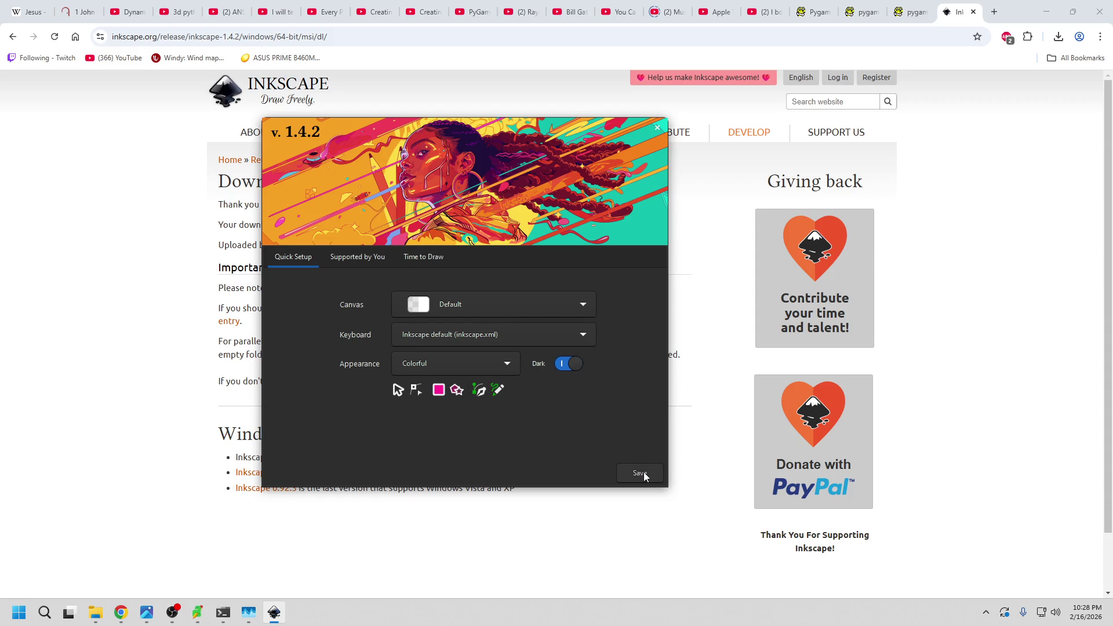
click(423, 256)
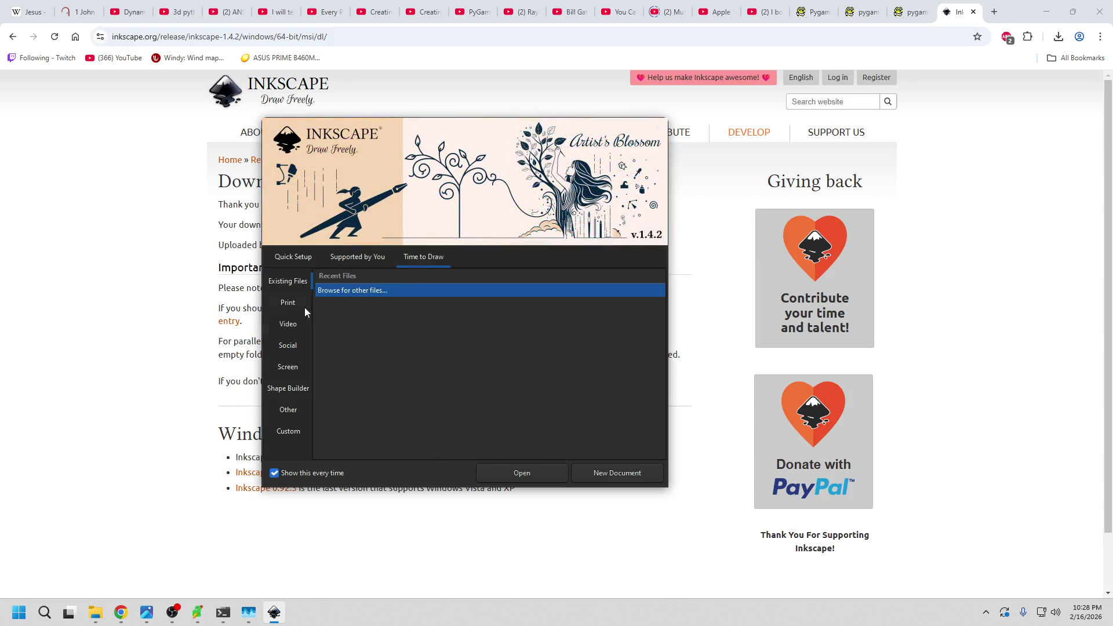
click(336, 257)
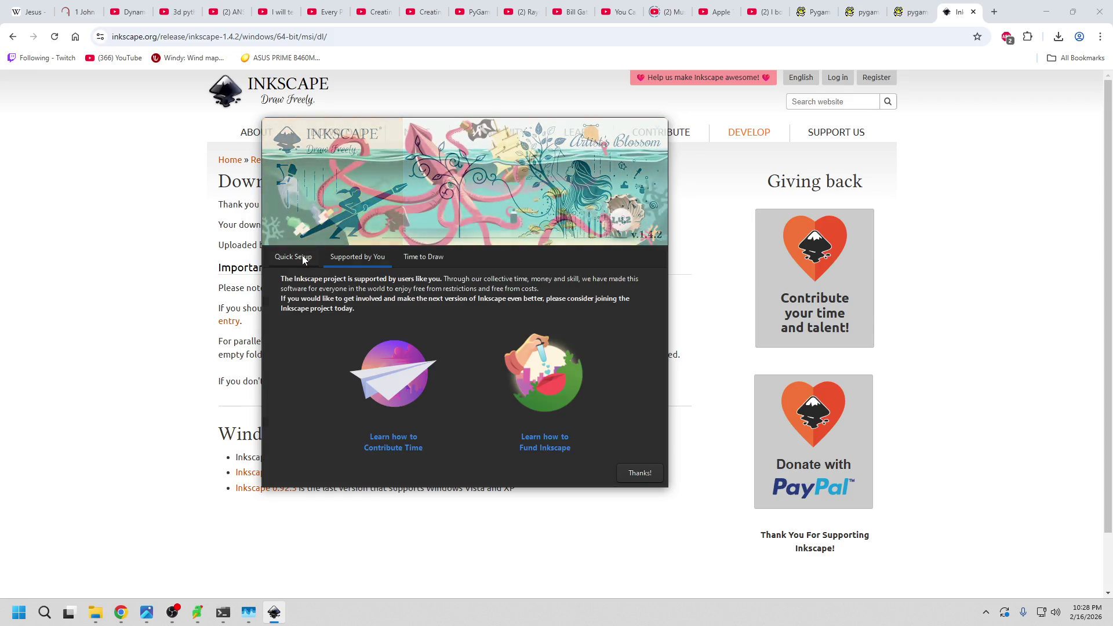
click(303, 257)
click(627, 471)
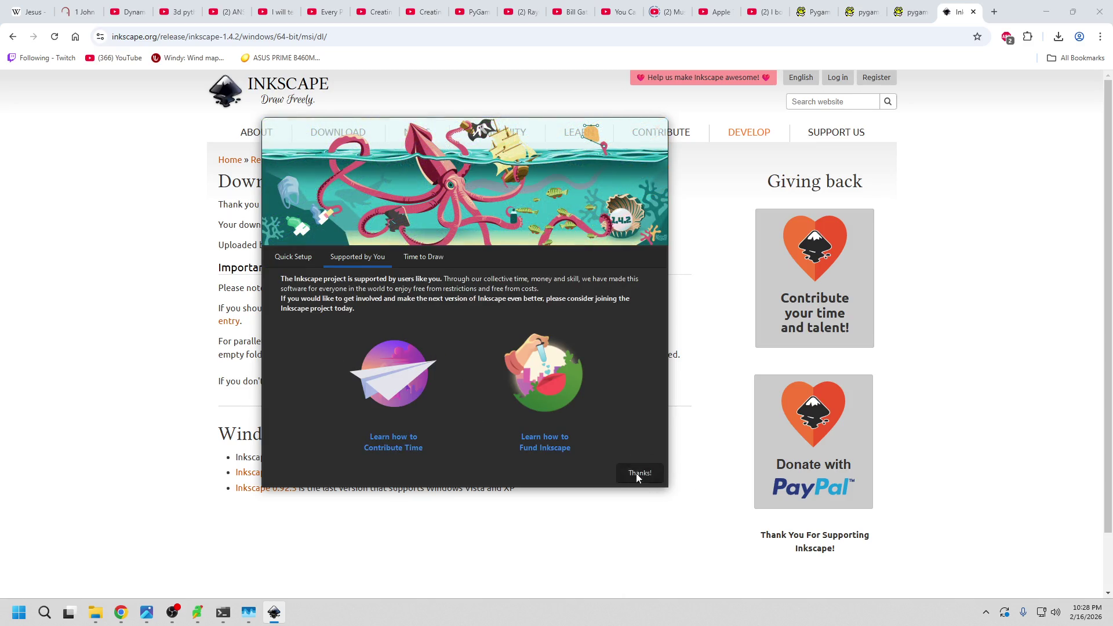
click(635, 473)
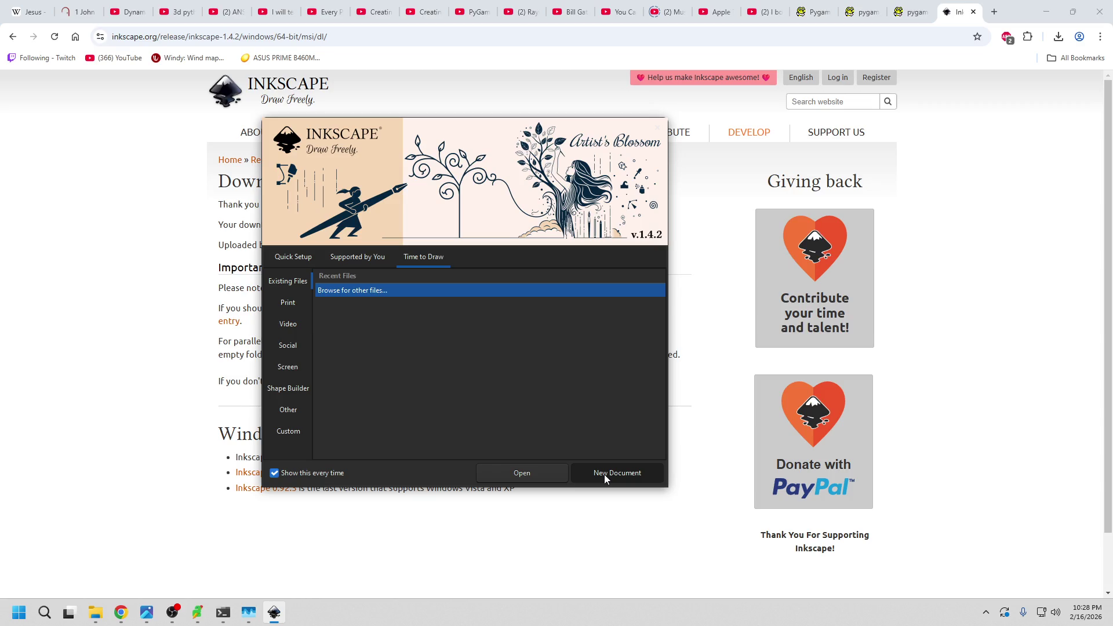
click(604, 474)
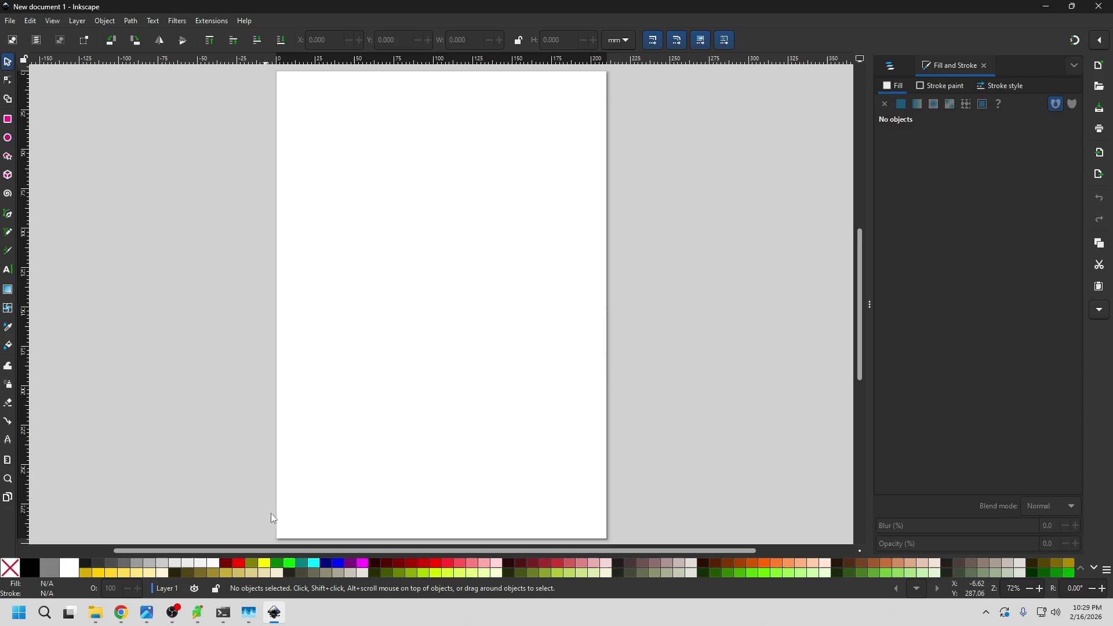
In the Open dialog, browse to Libraries > Pictures > Screenshots
click(10, 21)
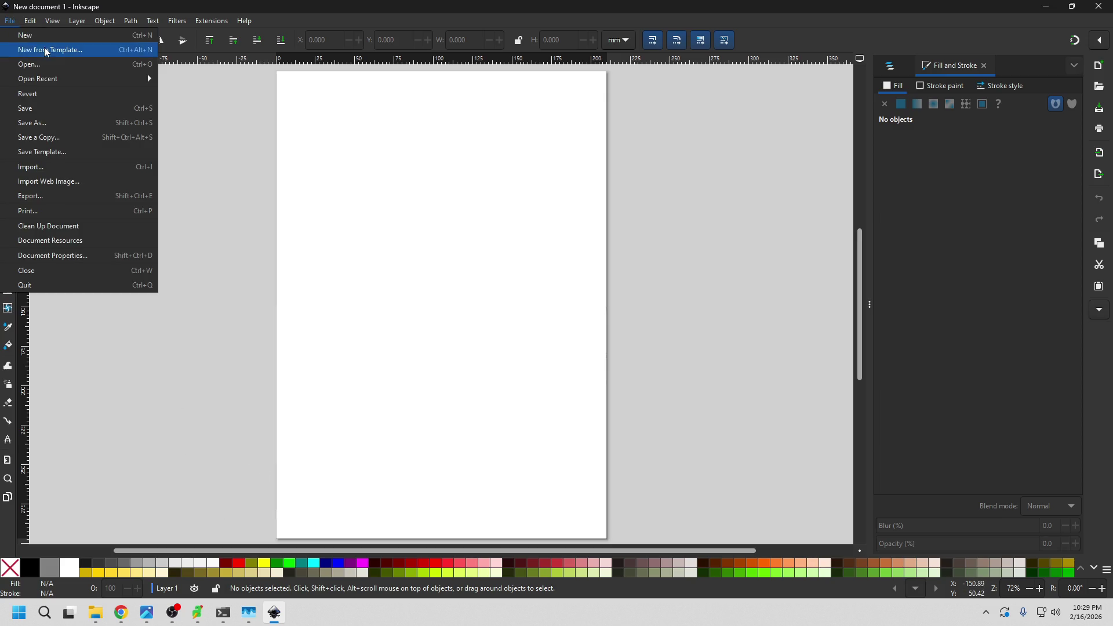
click(55, 65)
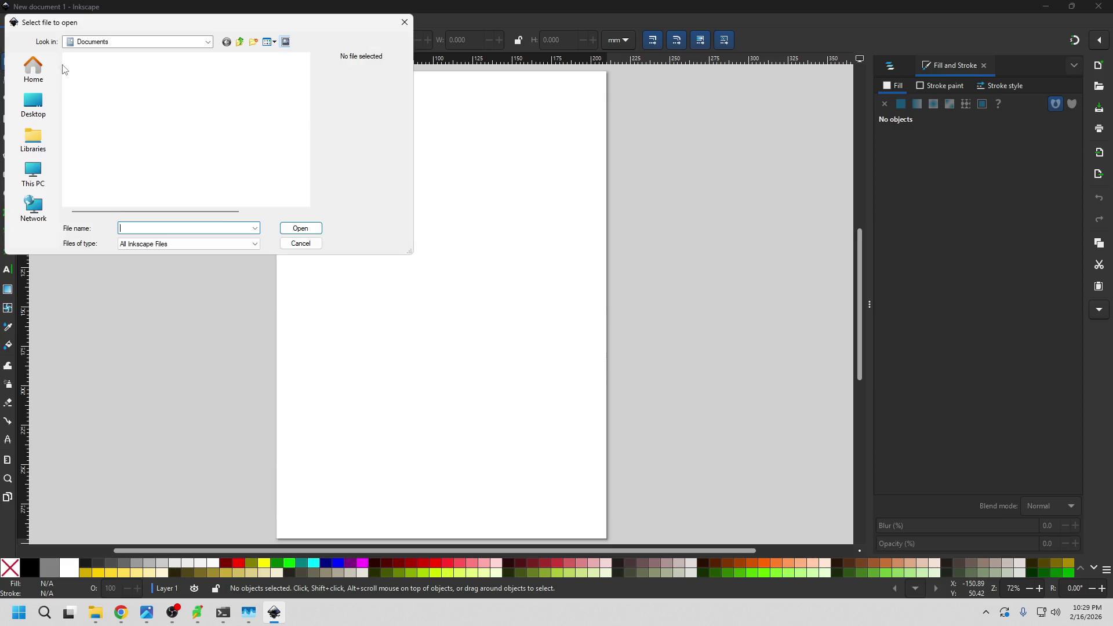
click(45, 145)
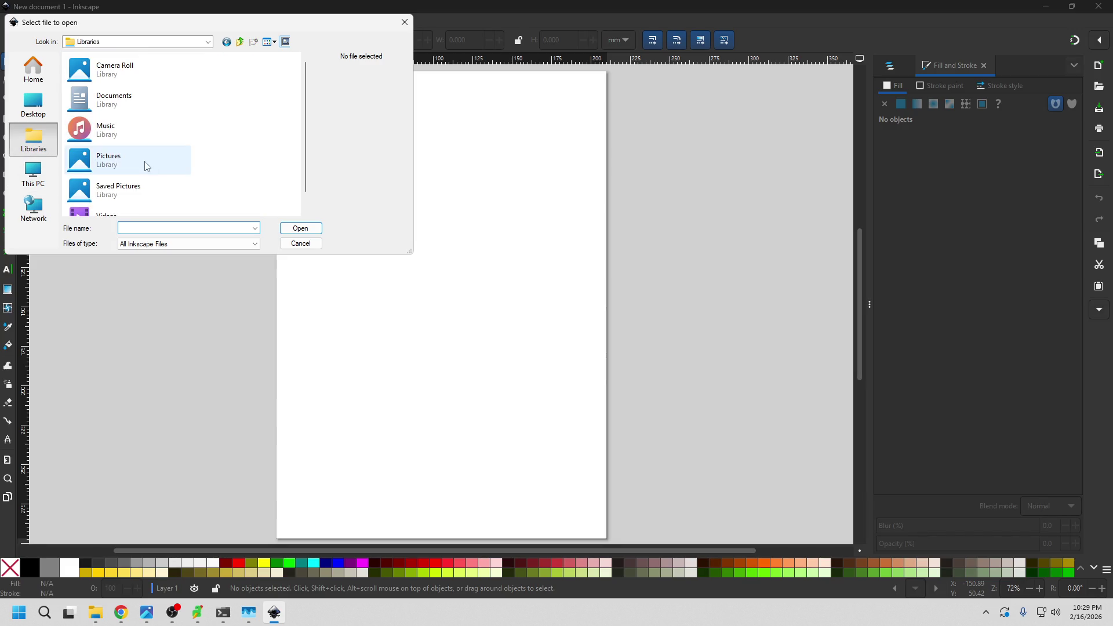
double_click(123, 163)
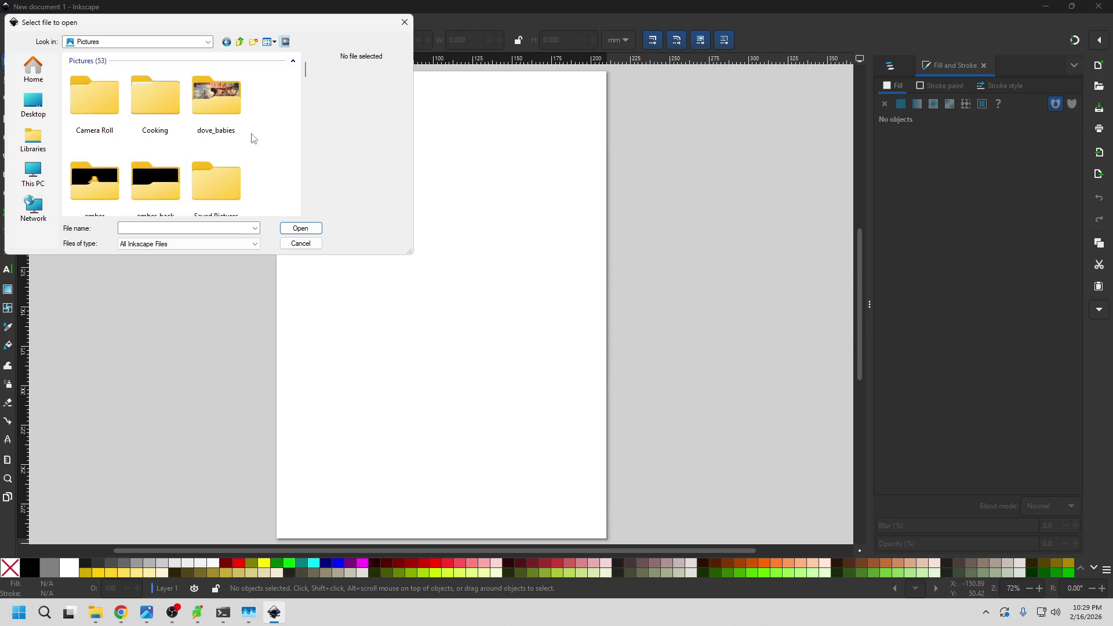
drag(305, 76, 306, 93)
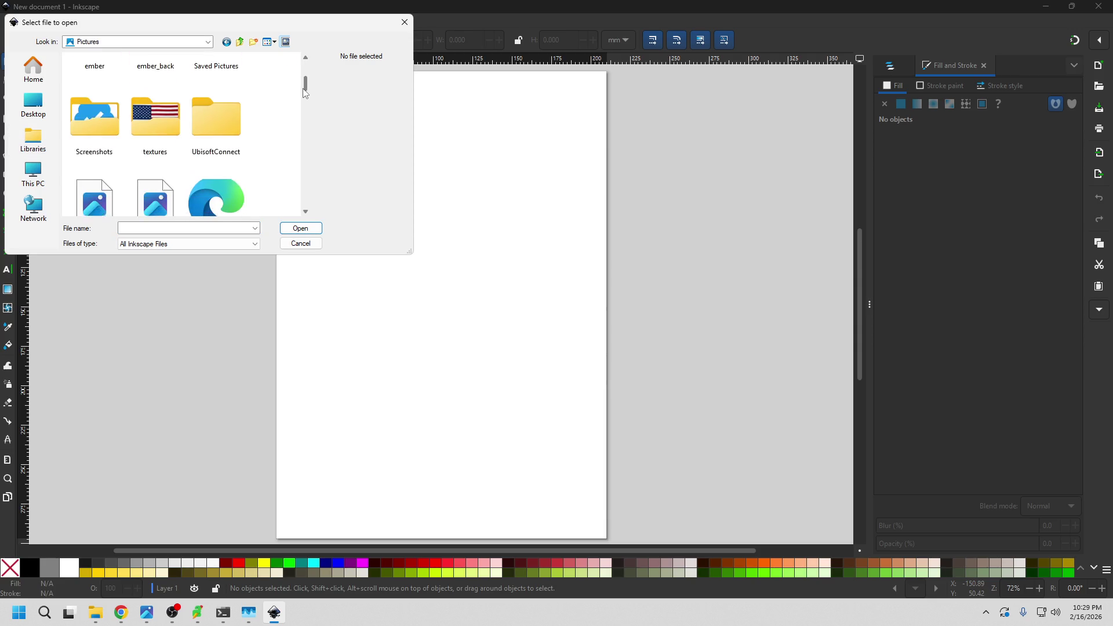
double_click(102, 118)
mouse_move(305, 72)
mouse_down()
mouse_move(298, 233)
mouse_move(304, 184)
mouse_up()
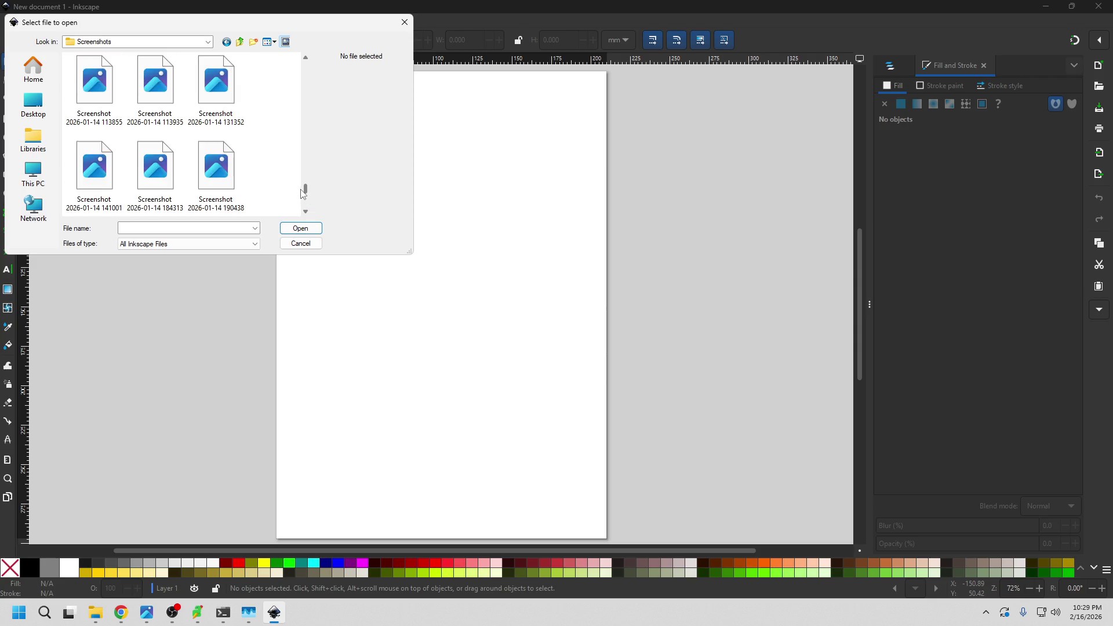
Show the files as a list and preview the linktree1 and identify_scrolls images
click(268, 43)
click(272, 112)
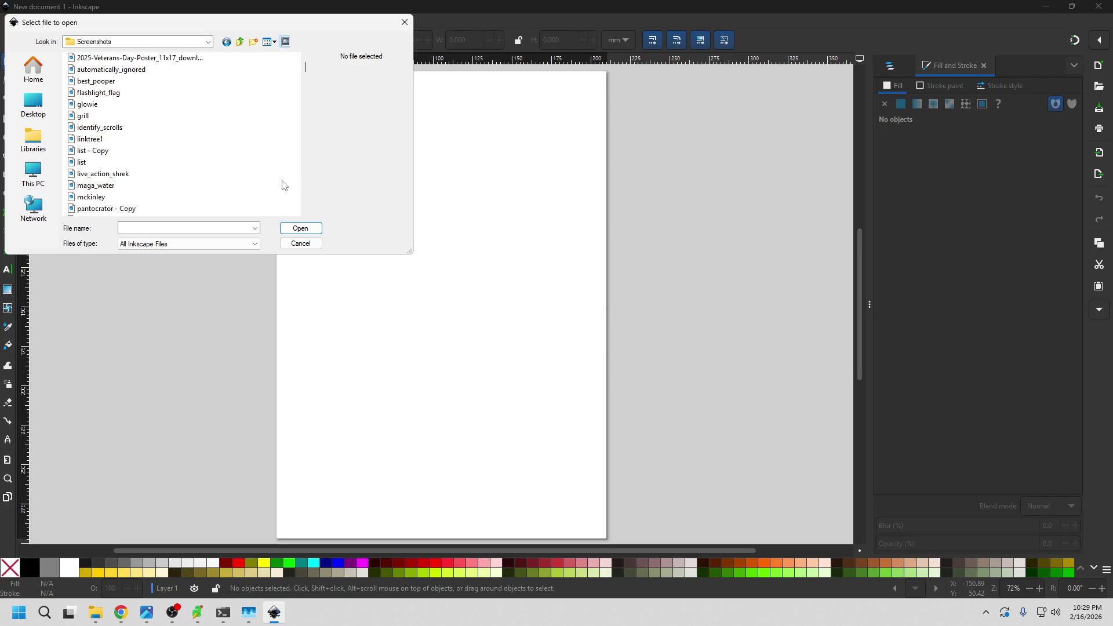
click(174, 139)
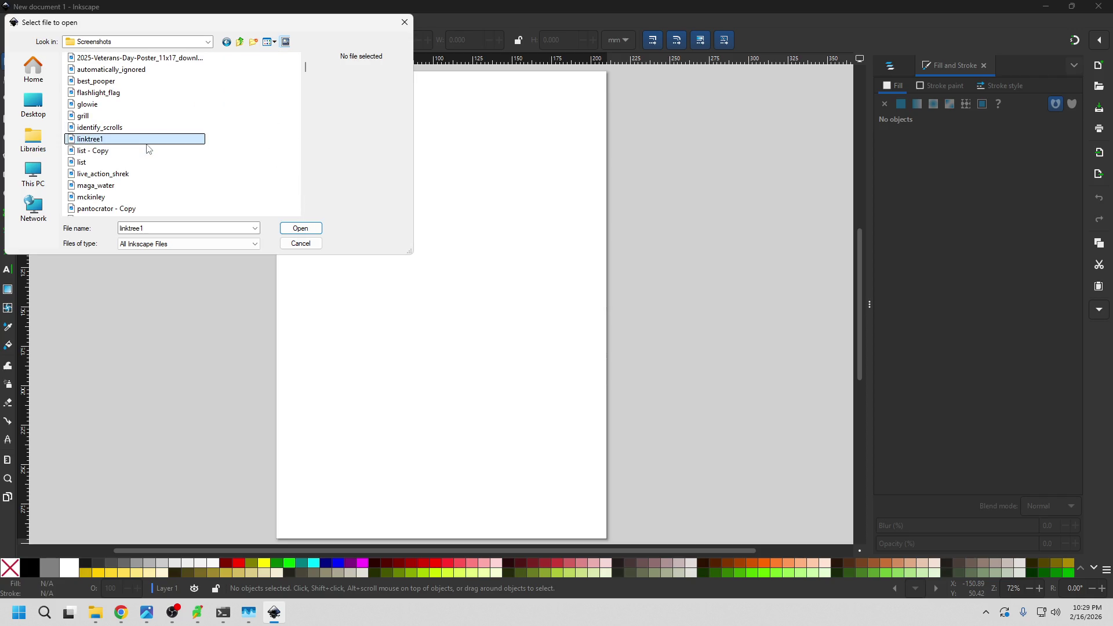
click(266, 43)
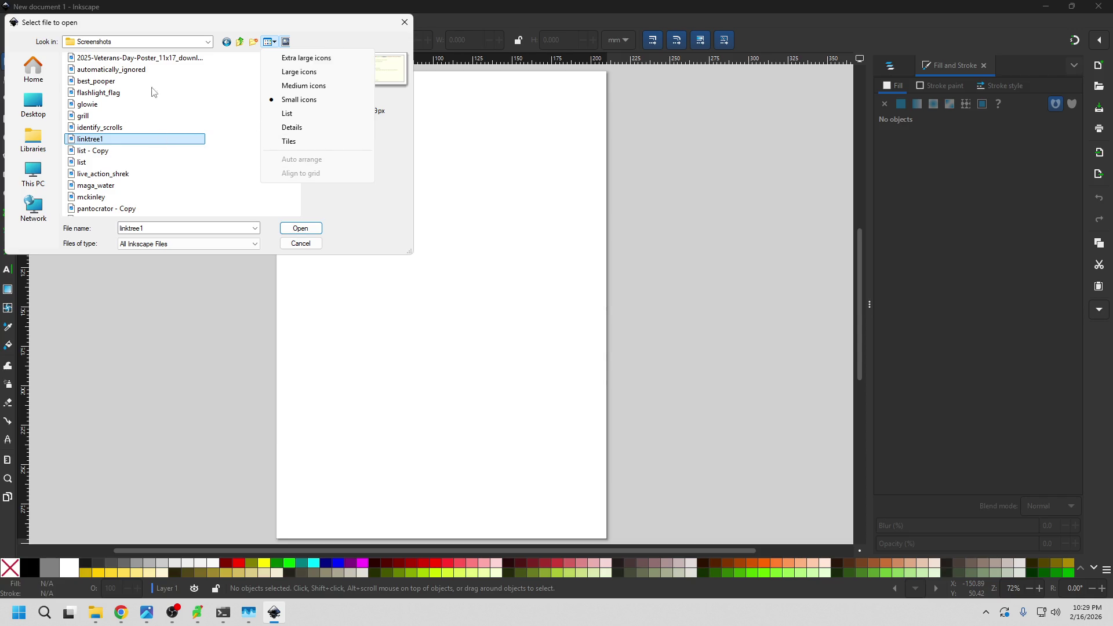
click(190, 82)
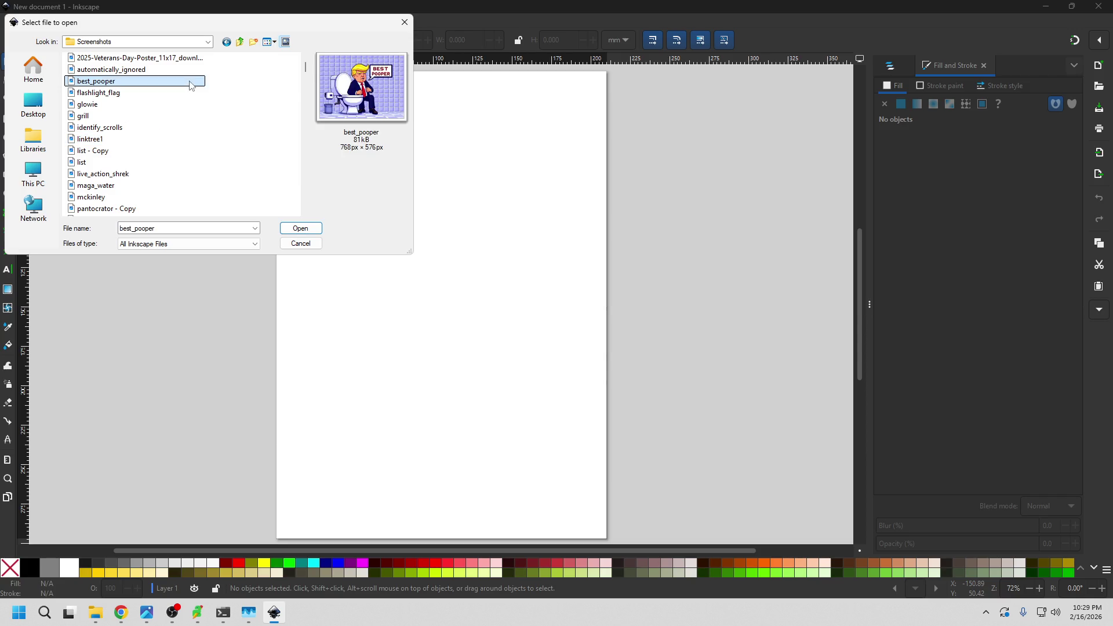
click(126, 128)
right_click(123, 127)
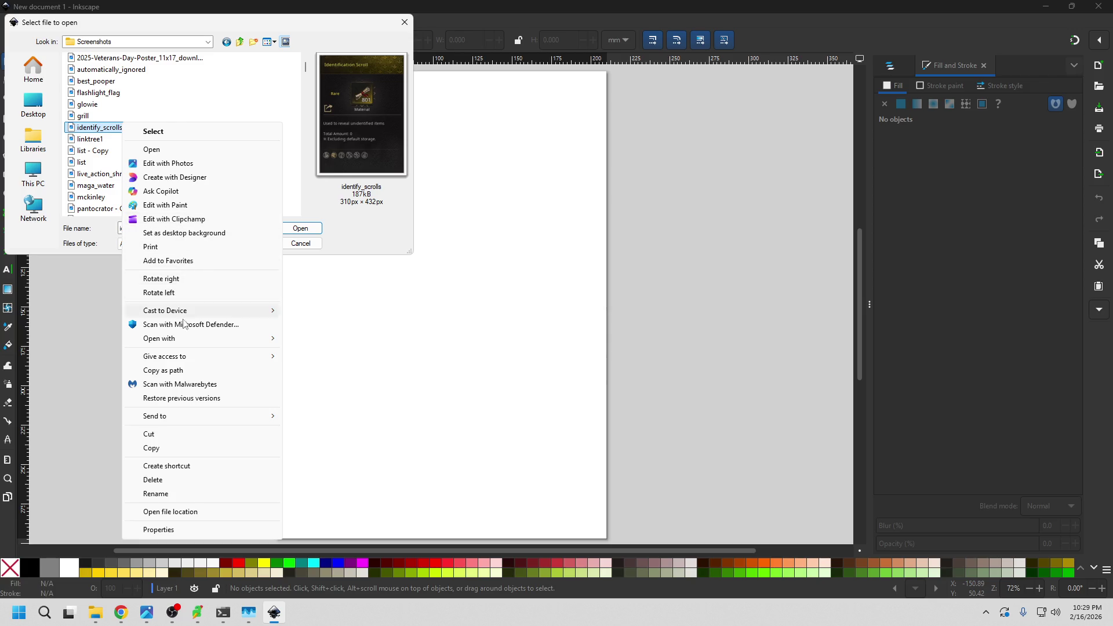
click(320, 28)
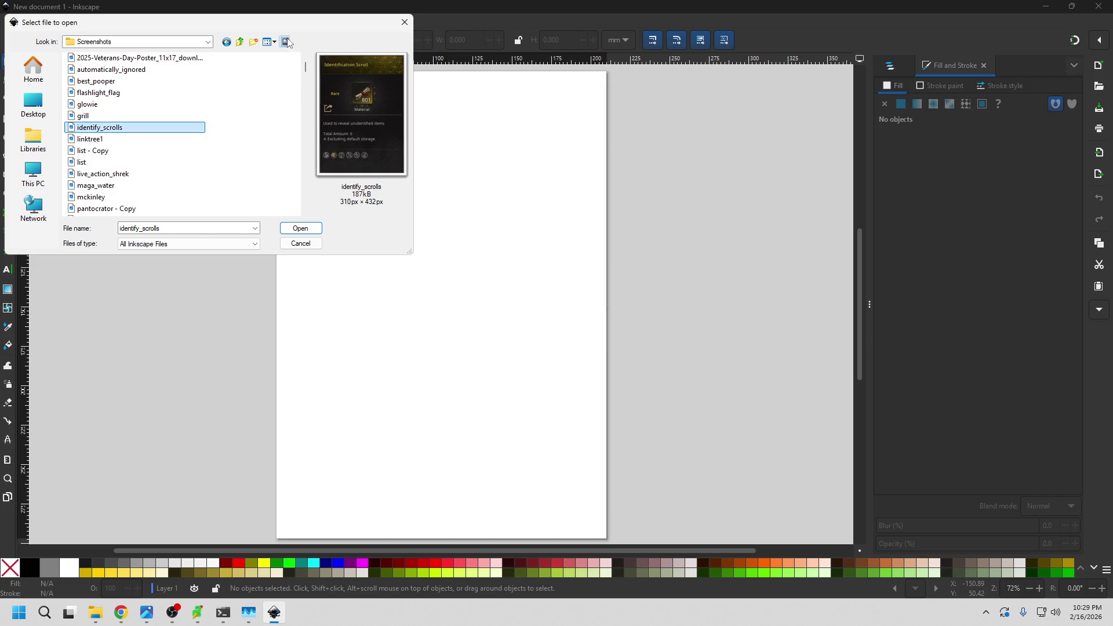
Enlarge the dialog, show medium icons without preview, and open a chosen screenshot thumbnail
mouse_move(405, 248)
mouse_down()
mouse_move(499, 310)
mouse_move(434, 259)
mouse_up()
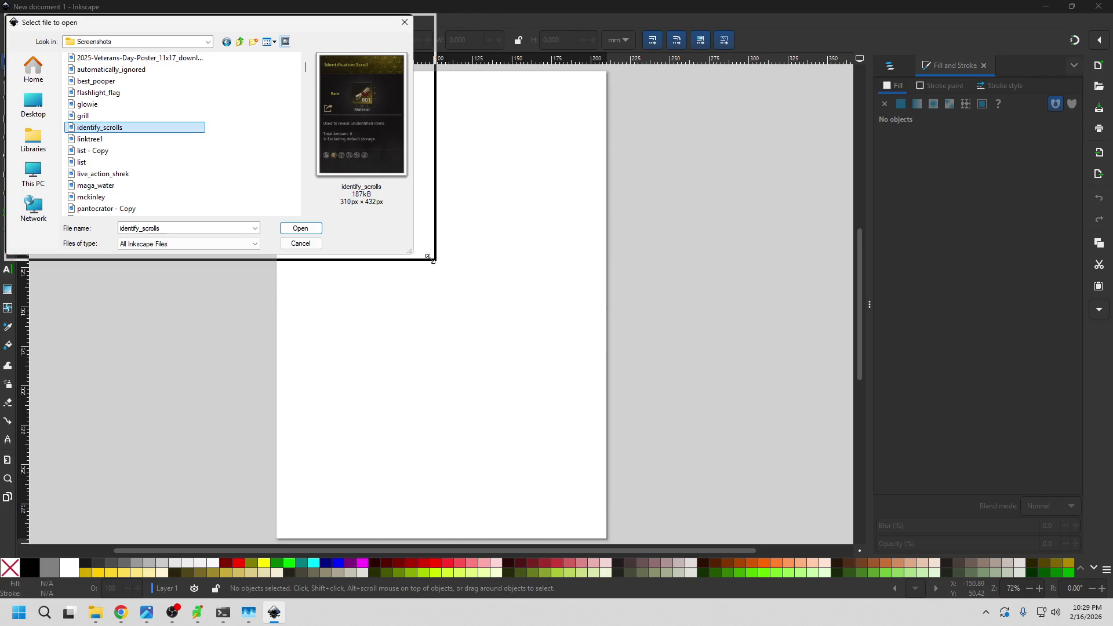
click(287, 43)
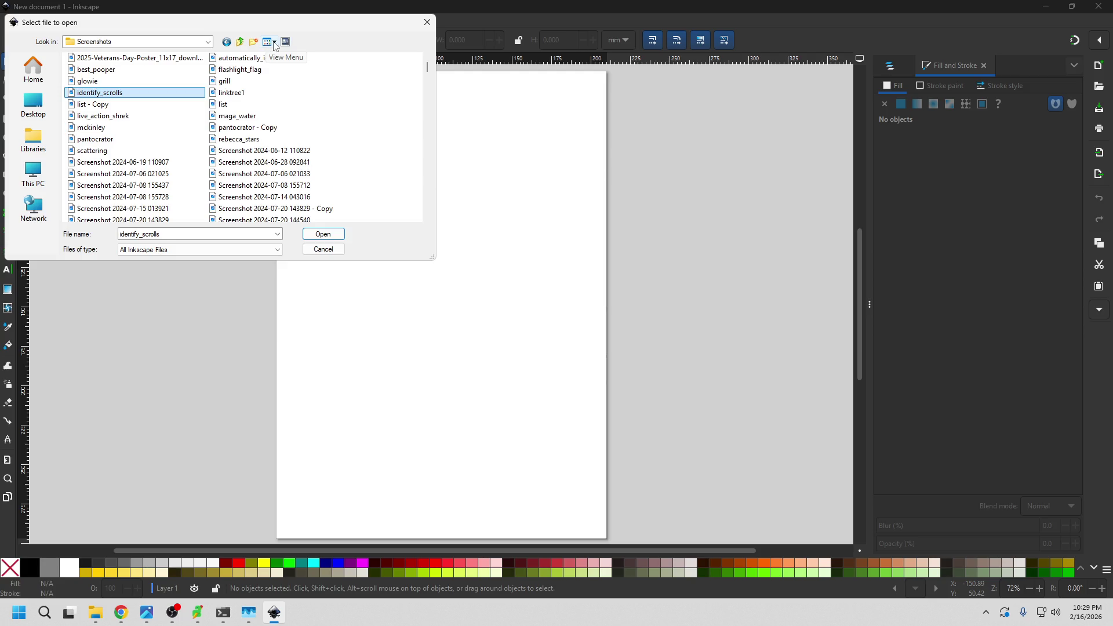
click(275, 43)
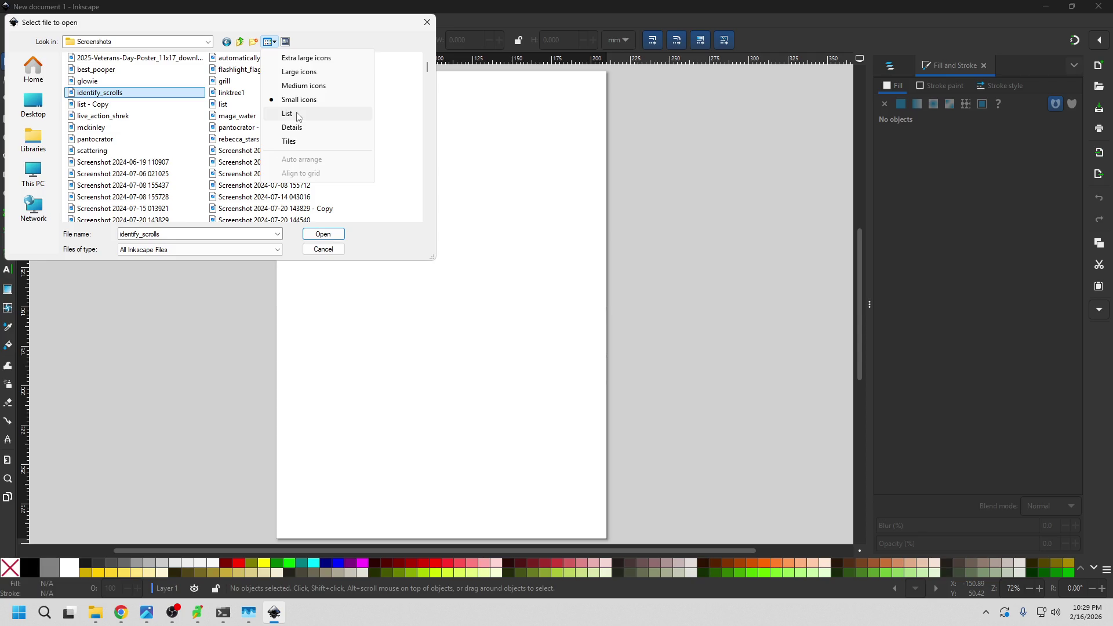
click(285, 85)
drag(427, 67, 431, 211)
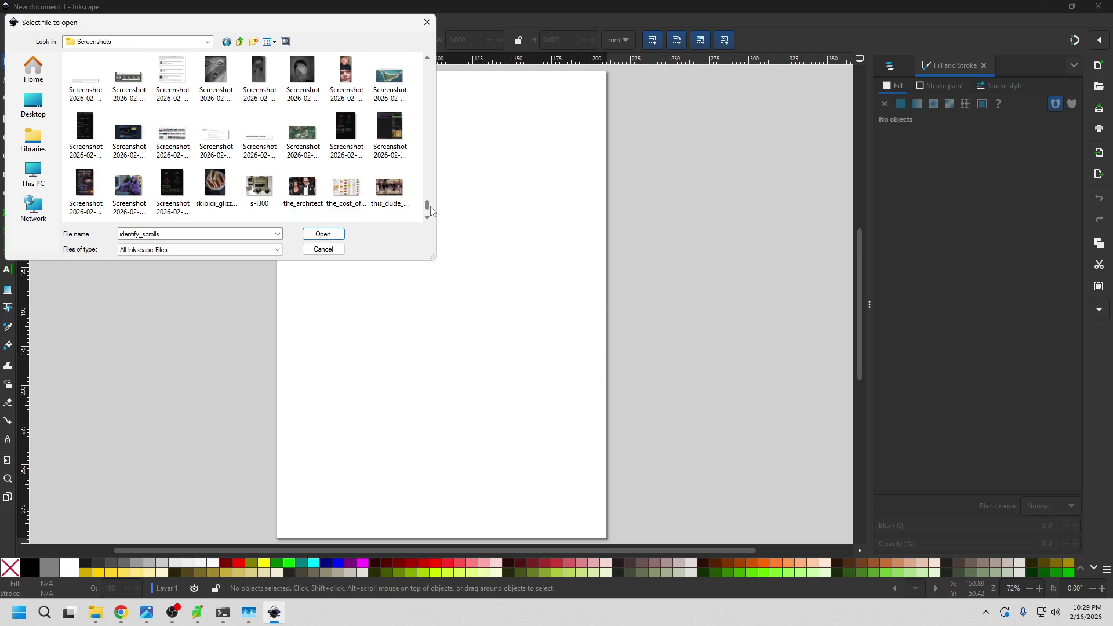
click(252, 167)
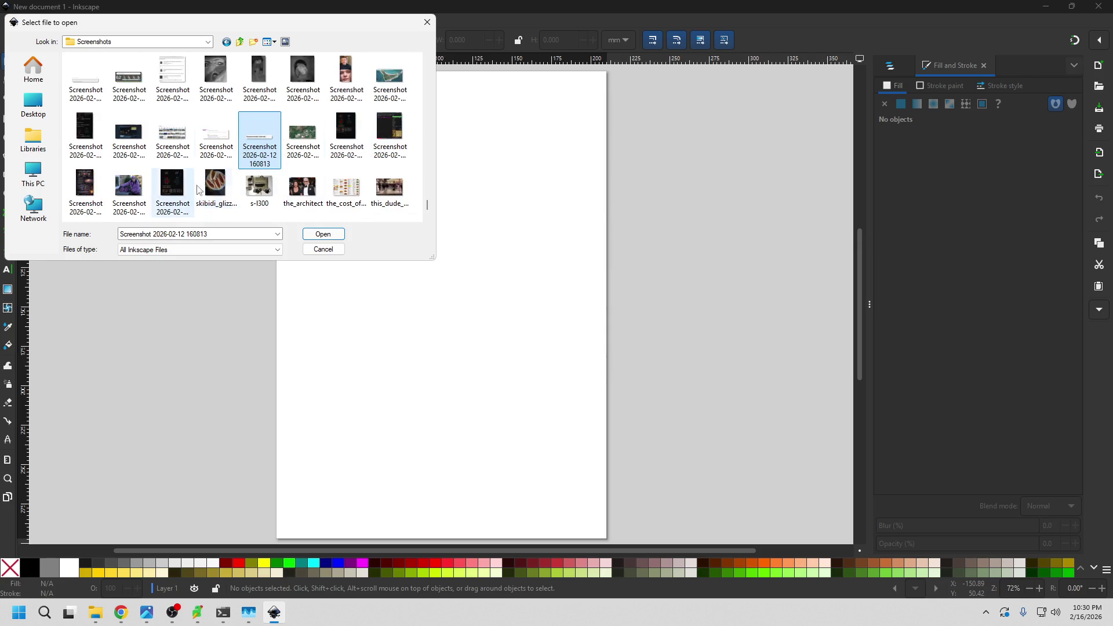
click(171, 188)
click(320, 234)
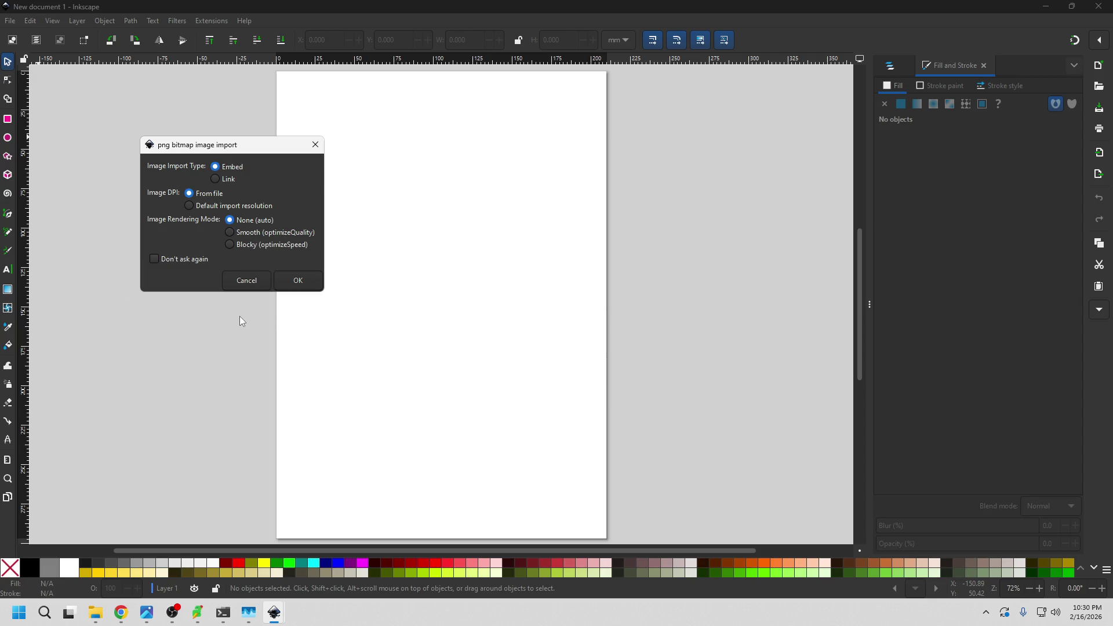
Import the chosen screenshot with image rendering set back to automatic
click(247, 246)
click(244, 221)
click(299, 281)
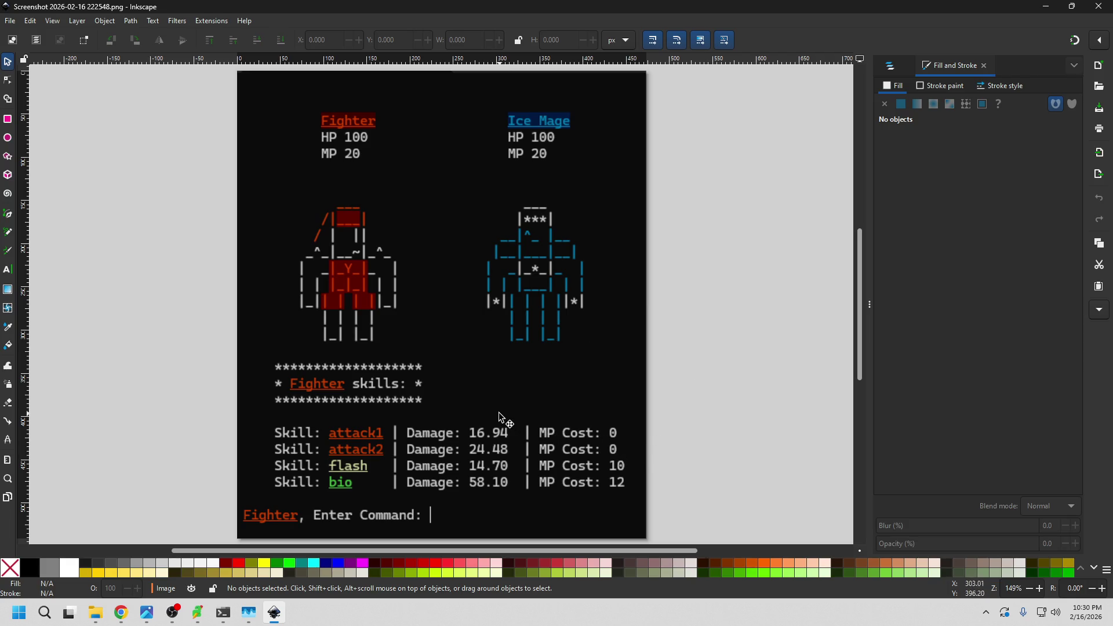
Reopen the recent screenshot PNG from Open Recent, importing it with blocky rendering
click(10, 21)
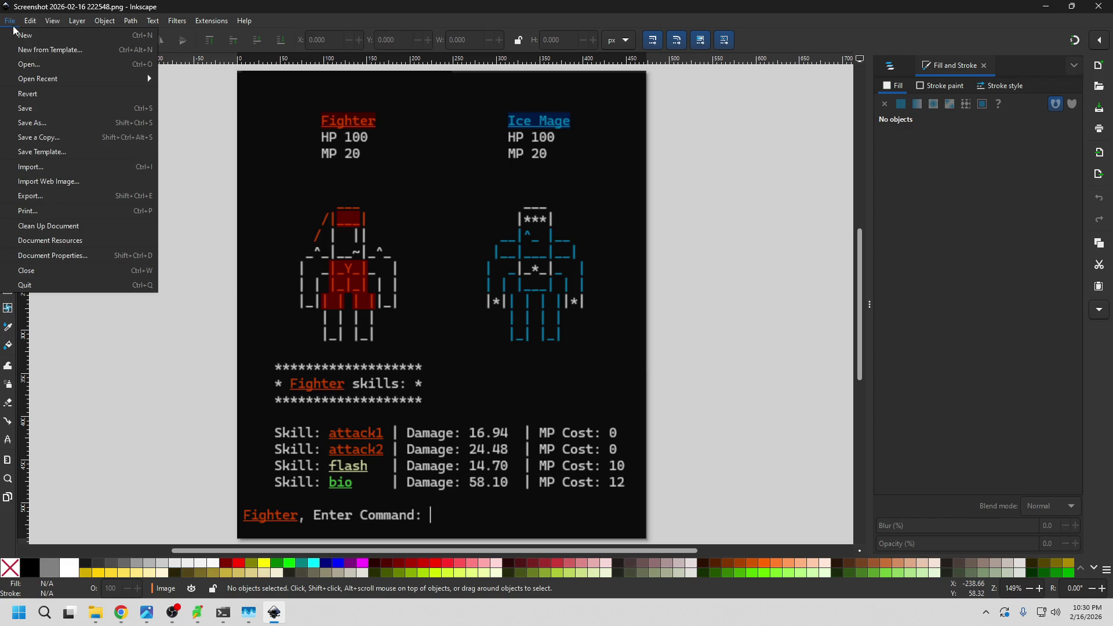
mouse_move(59, 79)
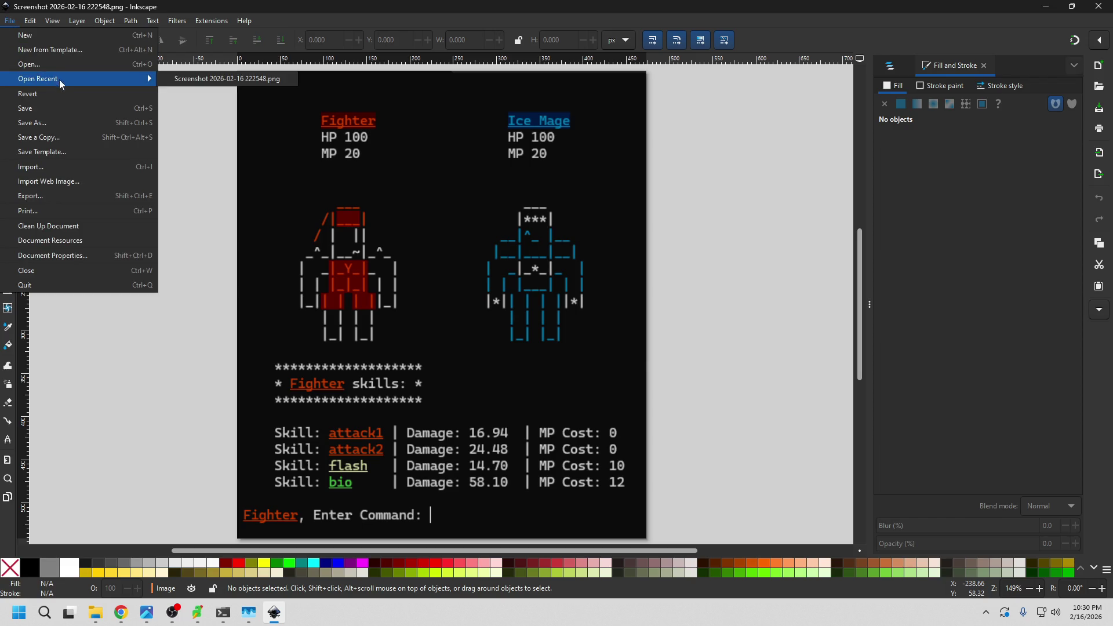
click(205, 81)
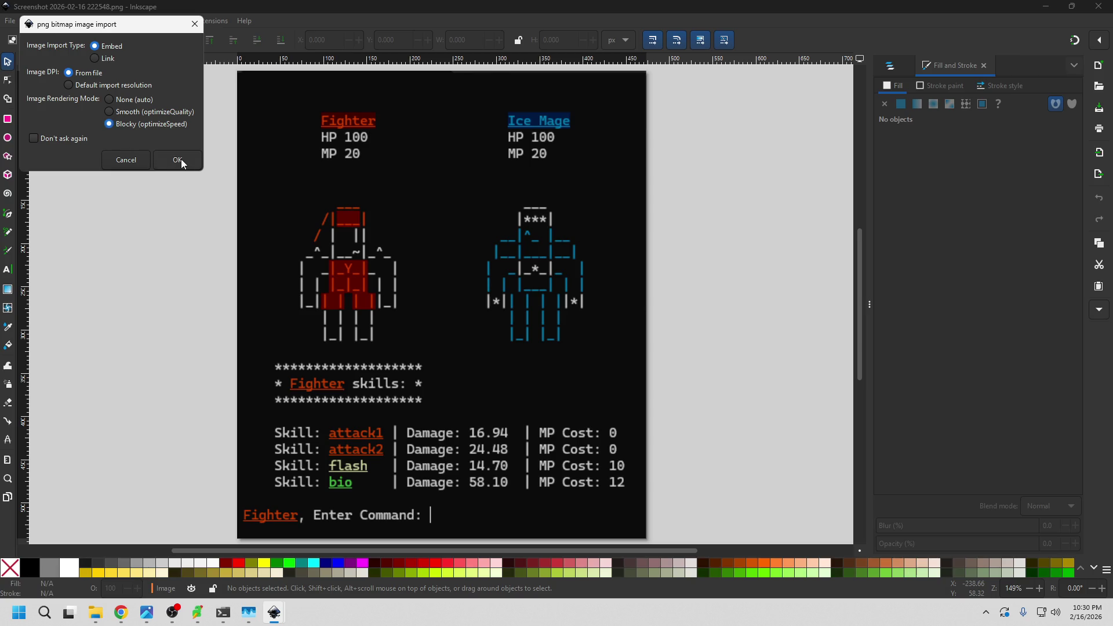
click(178, 160)
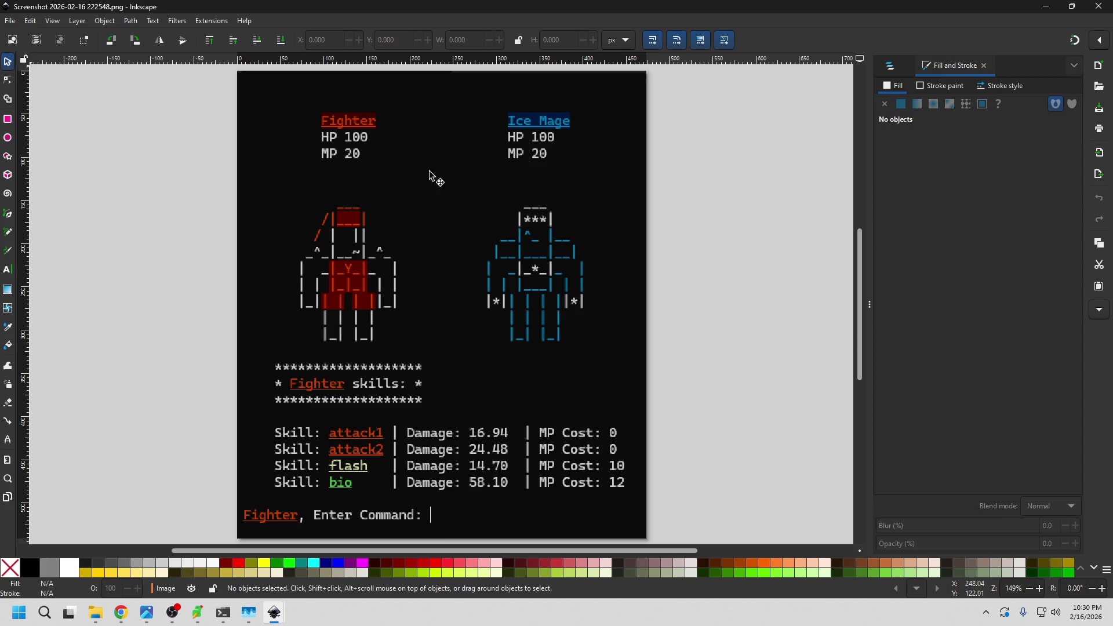
Reopen the recent screenshot PNG again and accept the import settings
click(11, 22)
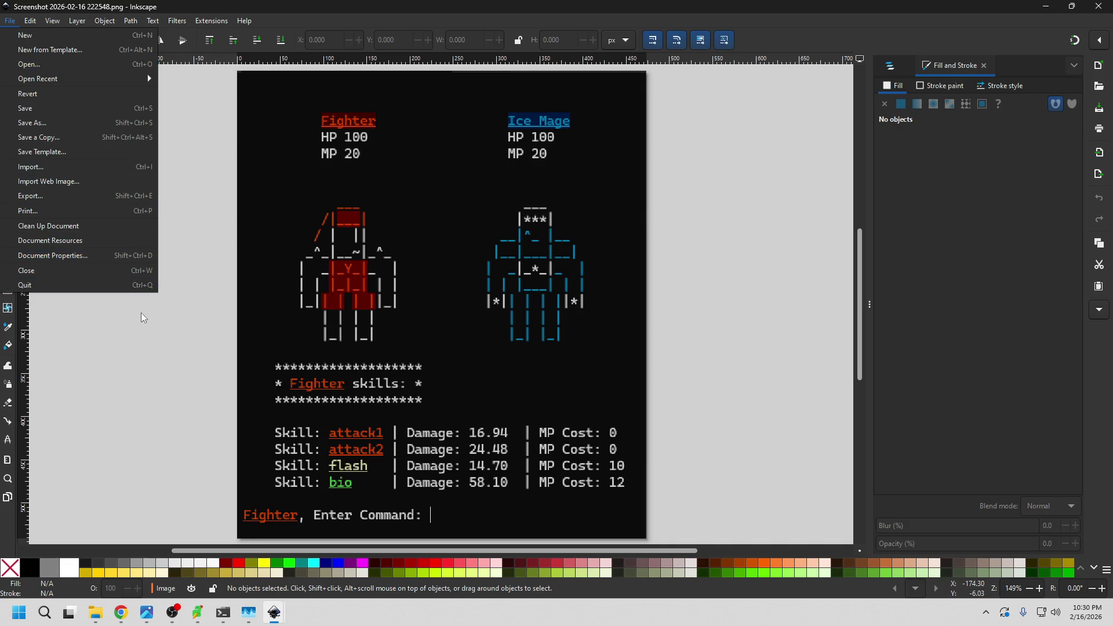
mouse_move(86, 78)
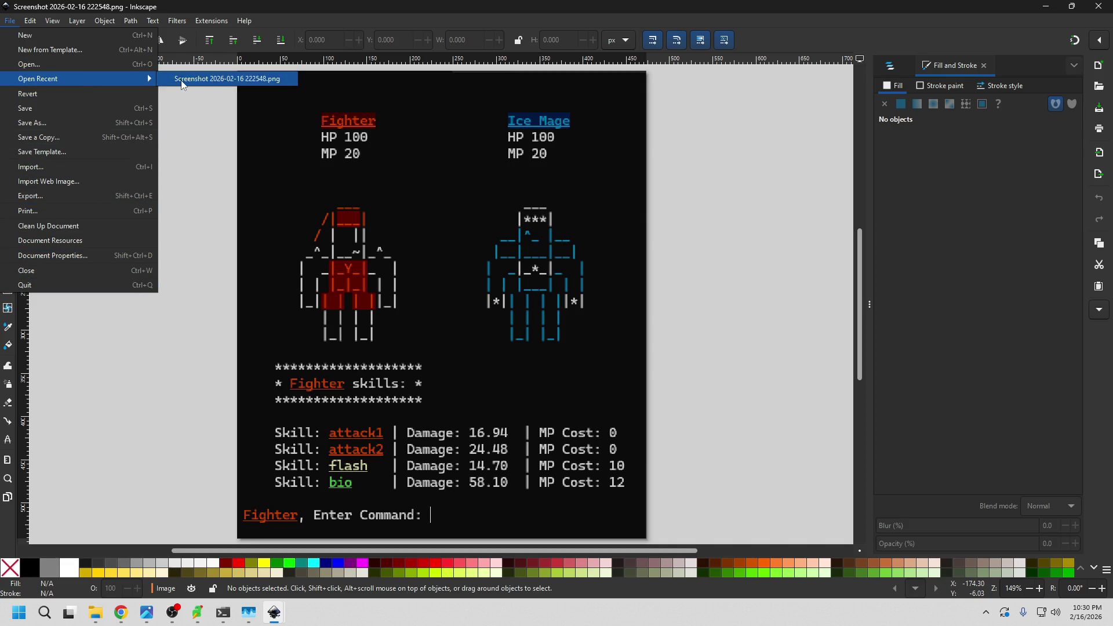
click(203, 79)
click(185, 176)
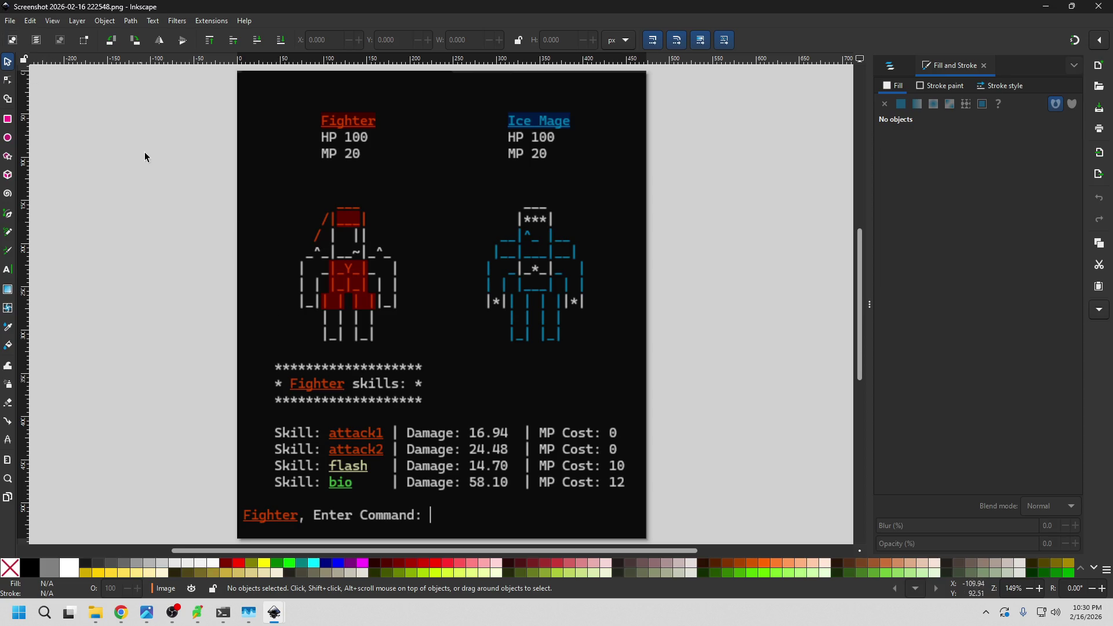
Reopen the screenshot PNG once more, embedded at the default import resolution
click(16, 22)
mouse_move(58, 79)
click(186, 80)
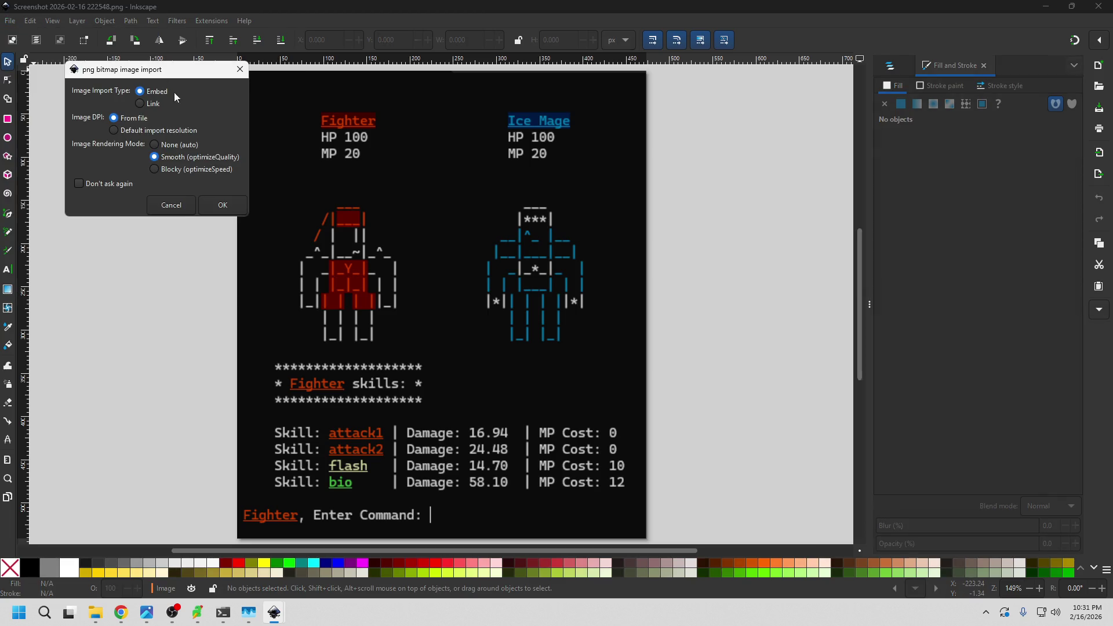
click(133, 130)
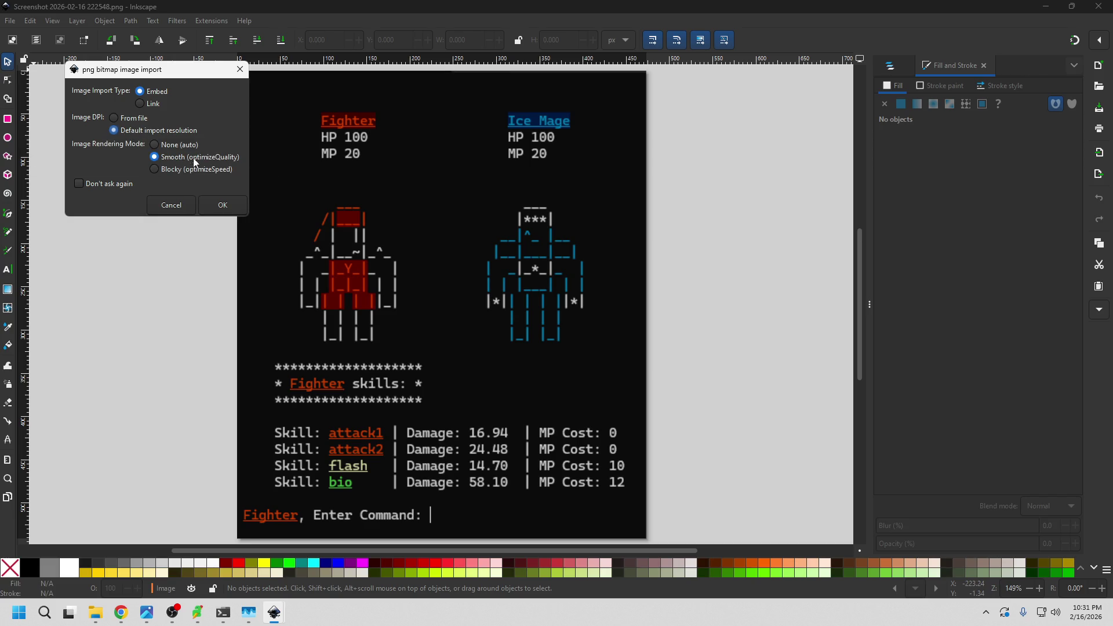
click(222, 205)
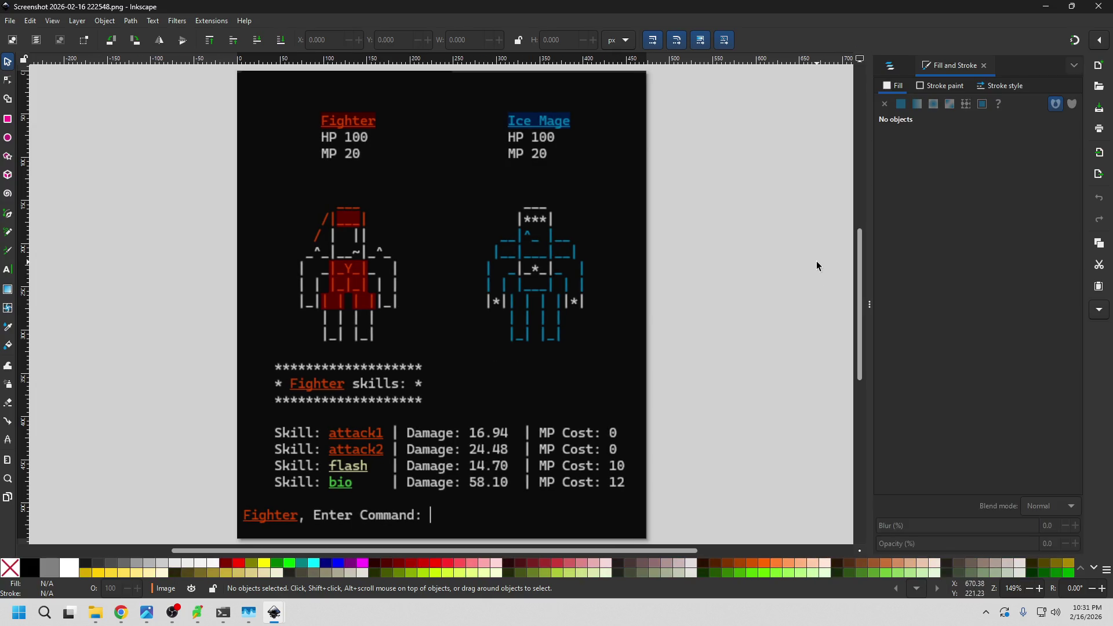
click(173, 23)
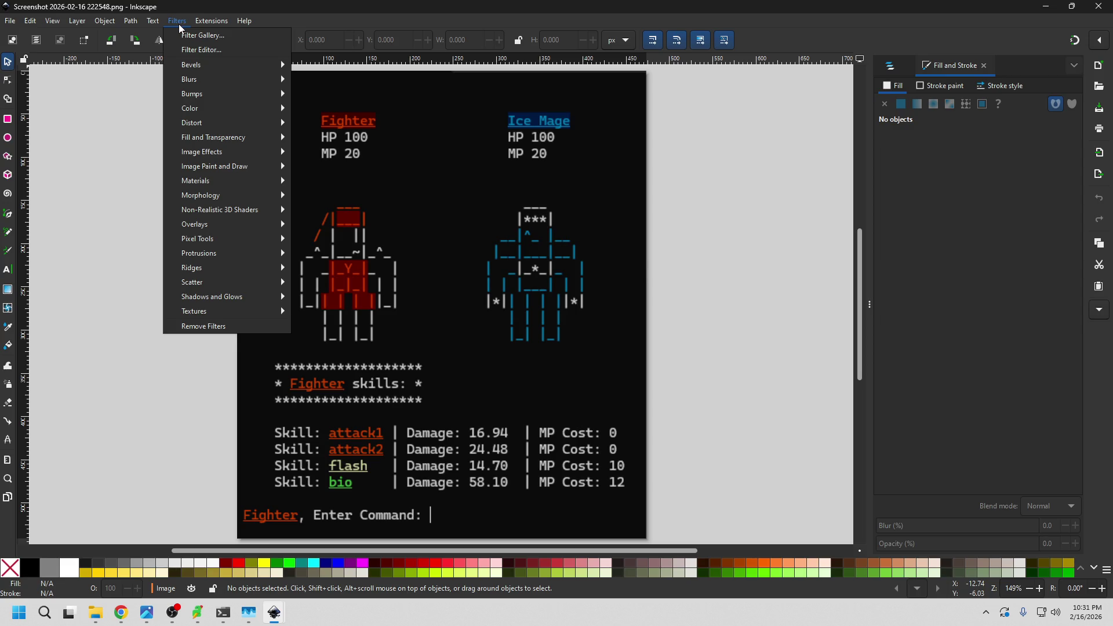
Browse the Filters and Extensions submenus (Generate from Path, Color), then open Path > Trace Bitmap
mouse_move(211, 24)
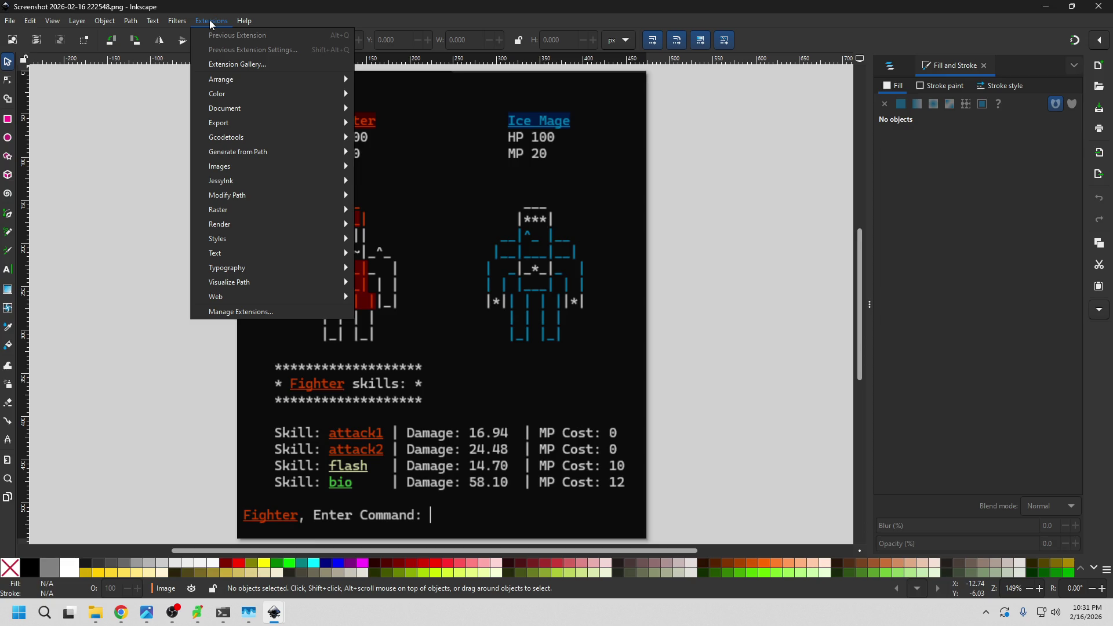
mouse_move(273, 161)
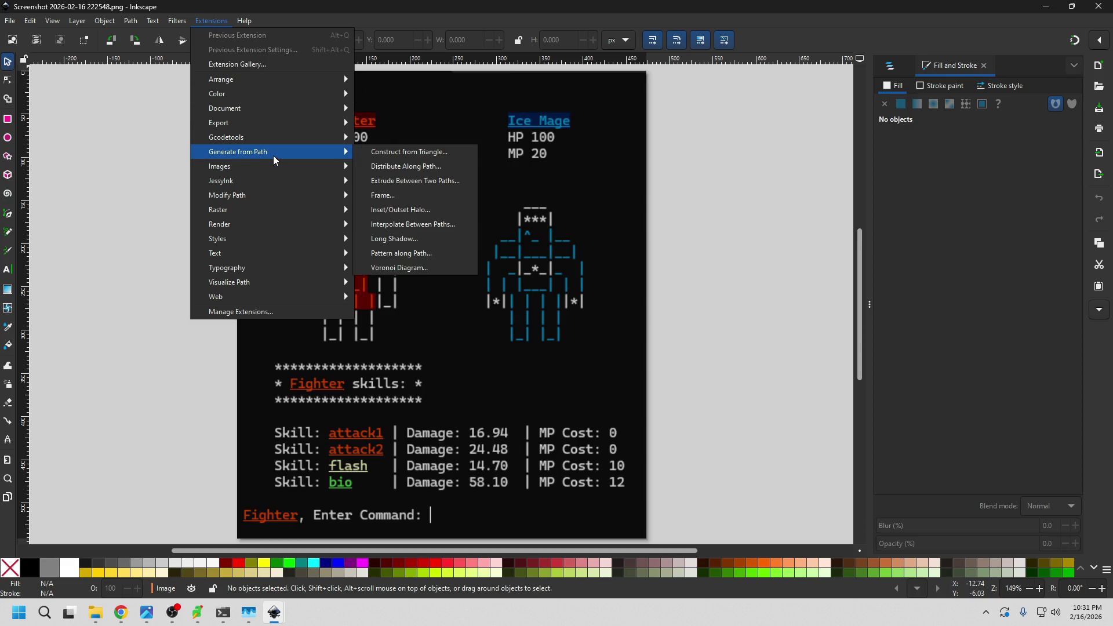
mouse_move(239, 96)
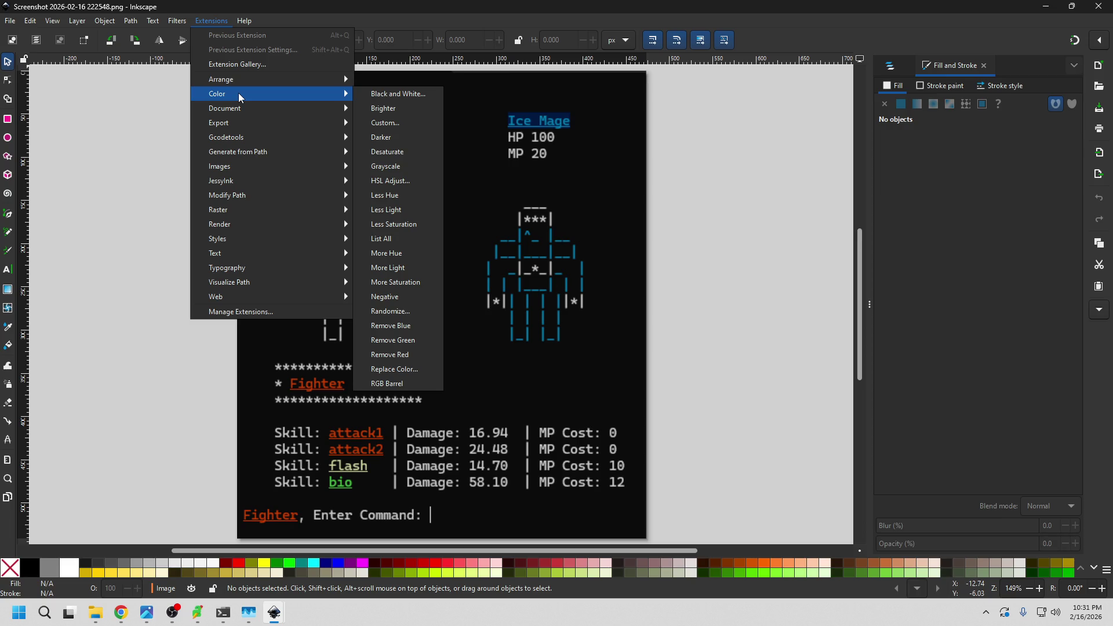
click(178, 24)
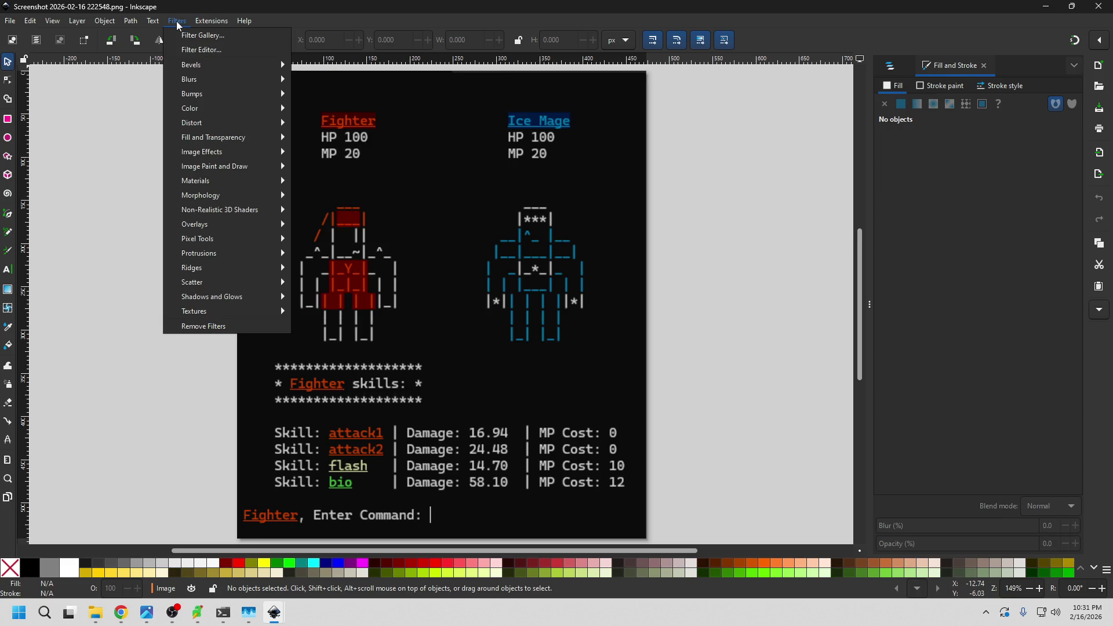
mouse_move(128, 23)
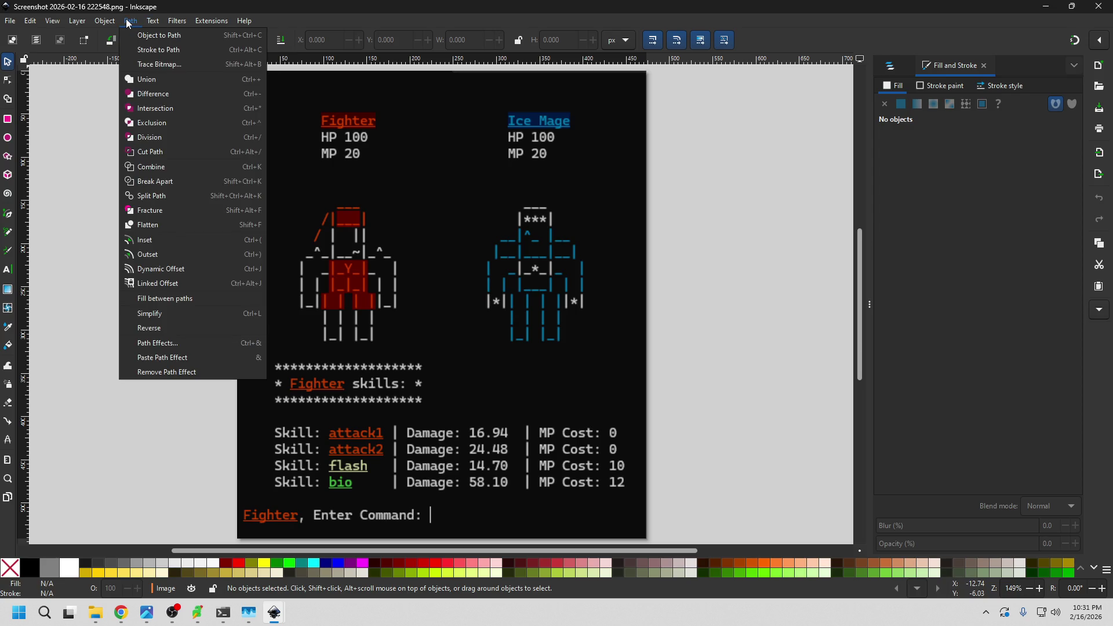
click(159, 64)
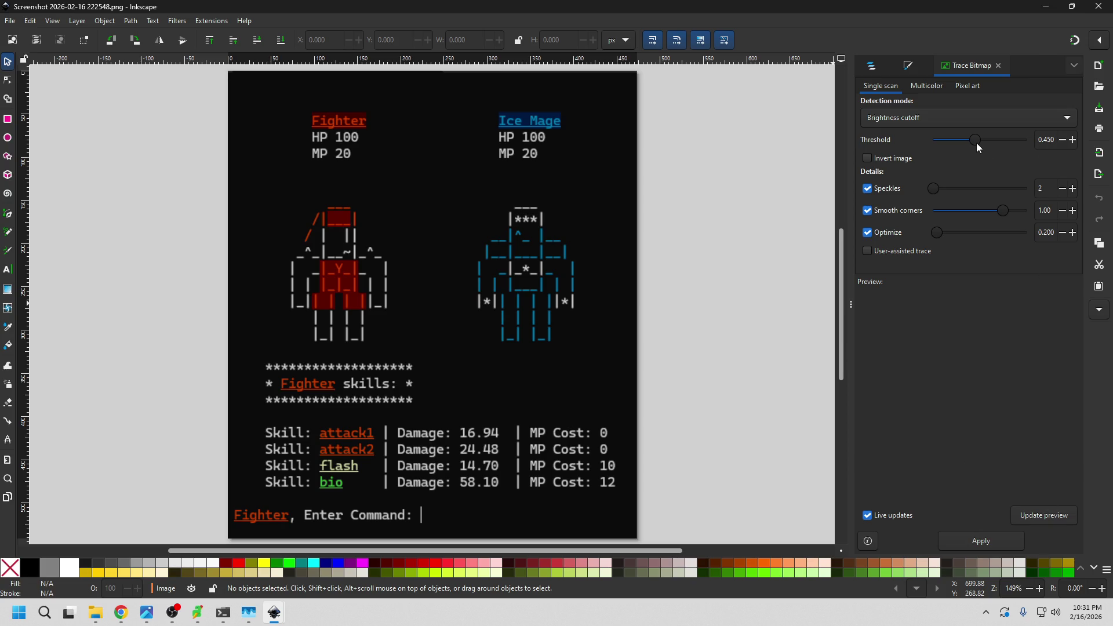
click(1059, 119)
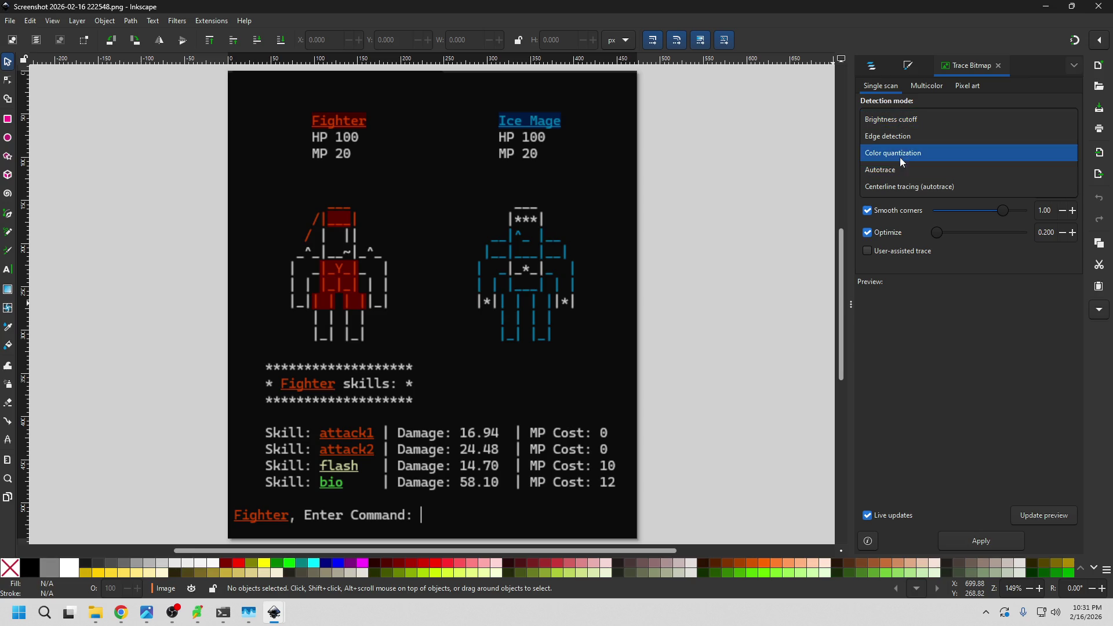
click(892, 120)
drag(971, 143, 970, 141)
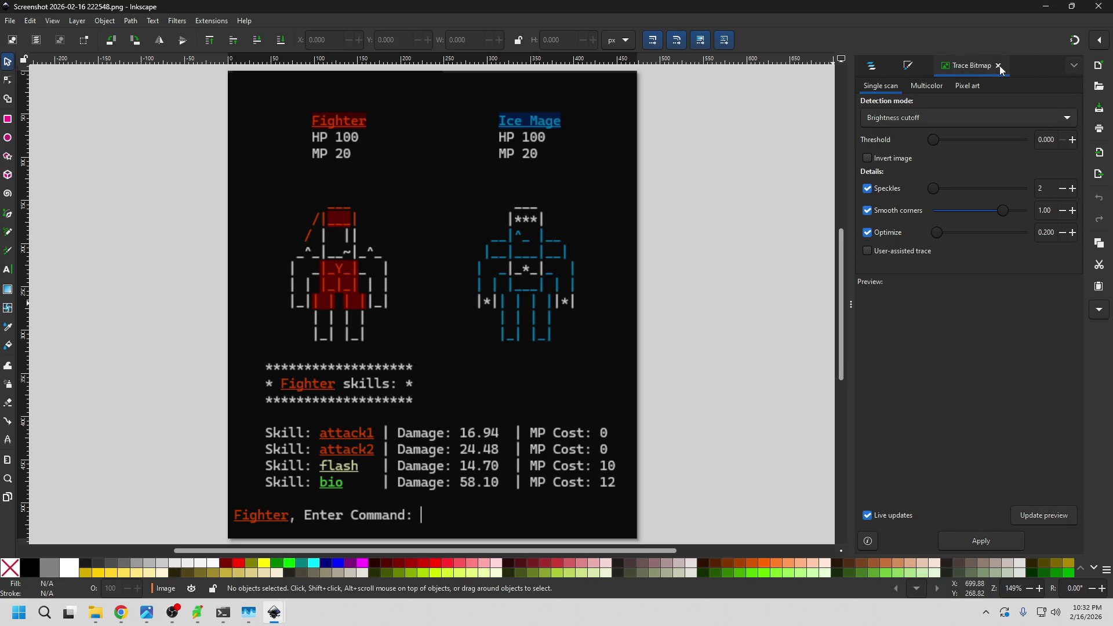
click(965, 88)
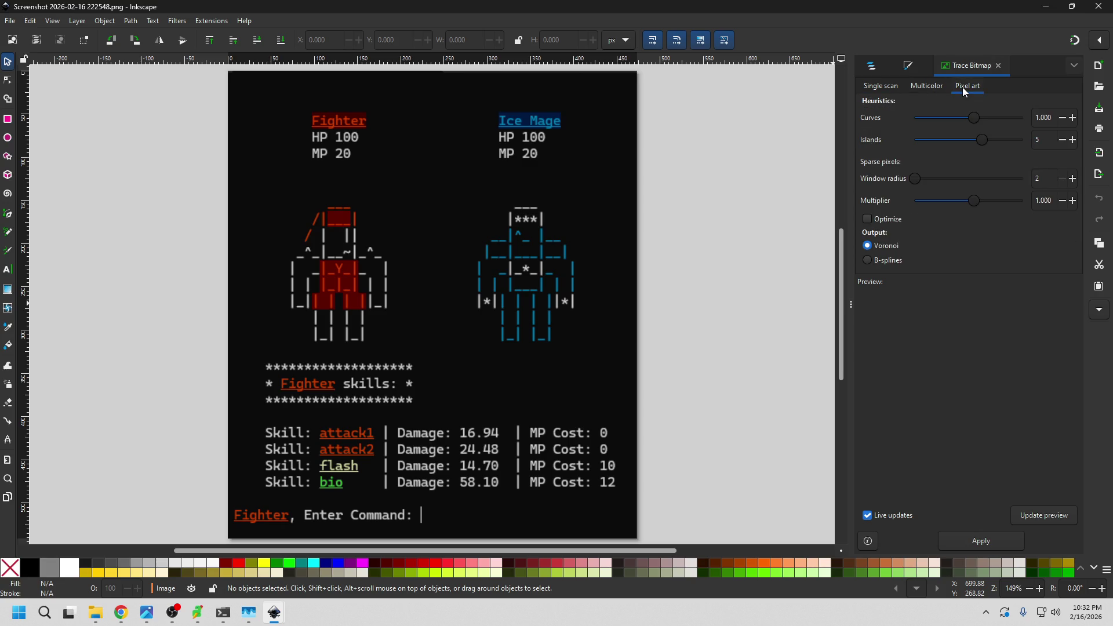
click(998, 66)
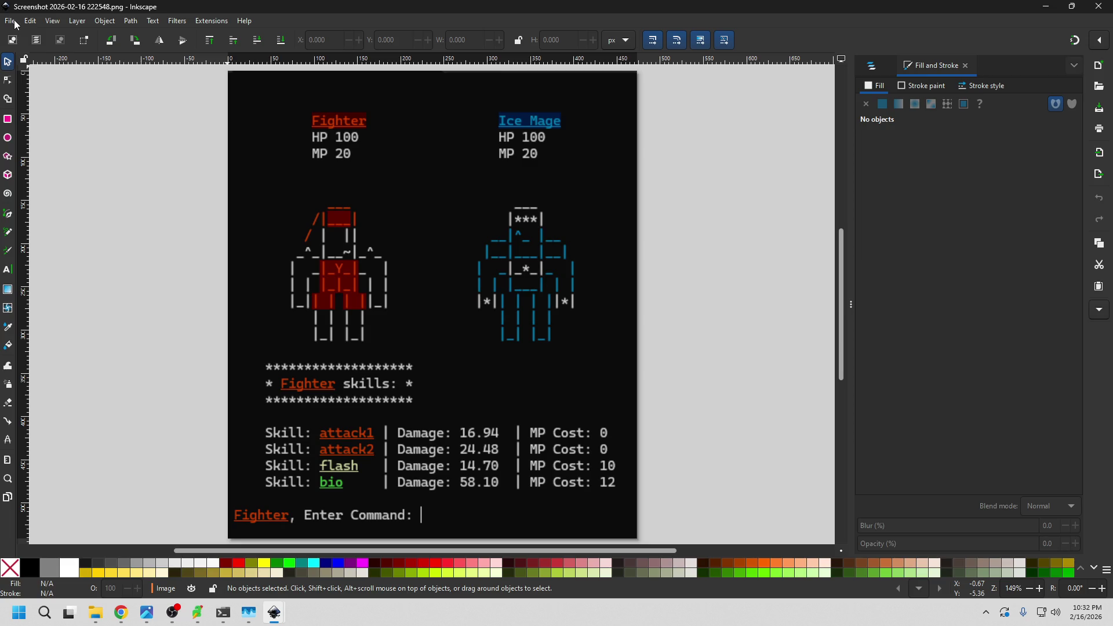
Browse the View and Path menus, close them, toggle a toolbar button, and choose Edit > Select All
click(54, 22)
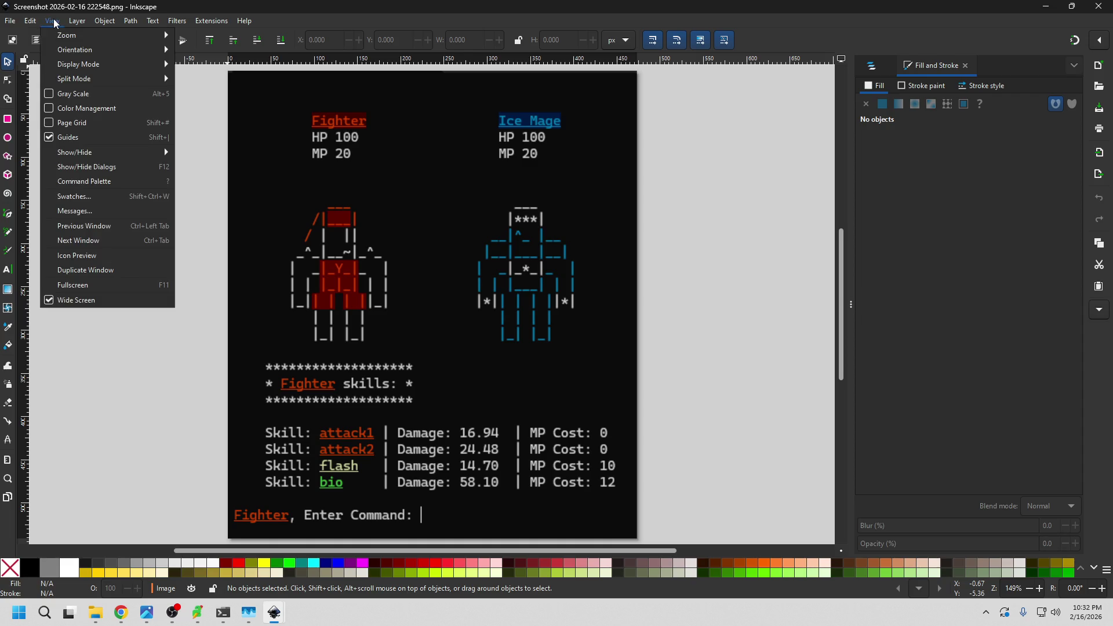
mouse_move(156, 25)
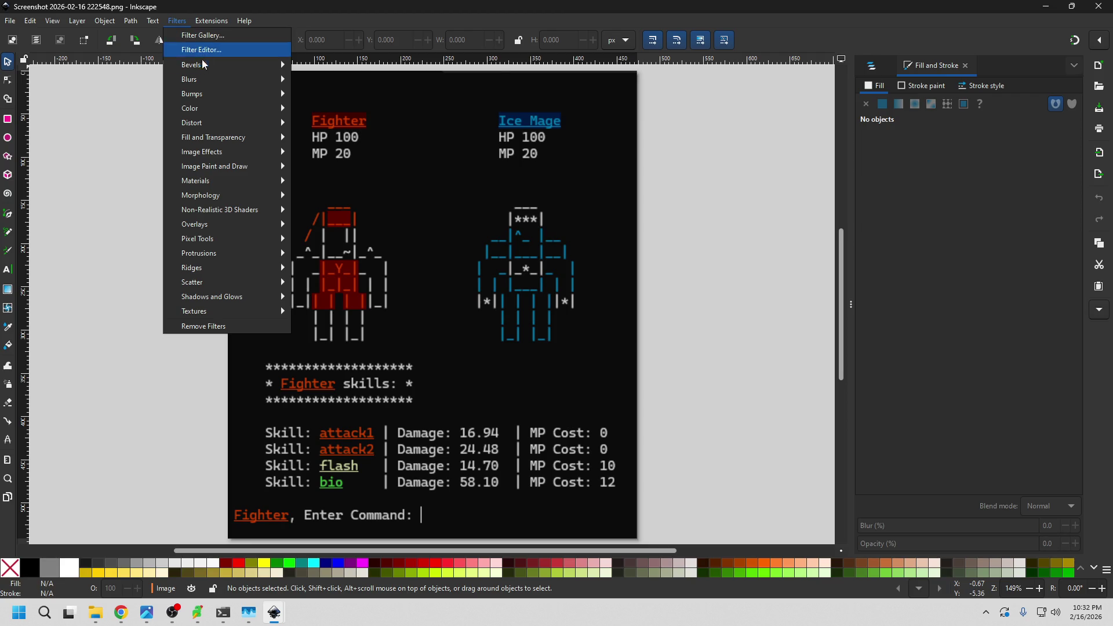
mouse_move(212, 85)
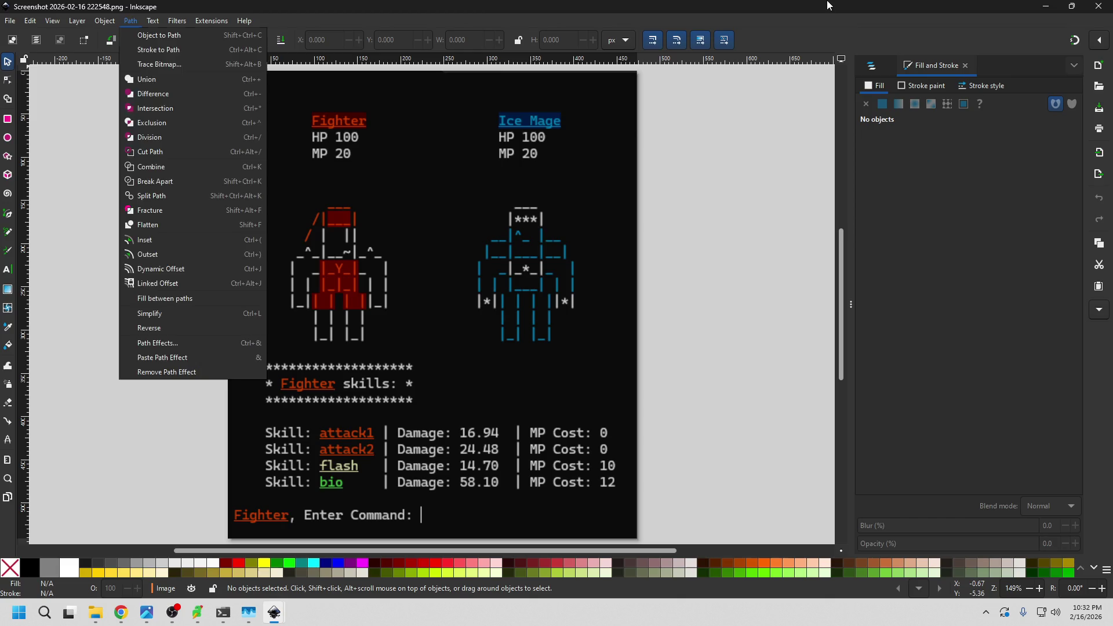
click(429, 272)
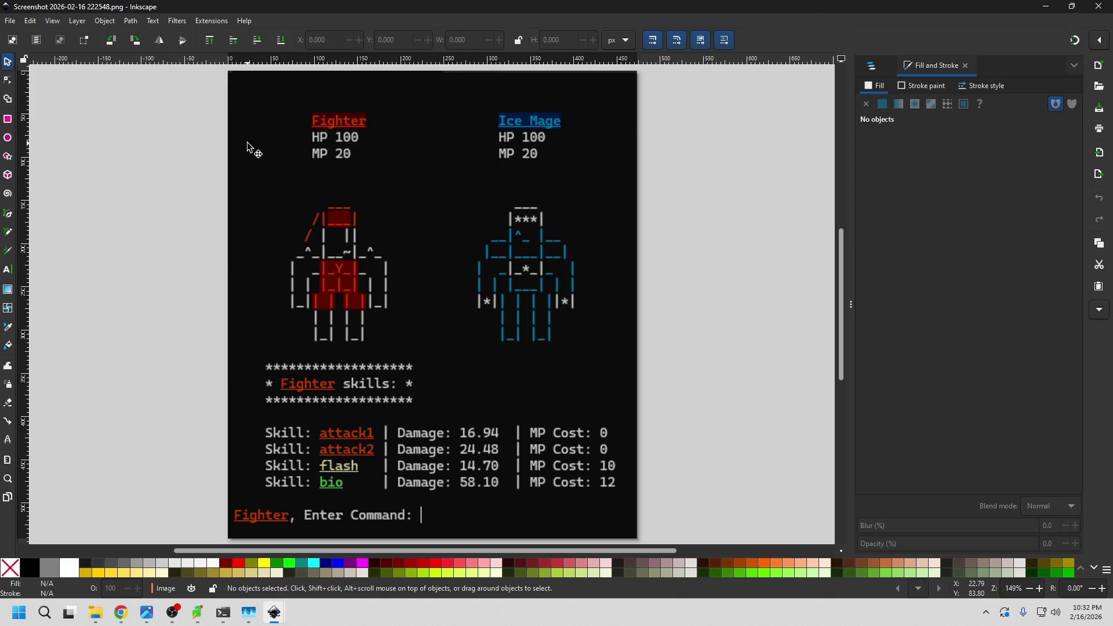
click(84, 41)
click(32, 22)
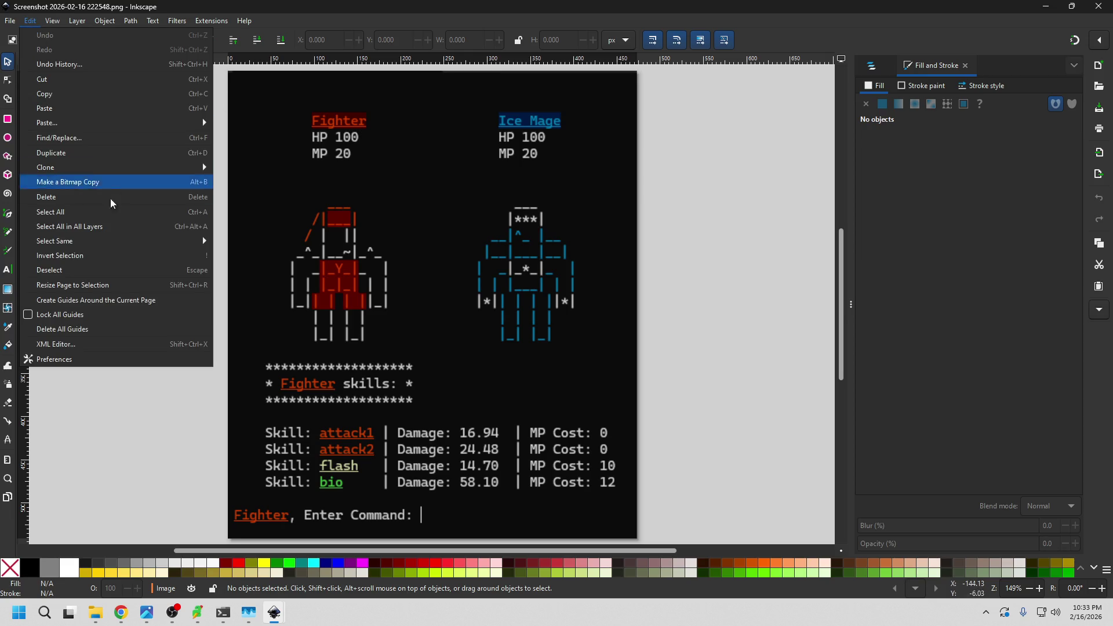
click(65, 214)
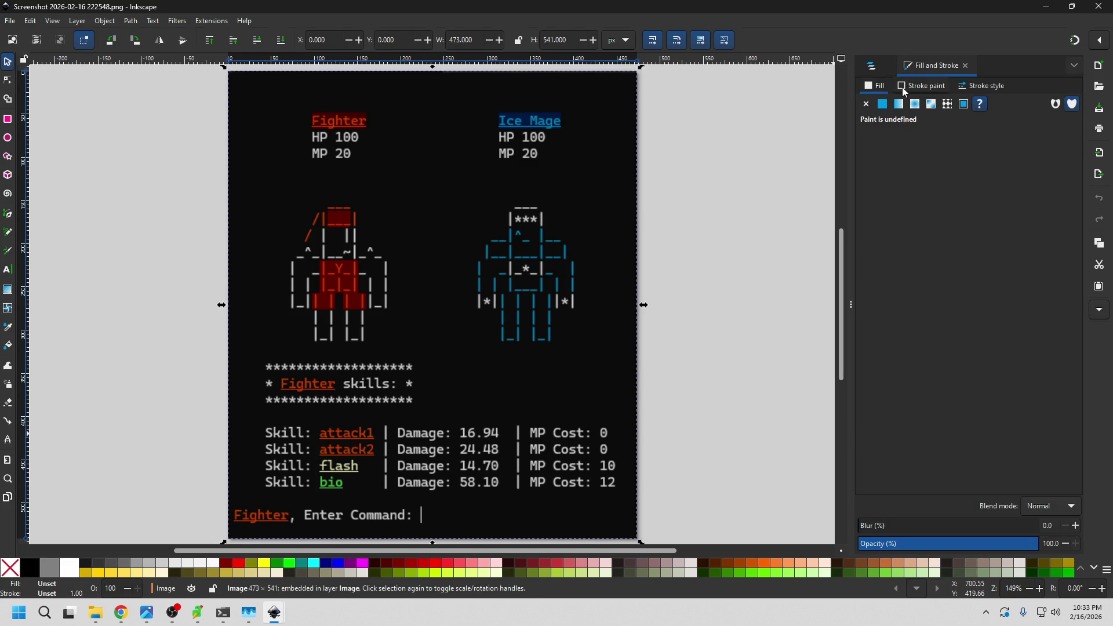
Show the Layers and Objects list, then open Trace Bitmap for the screenshot with live preview
click(871, 65)
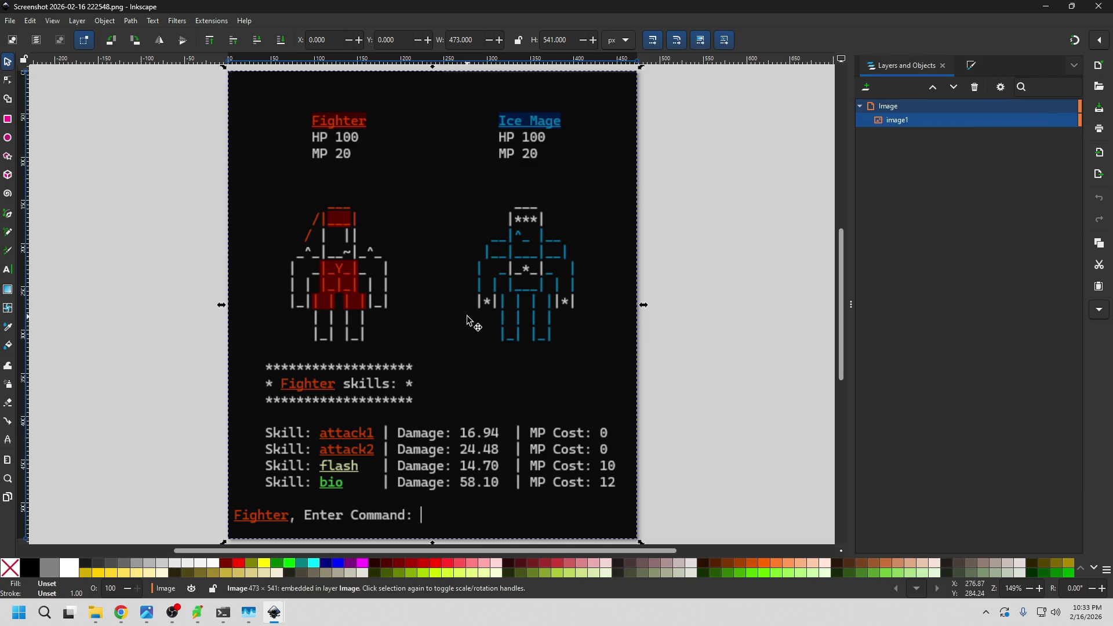
click(154, 21)
mouse_move(139, 27)
click(141, 64)
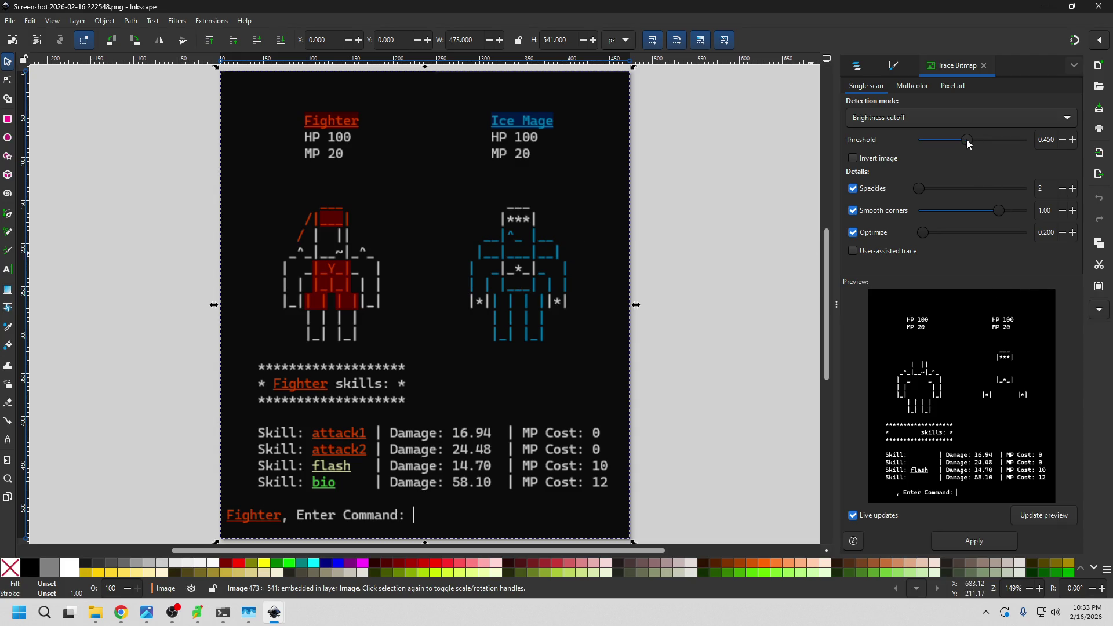
Drop the trace threshold to 0.010, raise it to 0.050, then switch to Multicolor tracing
drag(966, 140, 860, 144)
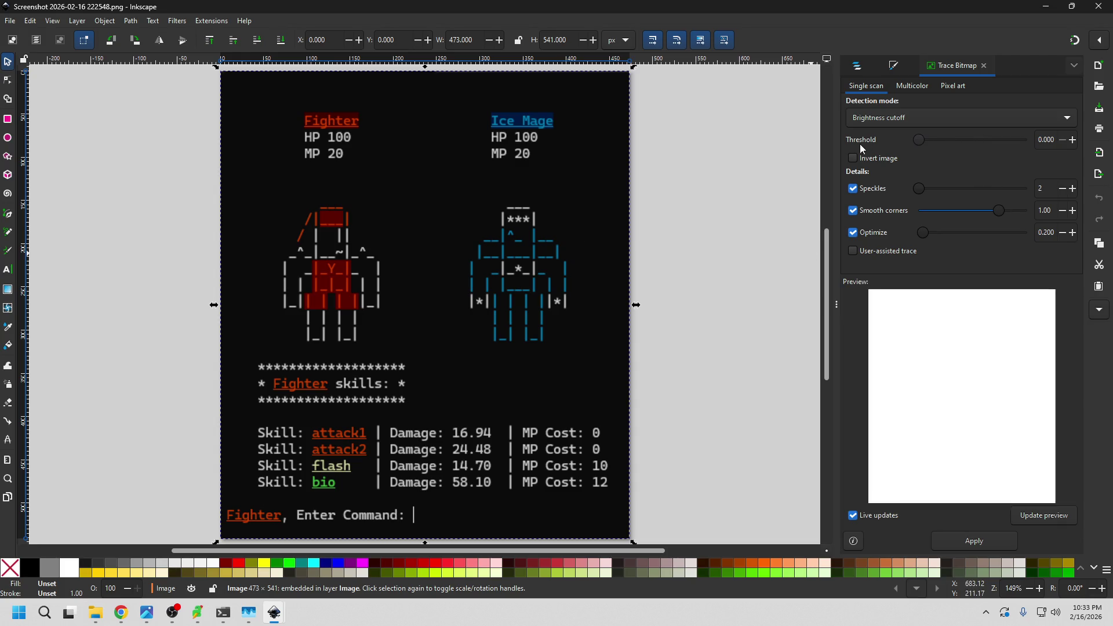
triple_click(1073, 144)
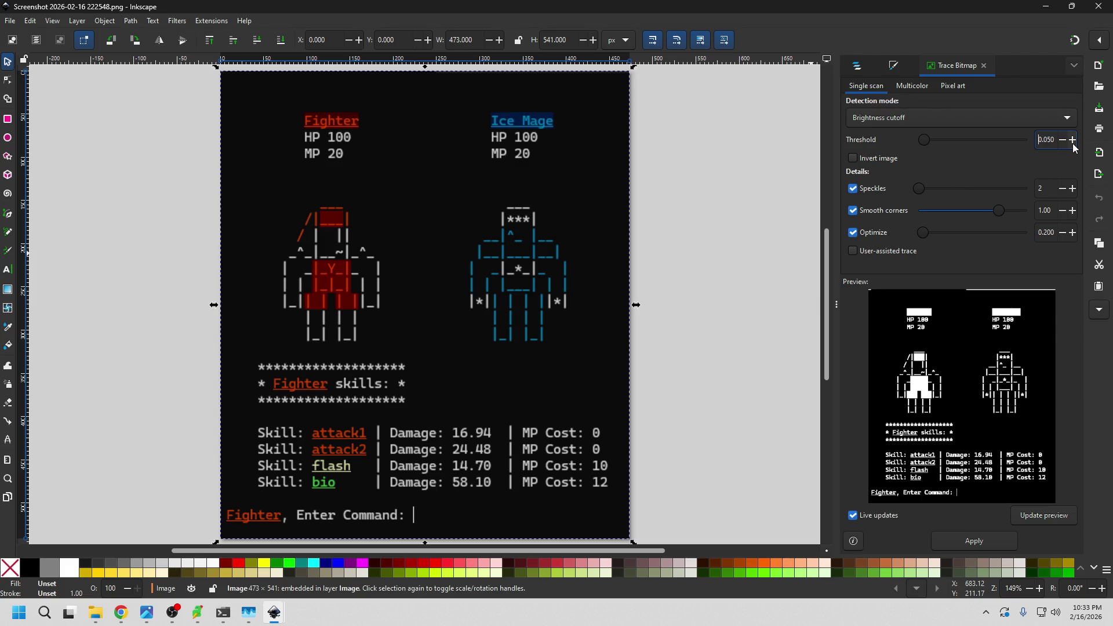
click(919, 89)
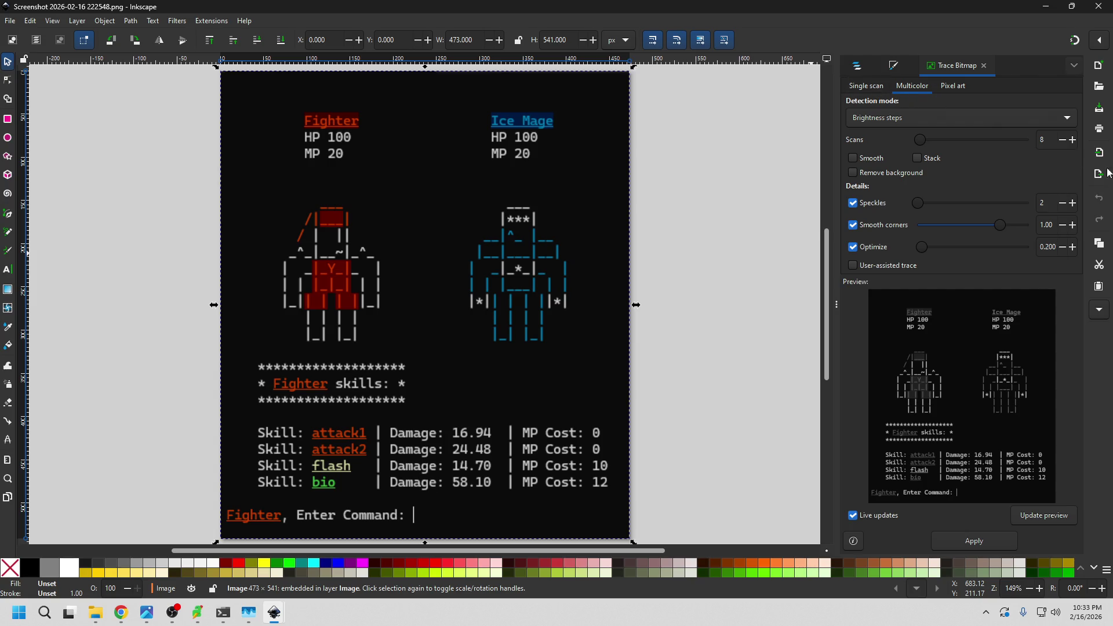
Switch multicolour detection to Colors, trying smoothing and scan counts of 9 and 99
click(1063, 119)
click(902, 139)
click(852, 158)
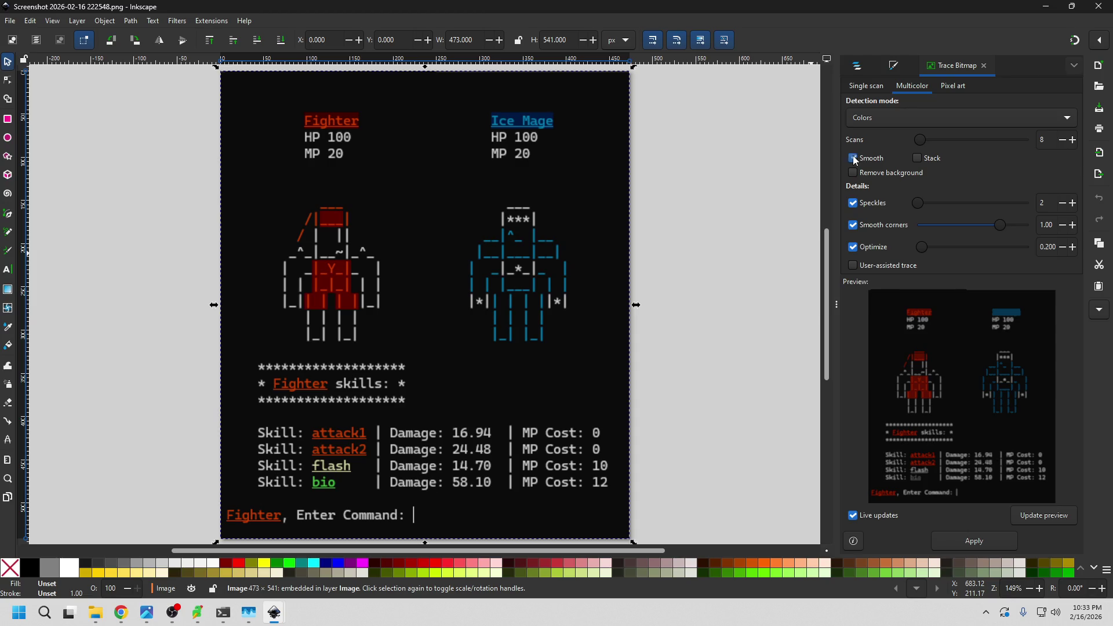
click(1073, 141)
drag(924, 139, 991, 147)
click(862, 158)
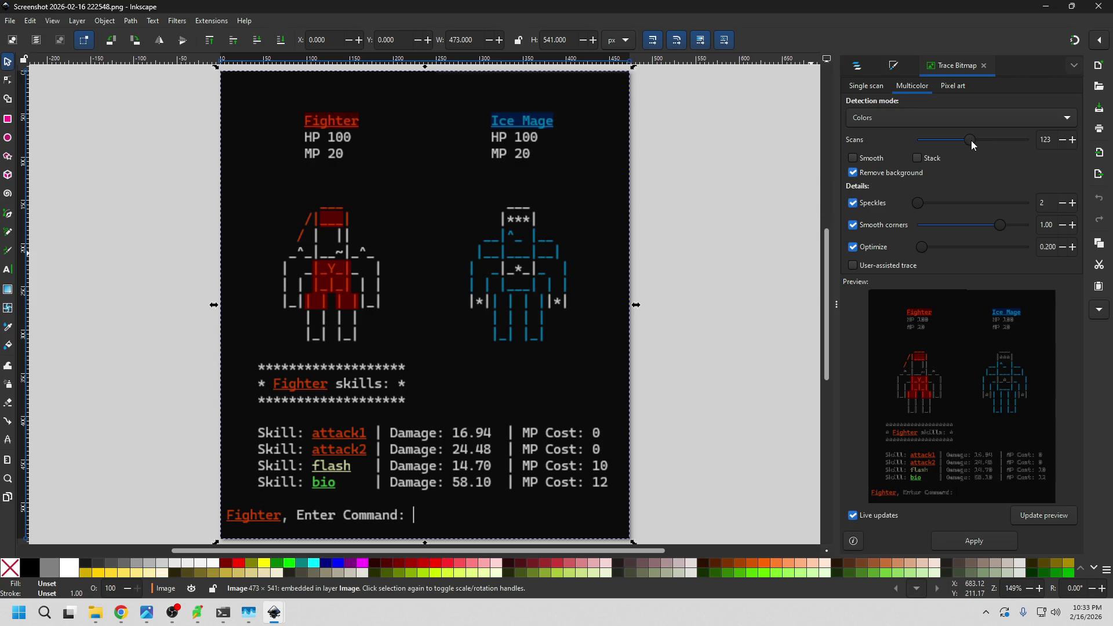
Try scan counts of 73, 13, 12 and 14, then set Scans to 2, toggling smoothing and background removal
mouse_move(971, 140)
mouse_down()
mouse_move(901, 140)
mouse_move(927, 147)
mouse_up()
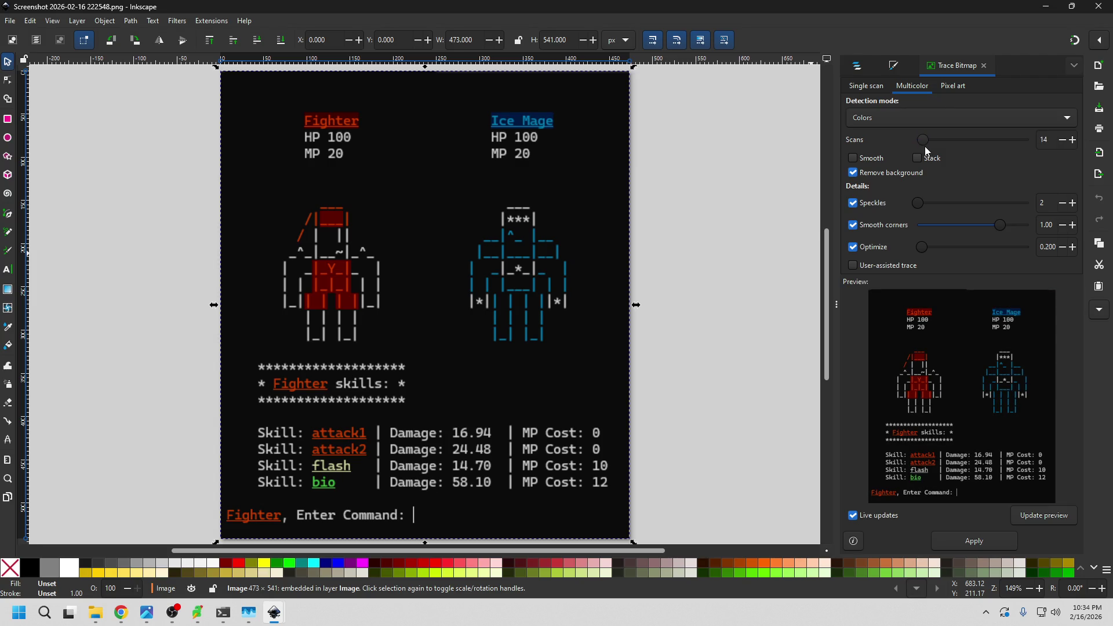
click(1062, 141)
click(1073, 140)
click(1072, 141)
click(854, 172)
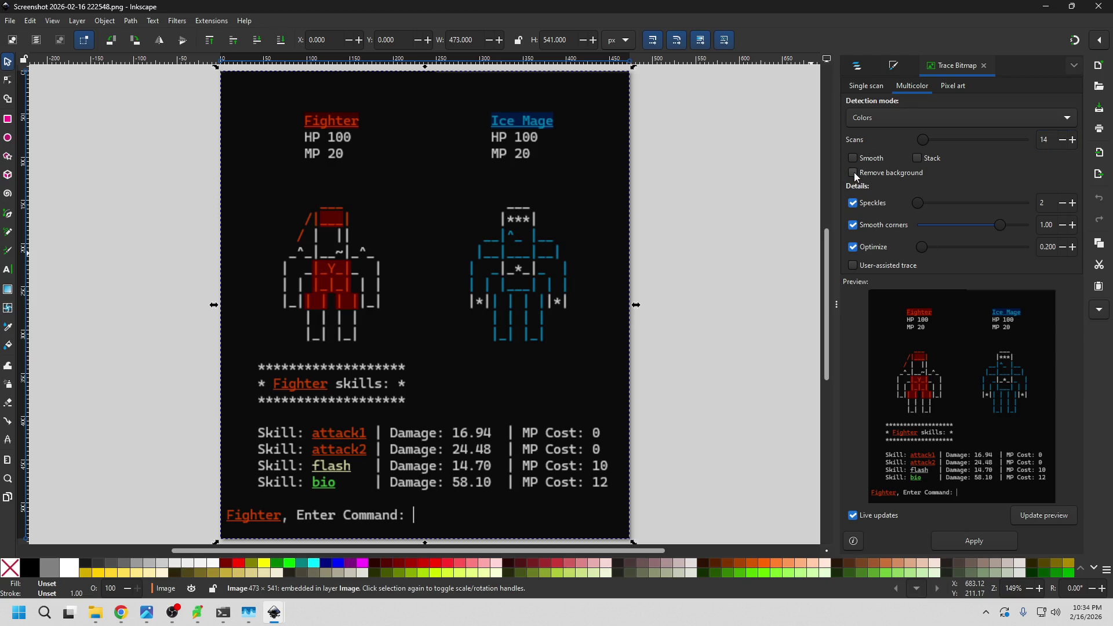
double_click(1059, 141)
text(2)
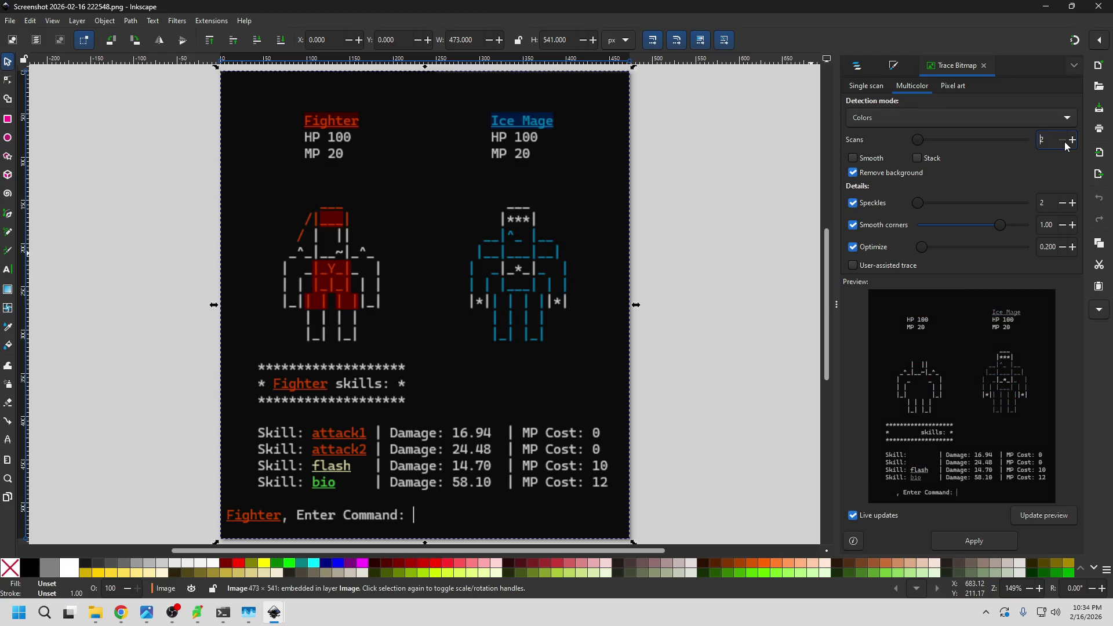
click(854, 158)
click(854, 158)
click(853, 173)
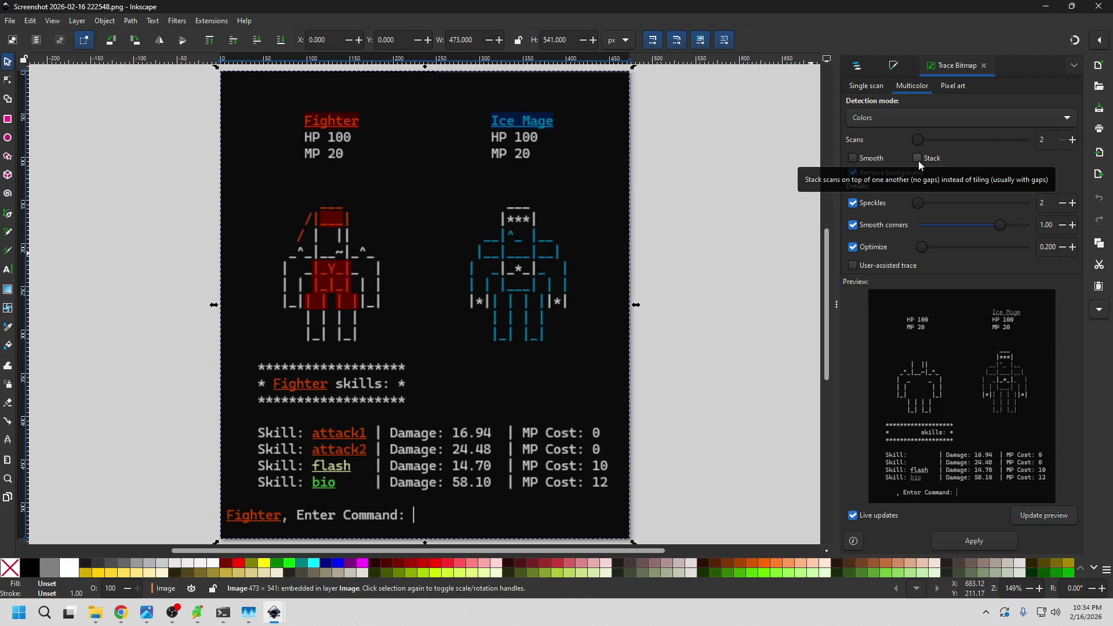
Enable Stack, raise Scans to 14, turn off Smooth corners and Optimize, and apply the trace
click(917, 159)
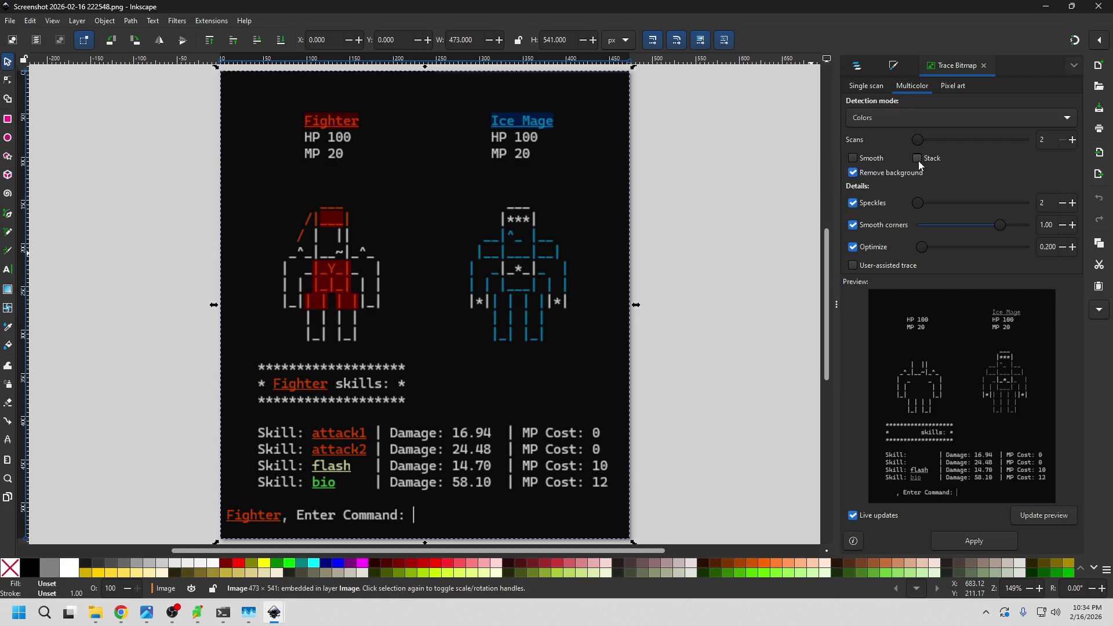
click(1073, 140)
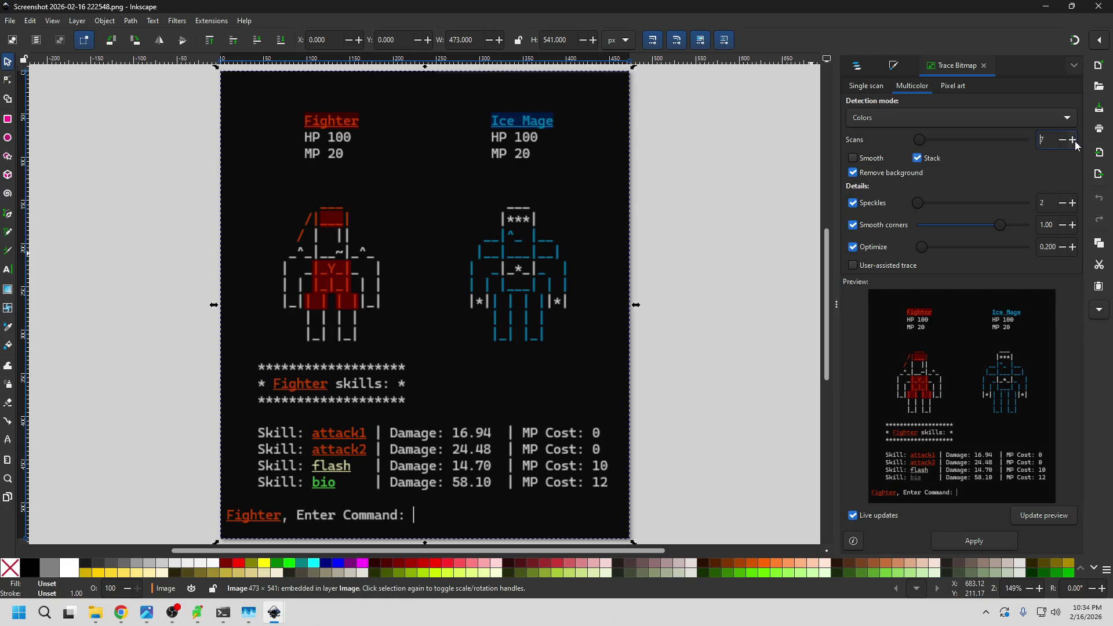
click(1073, 140)
click(1073, 140)
click(1073, 139)
click(1073, 140)
click(1073, 140)
click(853, 225)
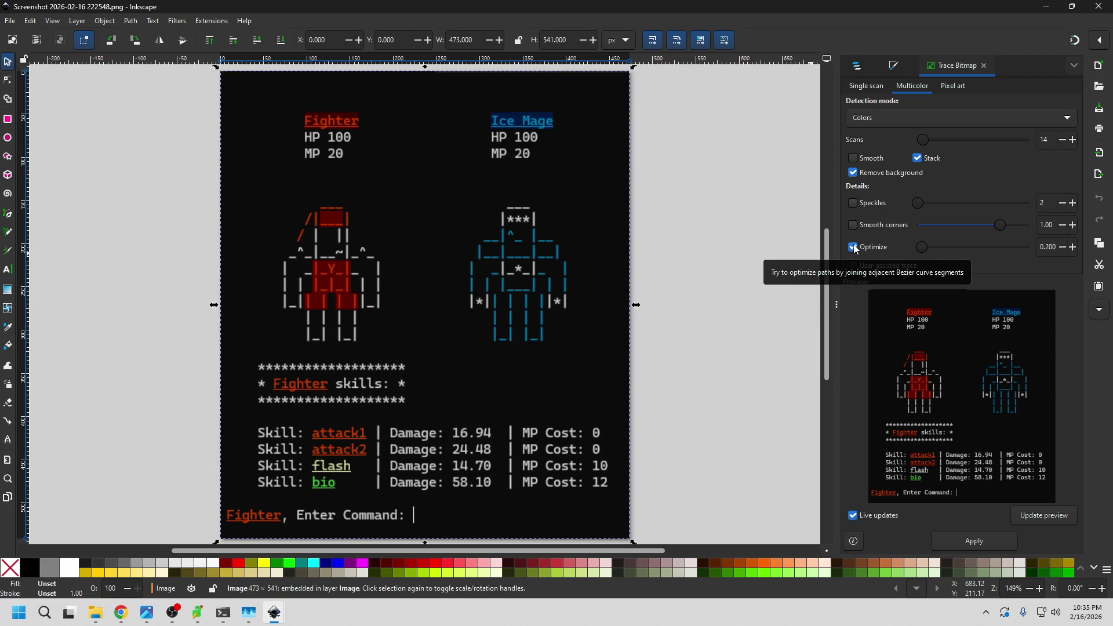
click(855, 248)
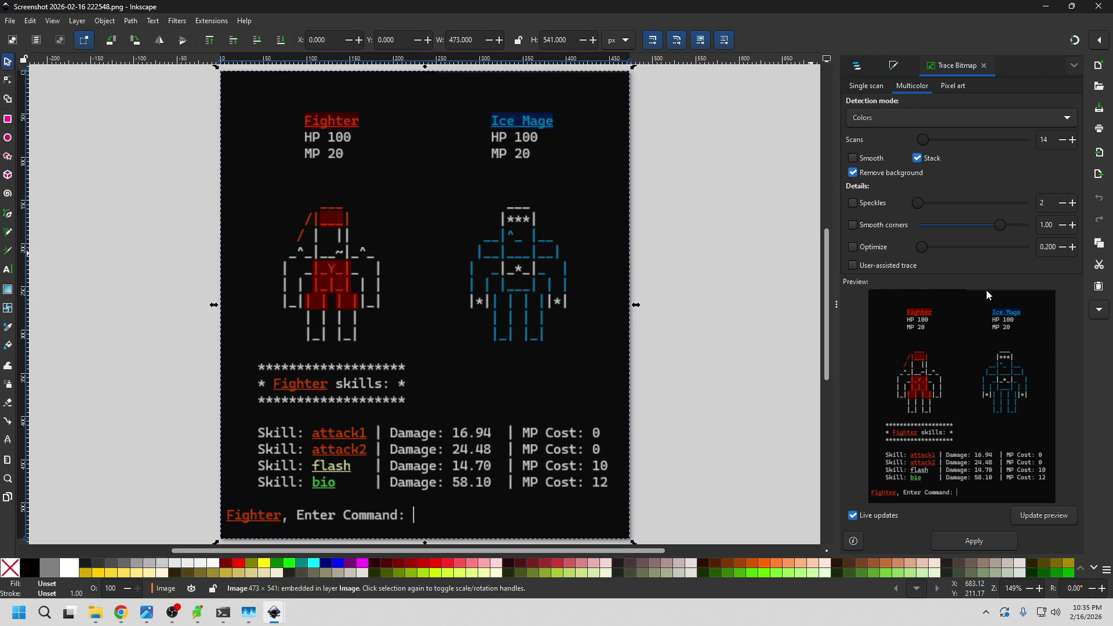
click(953, 91)
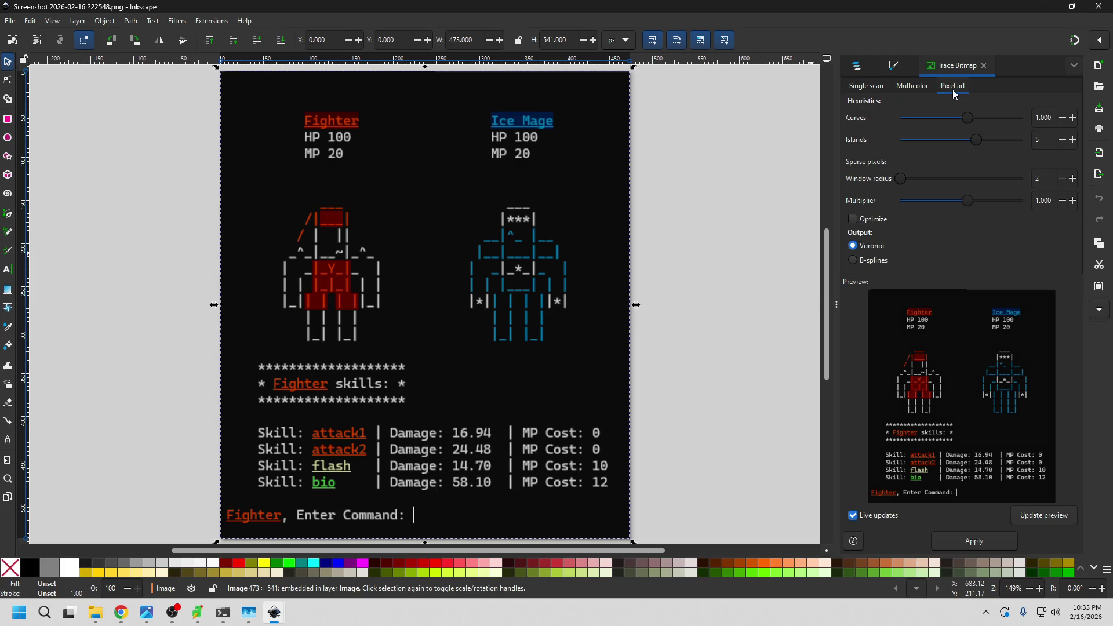
click(913, 87)
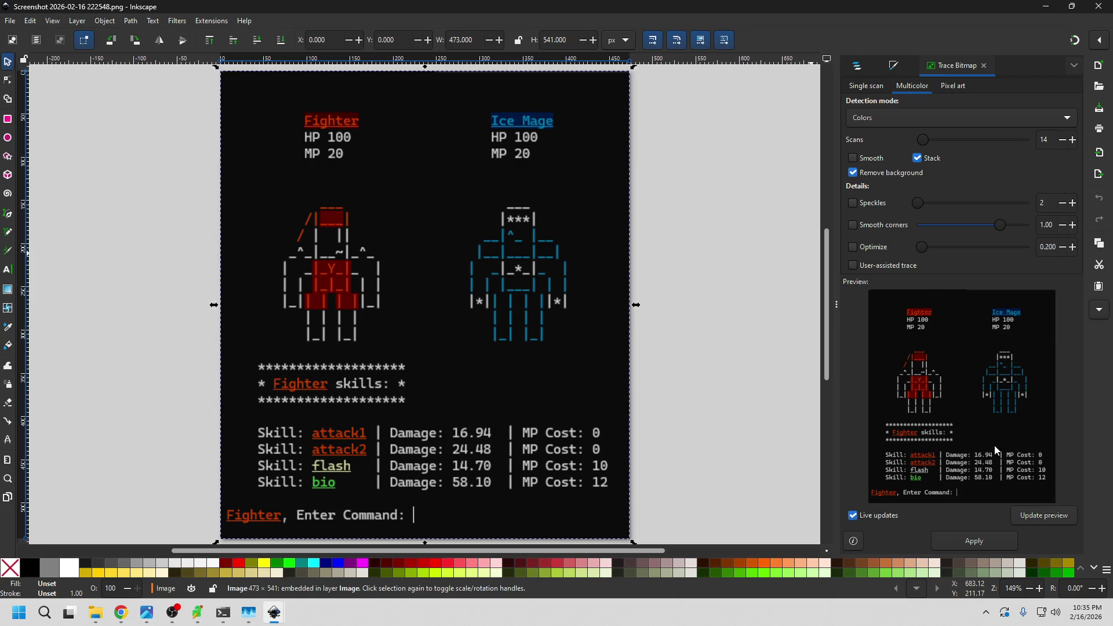
click(981, 544)
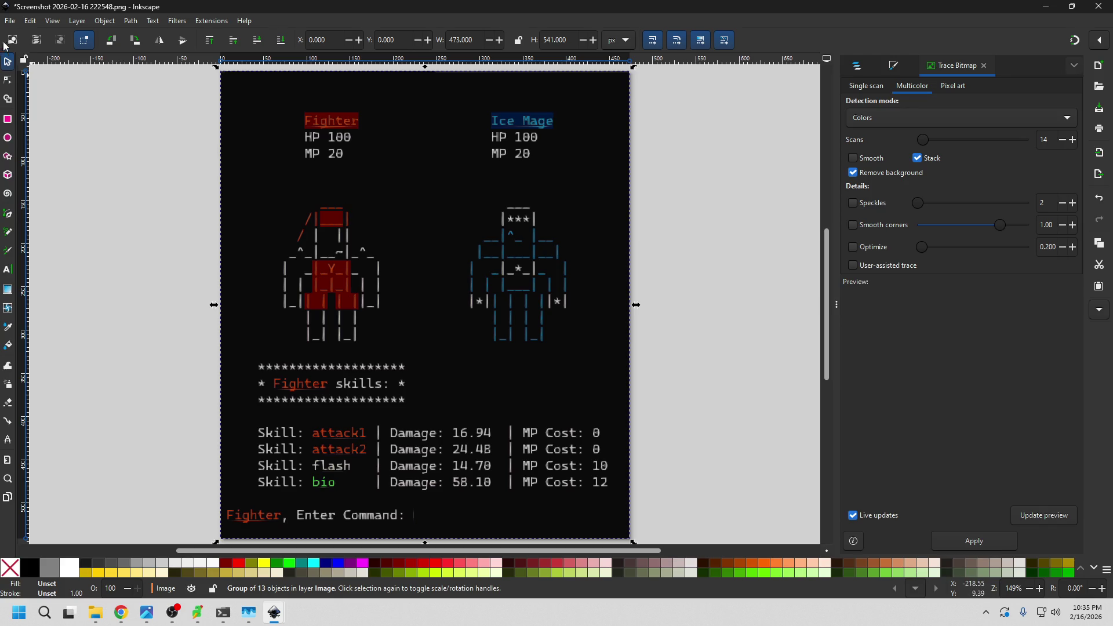
Choose File > Save As for the traced drawing, defaulting to Inkscape SVG in Screenshots
click(10, 22)
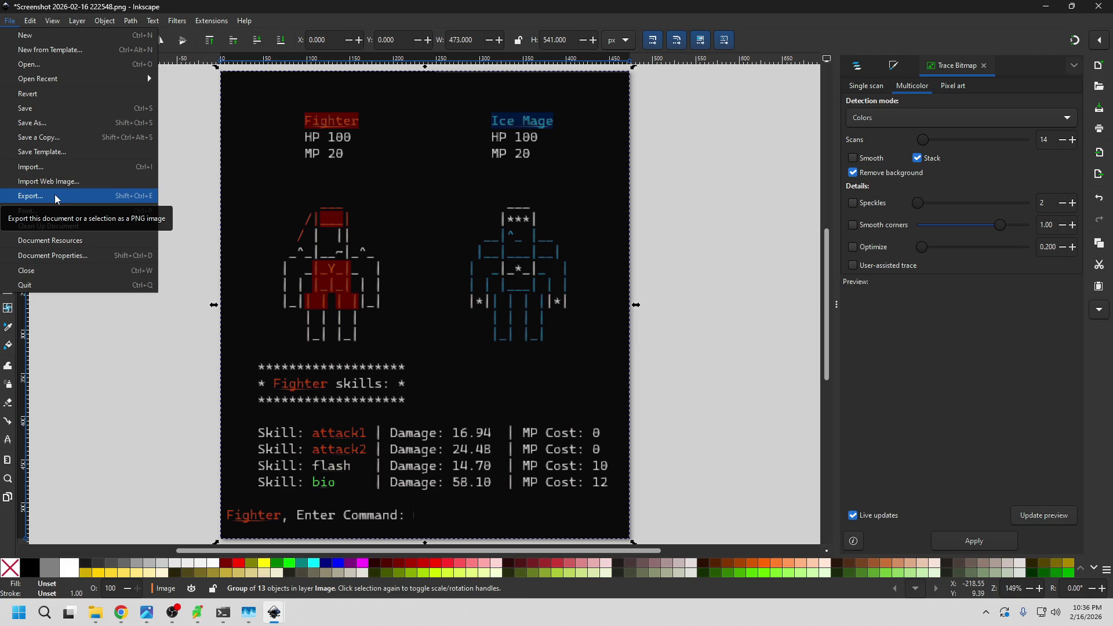
click(43, 124)
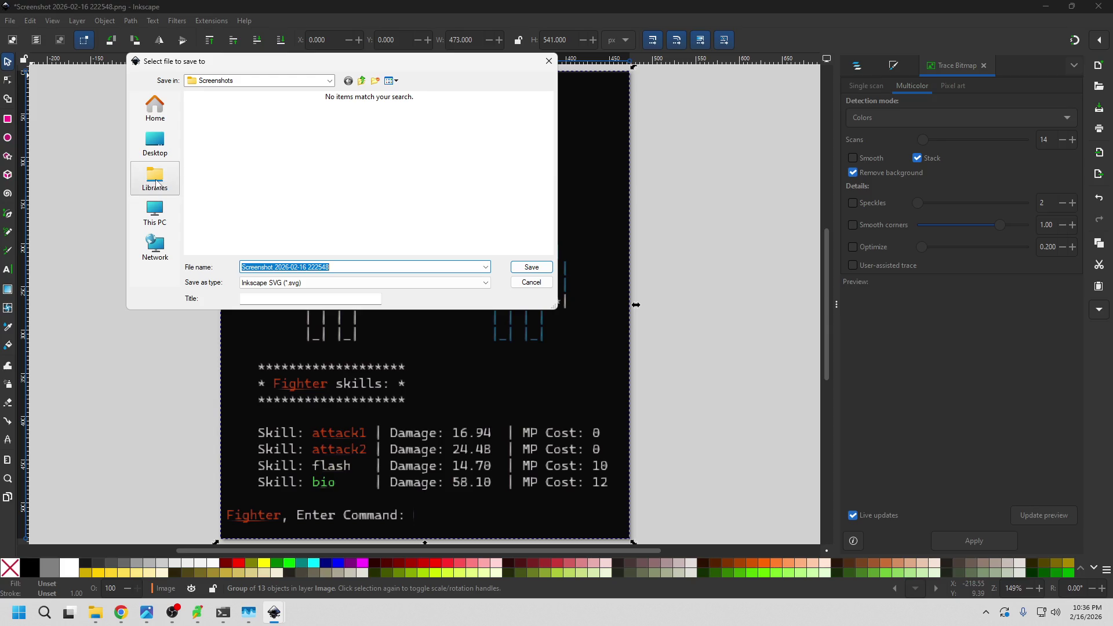
Browse the save dialog to Libraries > Pictures > textures > svg
click(155, 183)
click(380, 141)
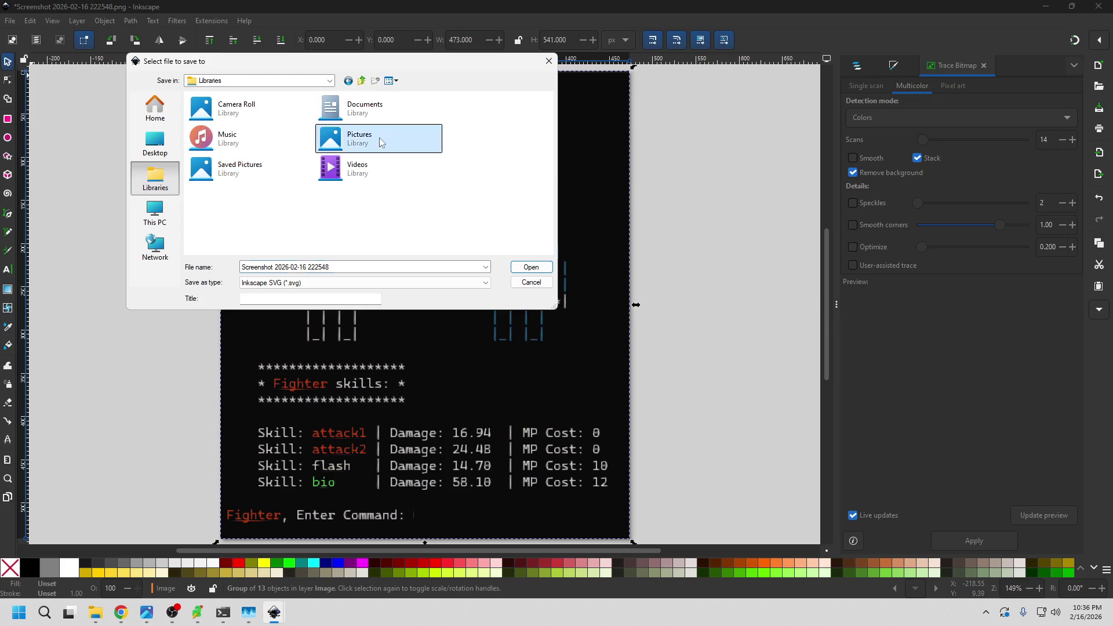
double_click(380, 139)
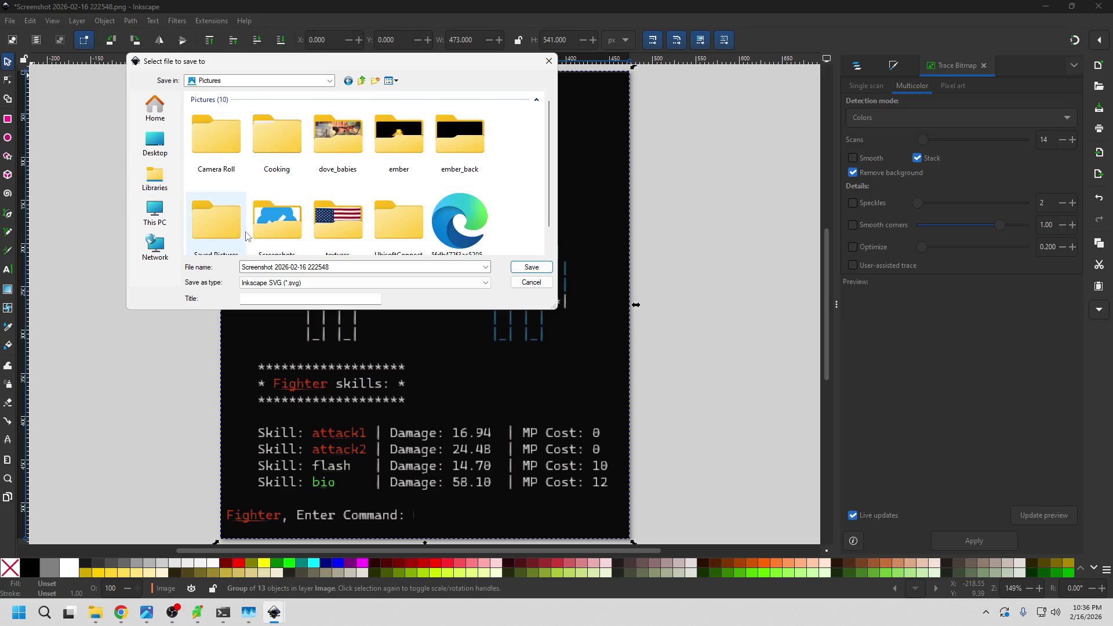
click(370, 222)
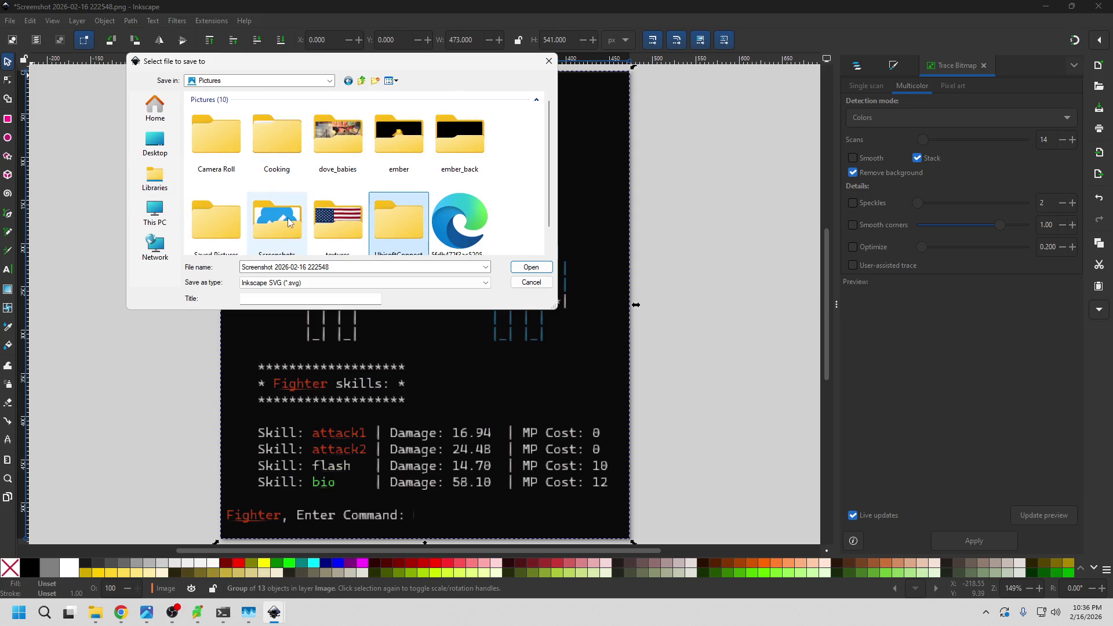
scroll(289, 221, down, 1)
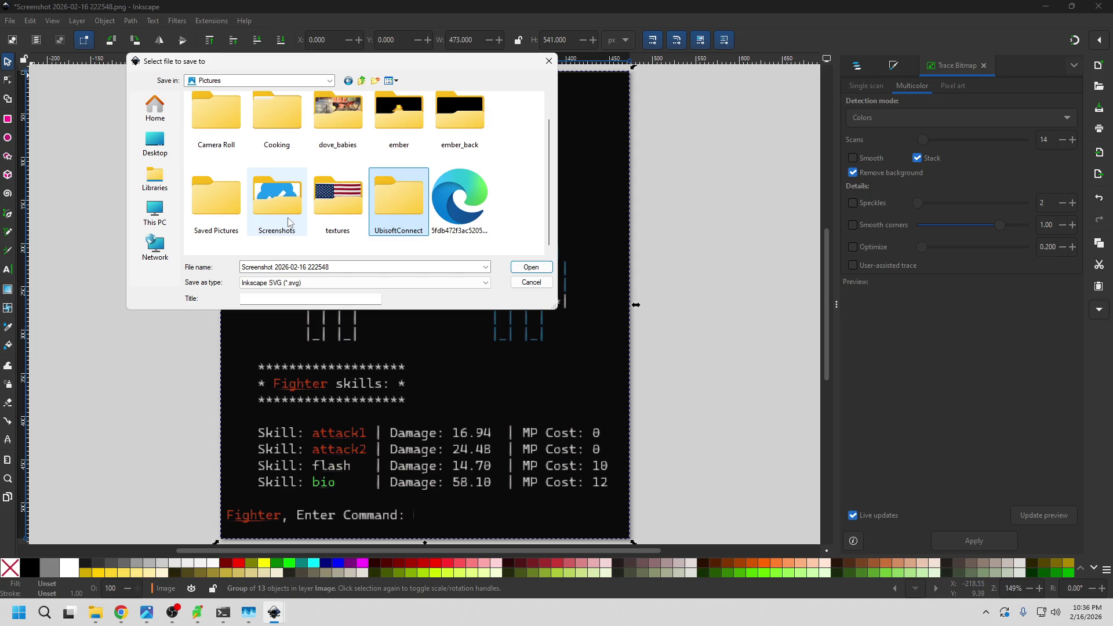
double_click(321, 221)
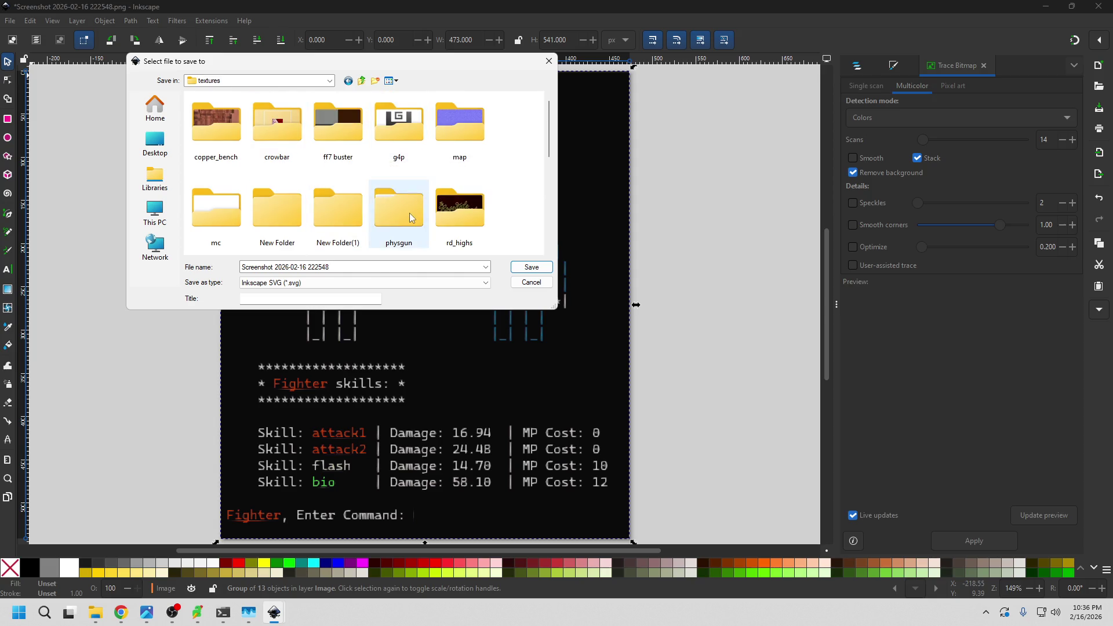
click(409, 213)
scroll(409, 213, down, 1)
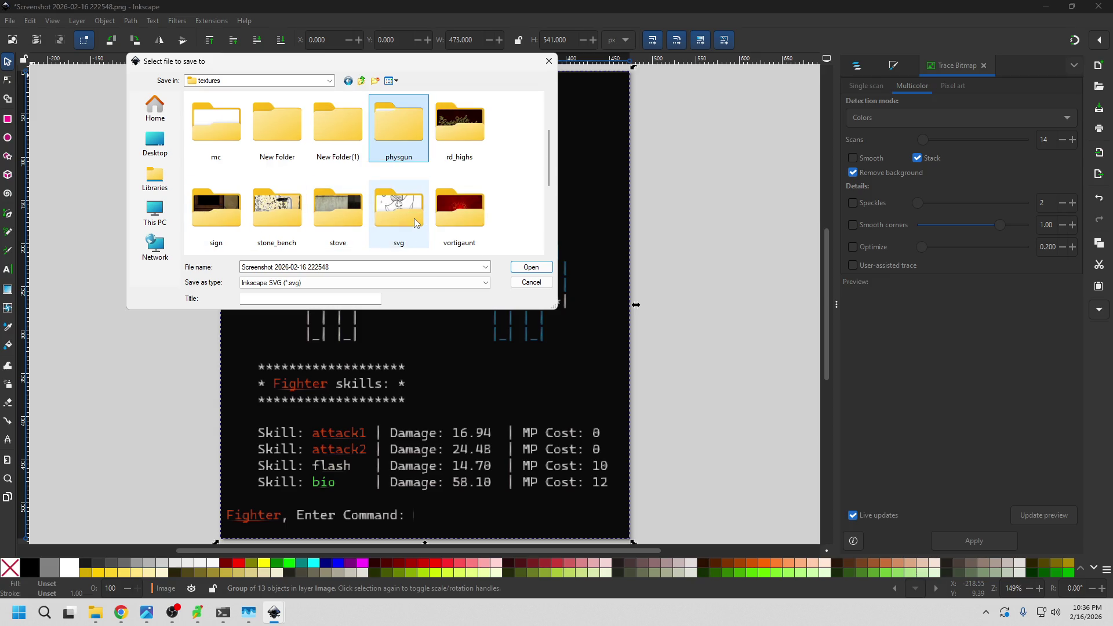
double_click(415, 218)
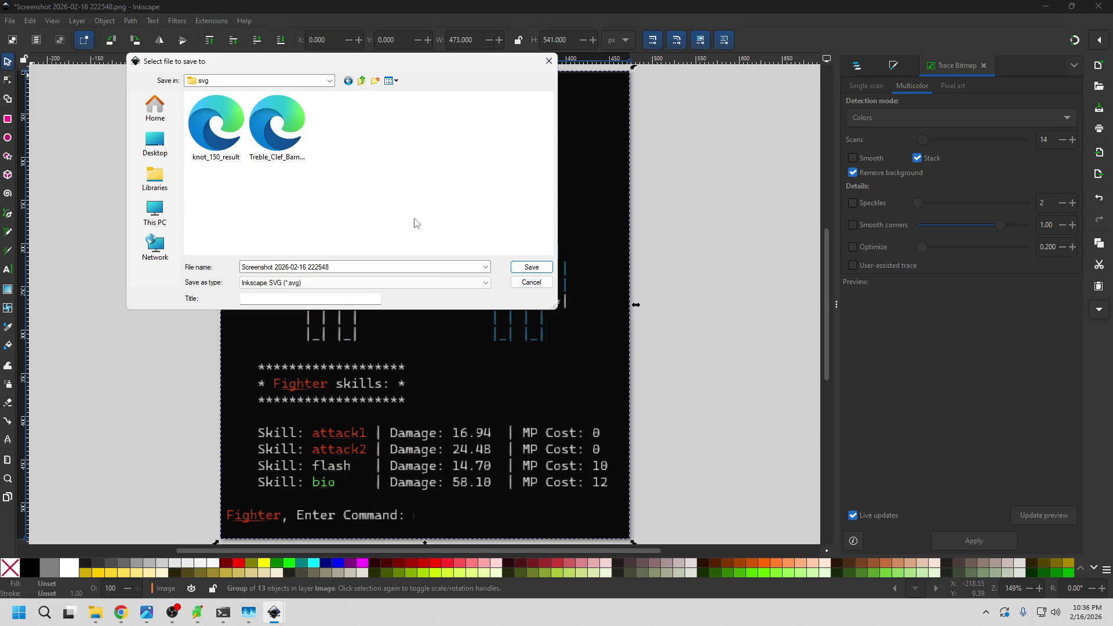
Save the traced drawing there as svs.svg
click(365, 267)
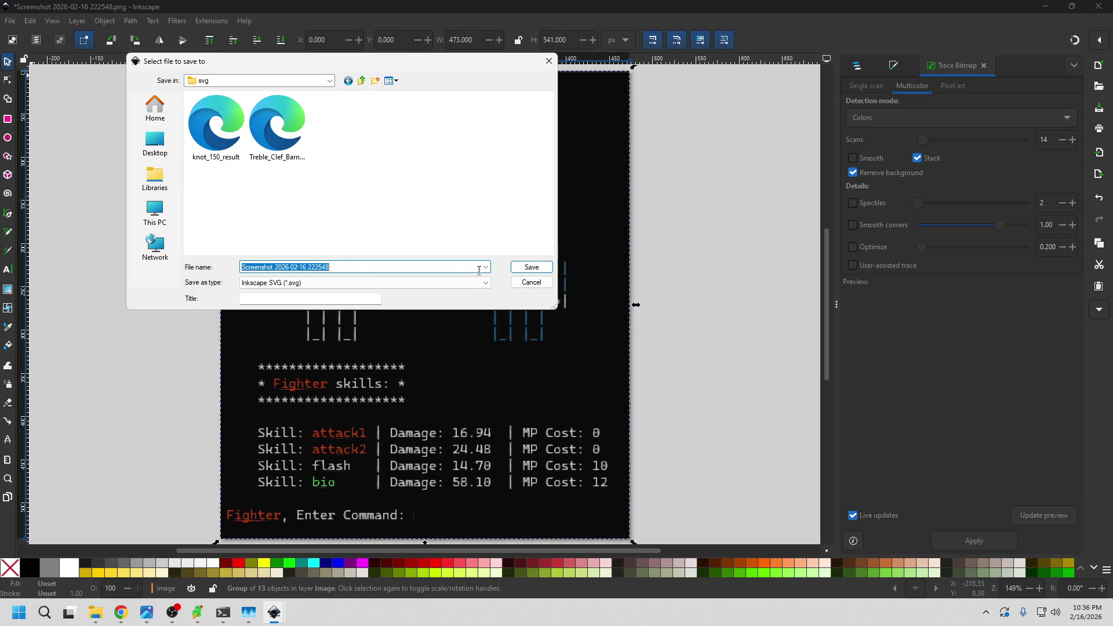
text(svs)
key(Return)
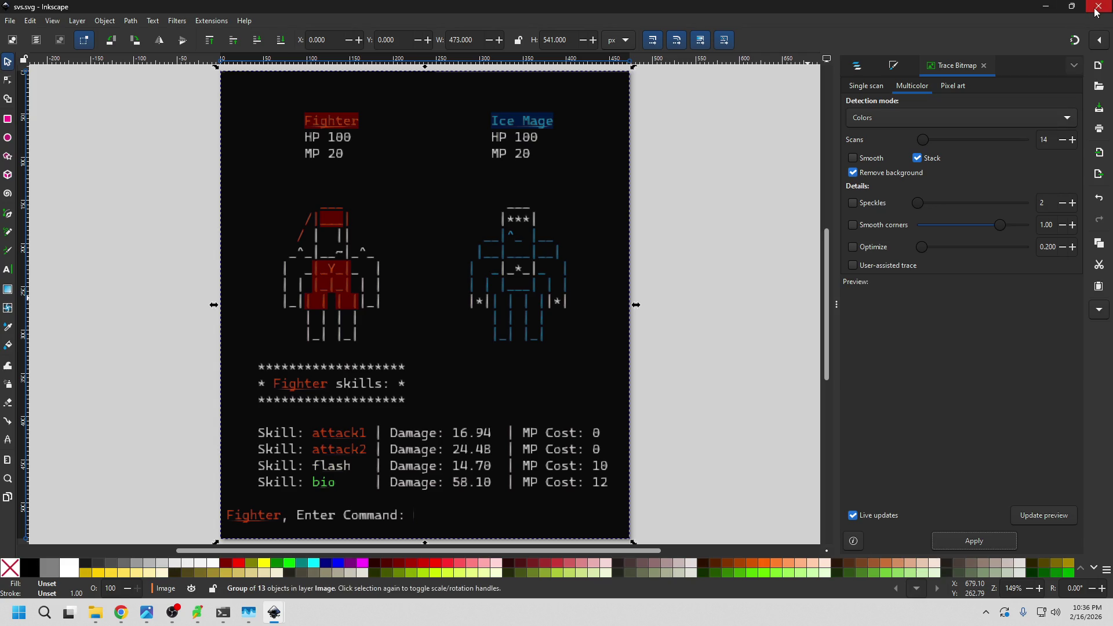
Launch Blender from the Start menu
mouse_move(121, 613)
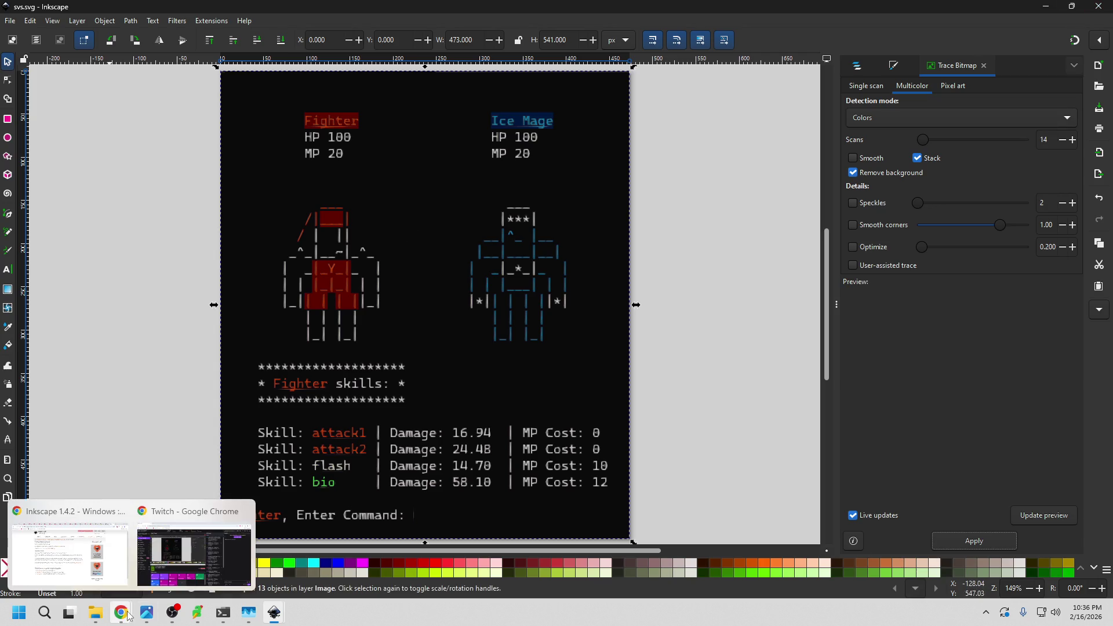
click(20, 613)
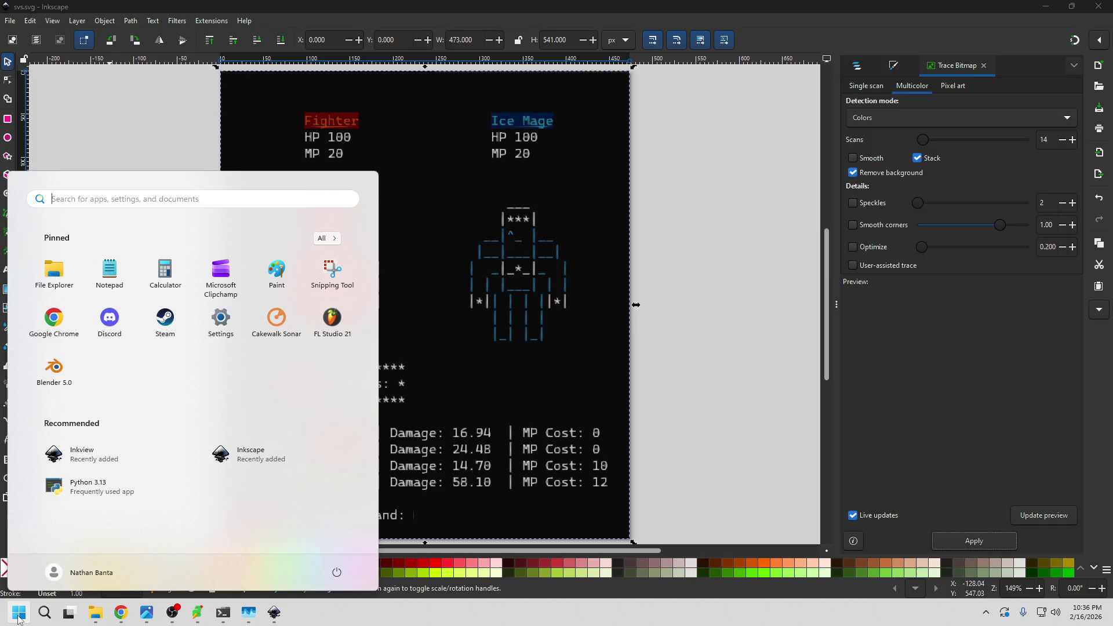
click(54, 371)
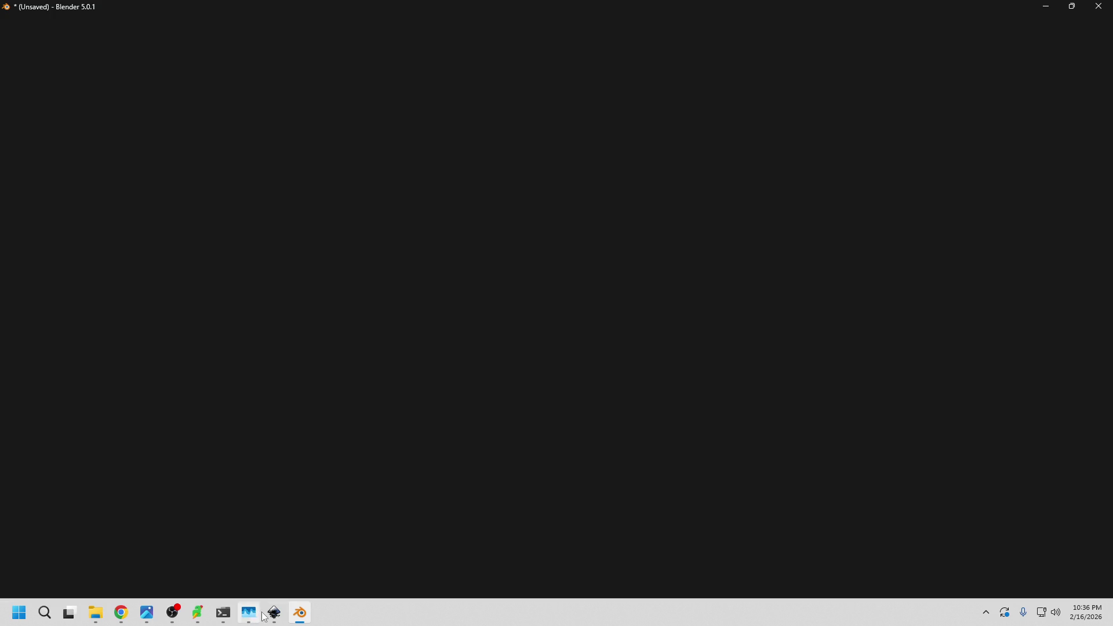
Close the four Inkscape windows, including svs.svg, and dismiss Blender's splash screen
mouse_move(274, 616)
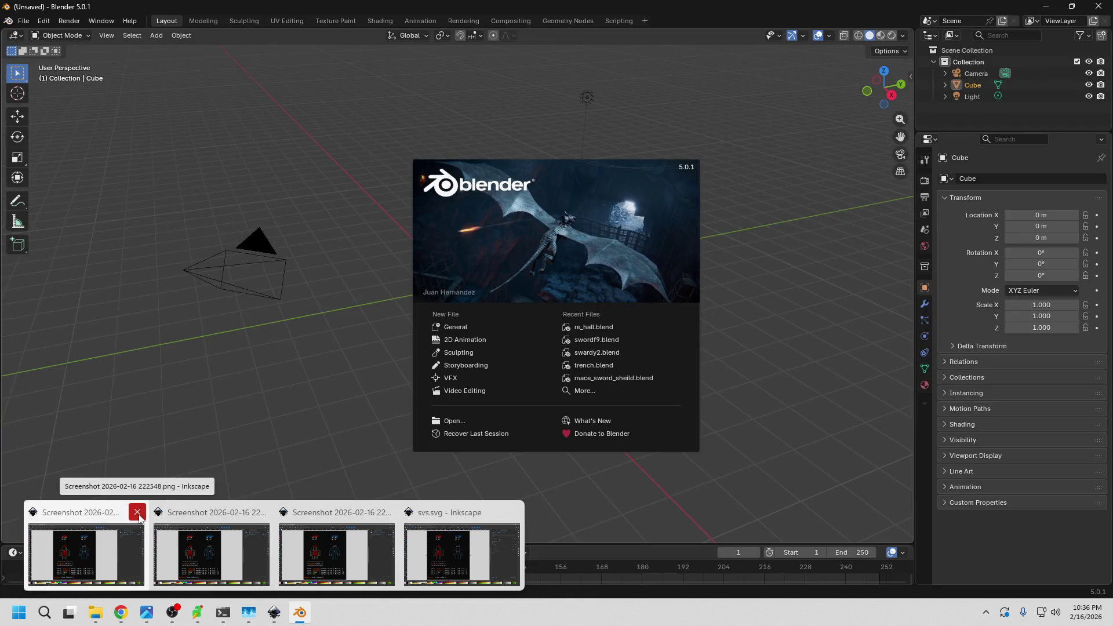
click(137, 512)
click(199, 512)
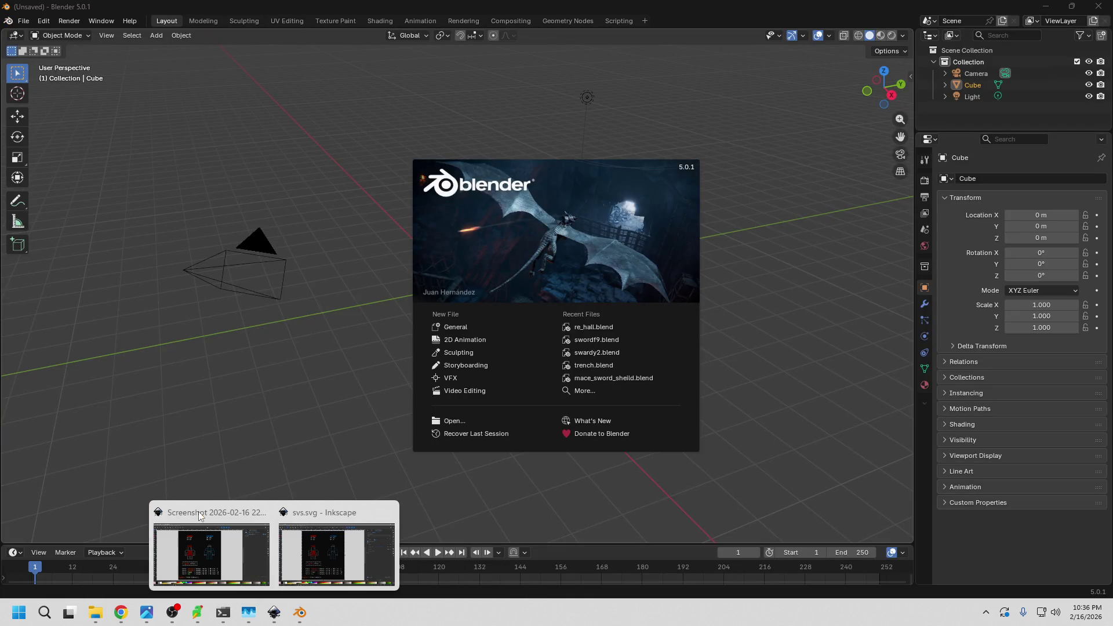
click(267, 514)
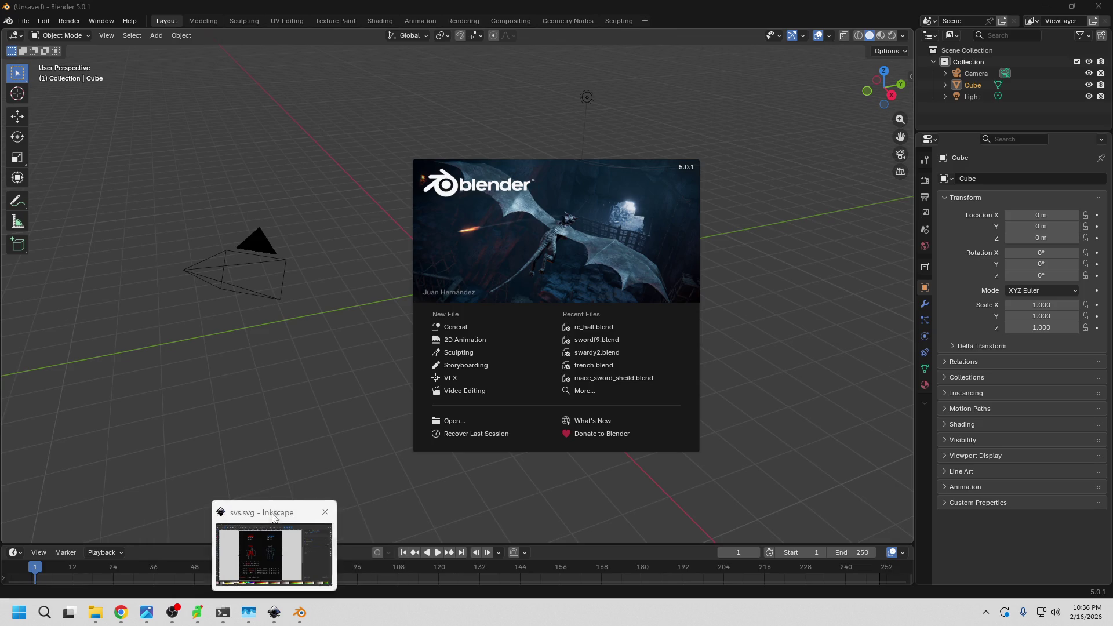
click(332, 514)
click(716, 139)
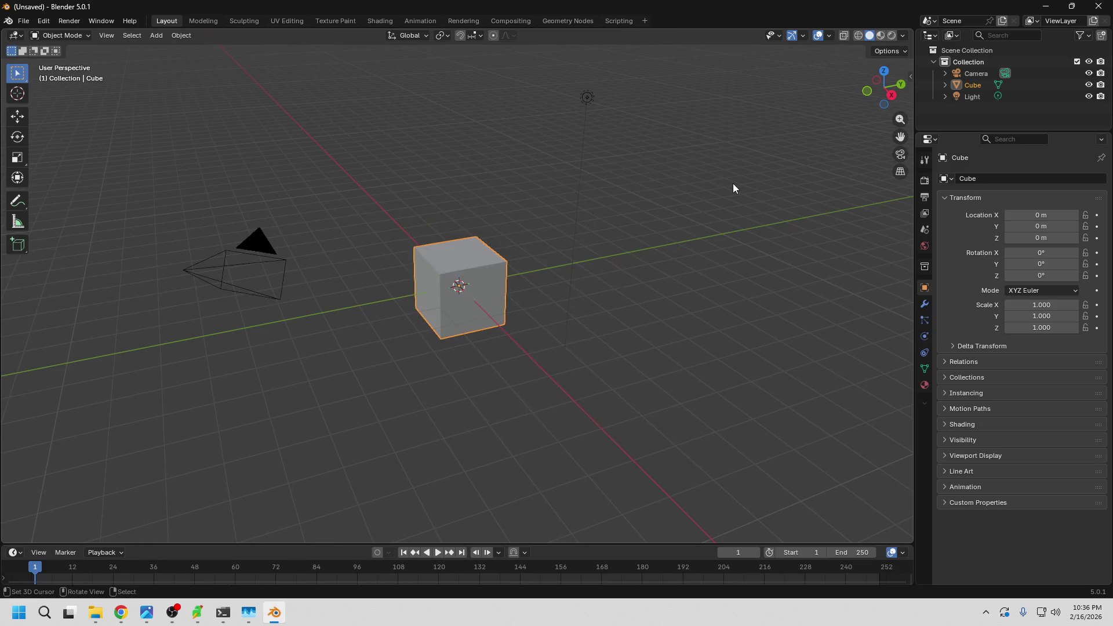
Delete the default cube, check the svs.svg paths from front and top views, and bring up the Add > Mesh list
key(x)
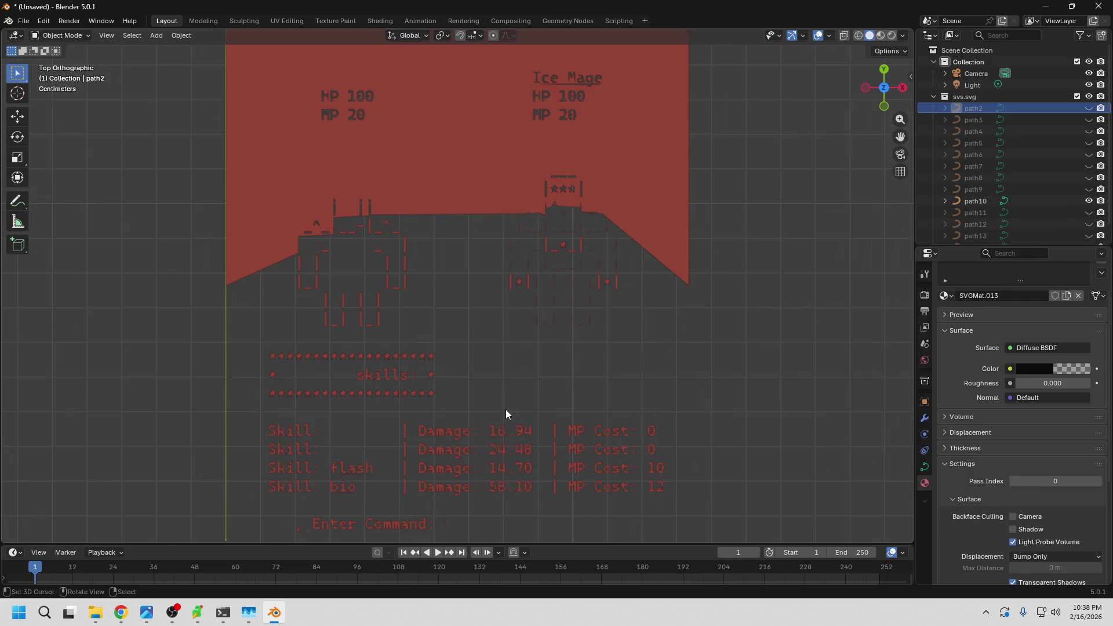
mouse_move(500, 363)
middle_down()
mouse_move(388, 338)
mouse_move(531, 368)
mouse_move(502, 308)
mouse_move(510, 352)
mouse_move(433, 307)
mouse_move(416, 204)
mouse_move(453, 288)
mouse_move(517, 363)
middle_up()
key(KP_1)
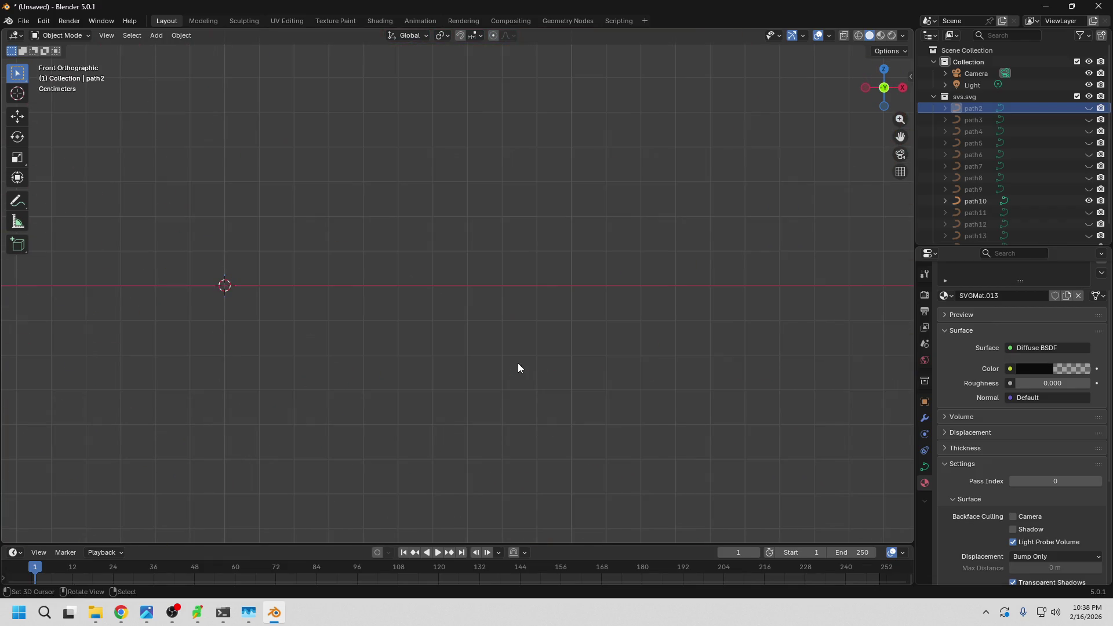
key(KP_7)
key(shift+a)
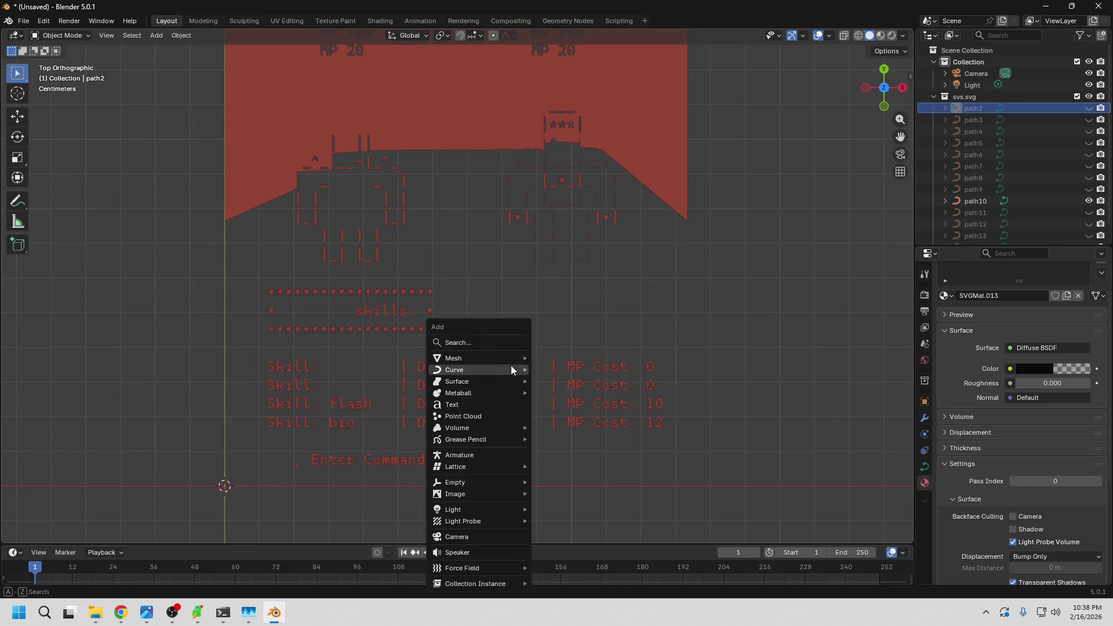
mouse_move(497, 360)
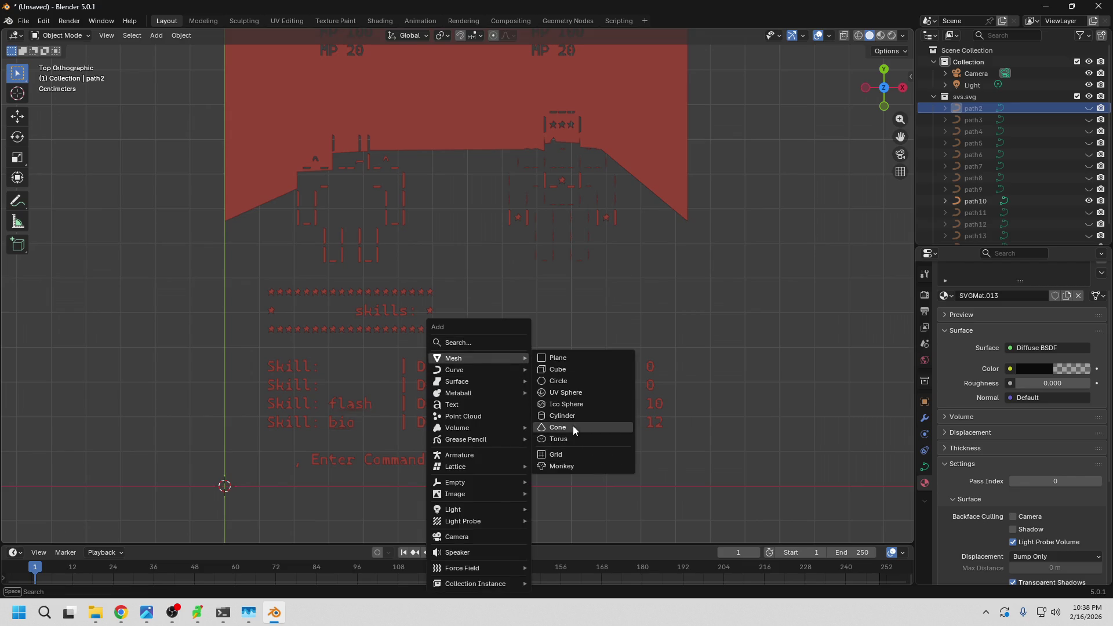
Add a plane and lower it slightly along Z beneath the SVG artwork
click(570, 362)
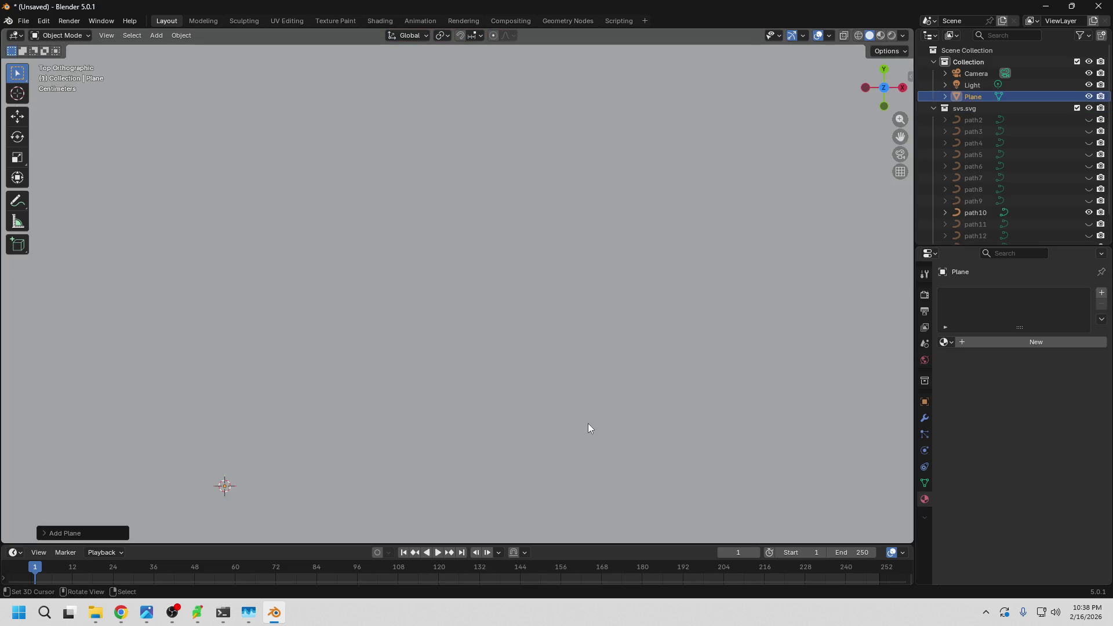
key(g)
key(z)
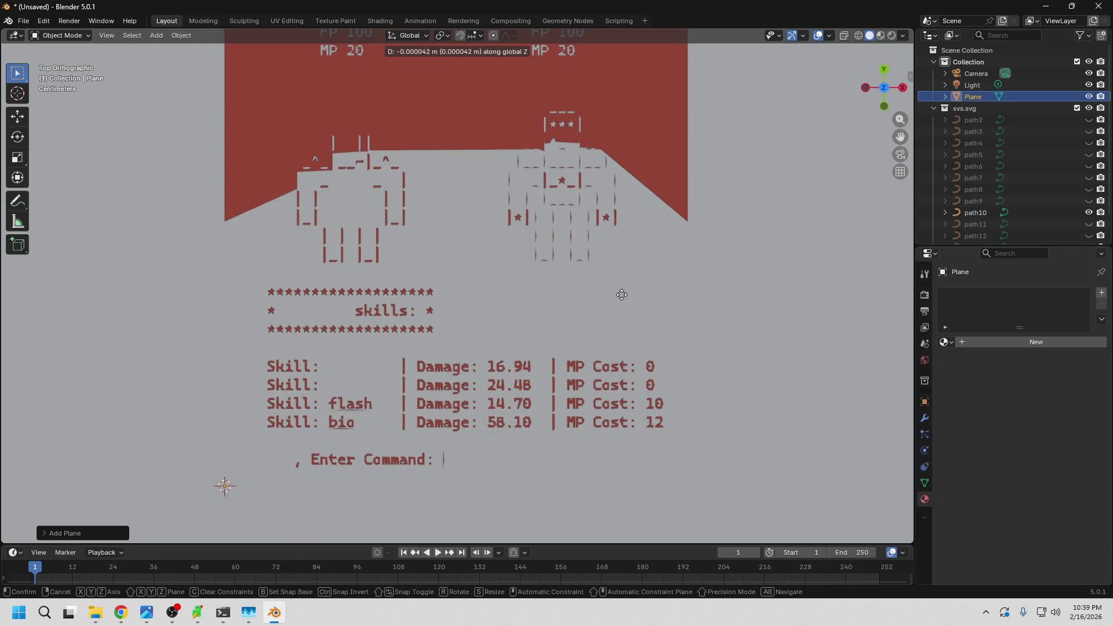
click(624, 312)
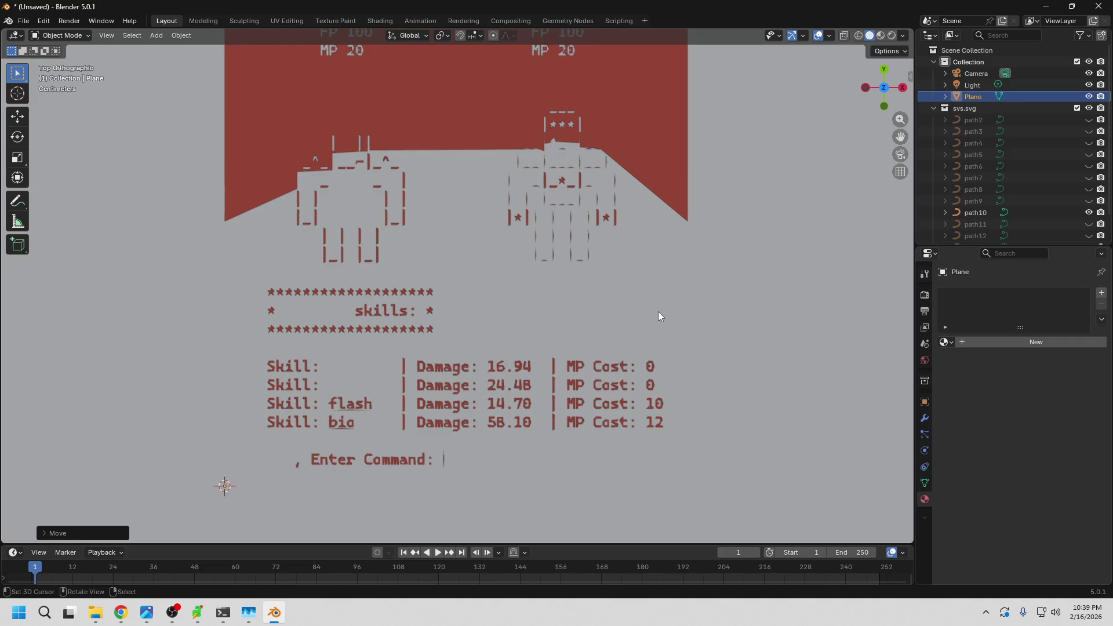
key(KP_1)
mouse_move(561, 324)
middle_down()
mouse_move(582, 313)
mouse_move(556, 319)
mouse_move(562, 356)
middle_up()
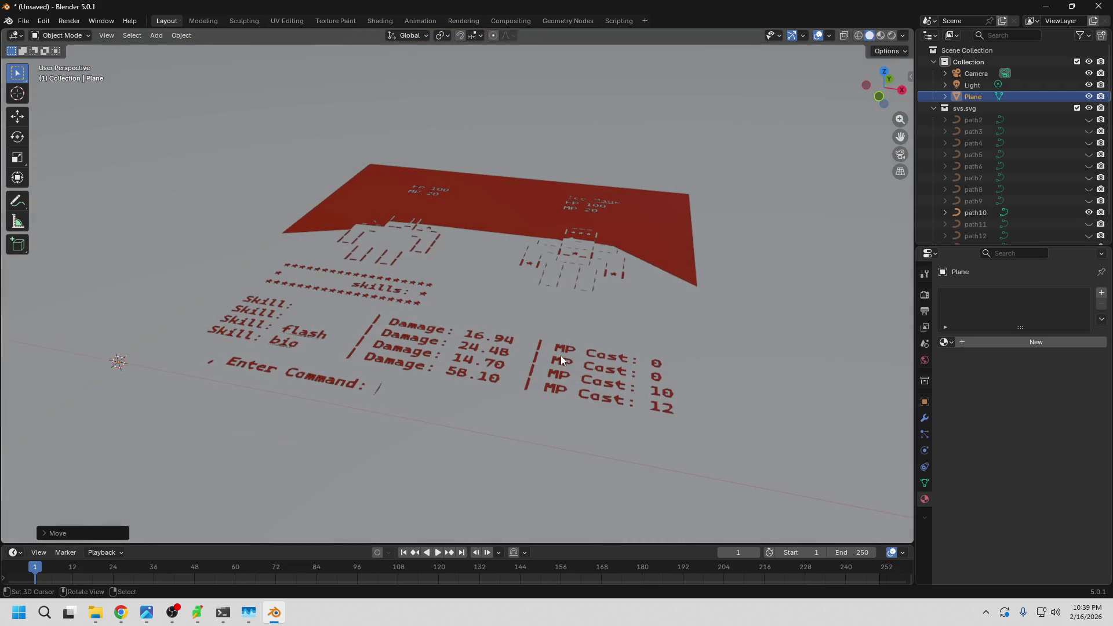
key(KP_7)
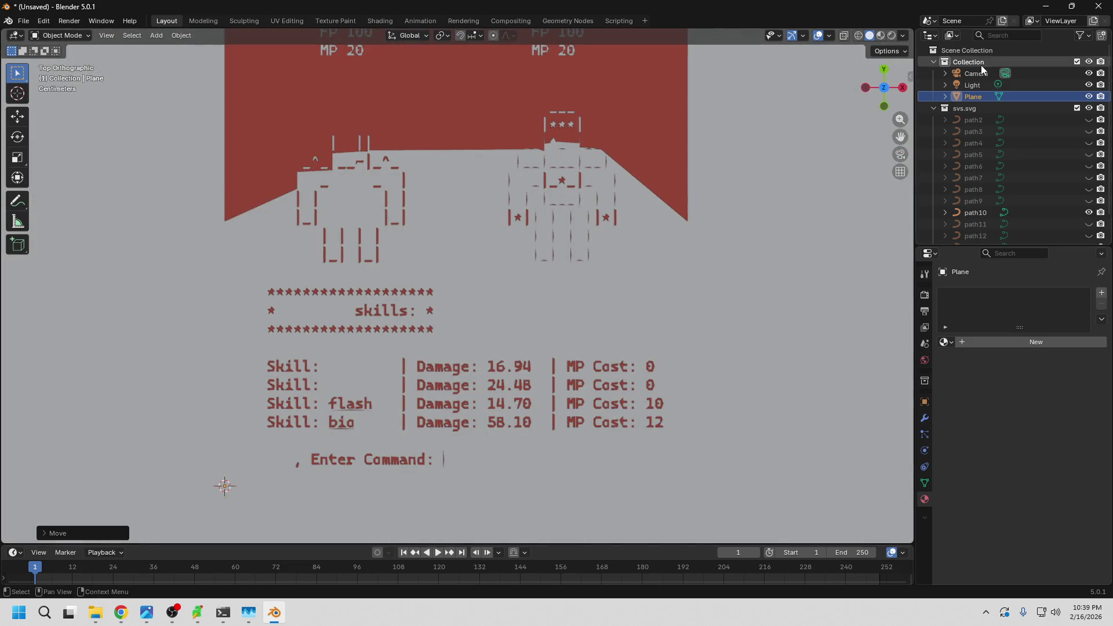
Move the light to a new X/Y spot over the artwork, keeping its height
click(979, 85)
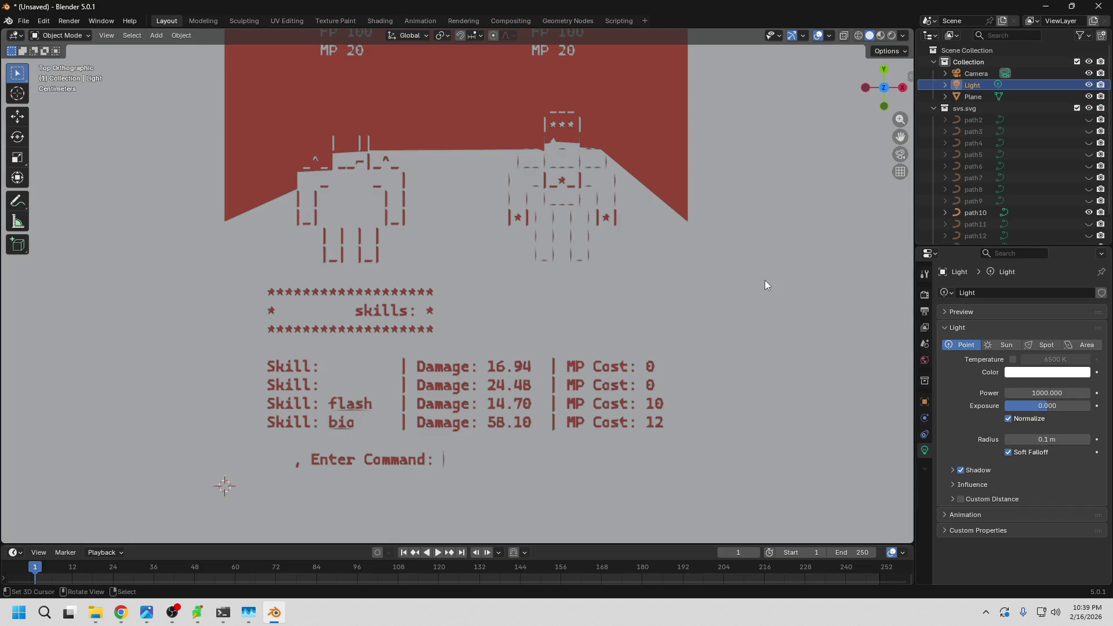
key(g)
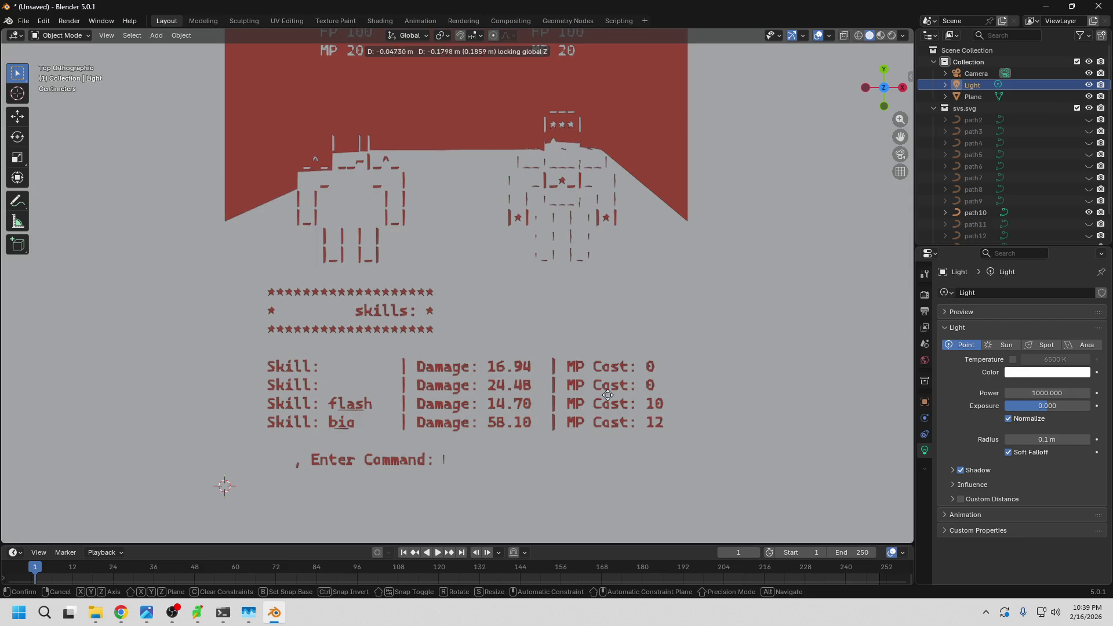
click(626, 345)
Select the path10 curve to show its SVGMat.005 Diffuse material
scroll(741, 339, down, 3)
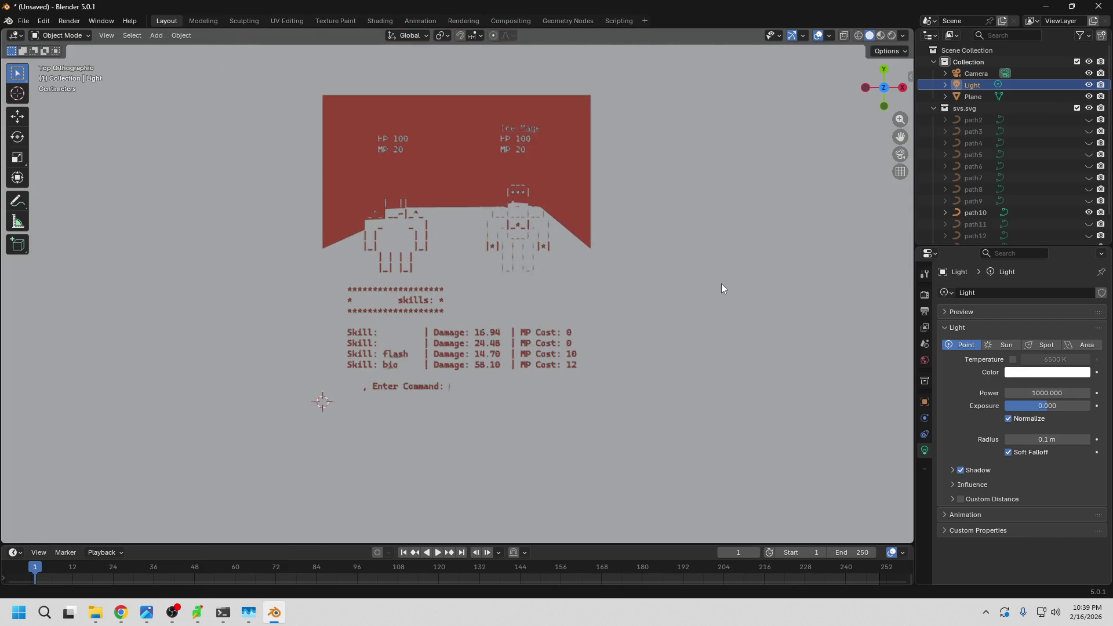
scroll(620, 262, up, 3)
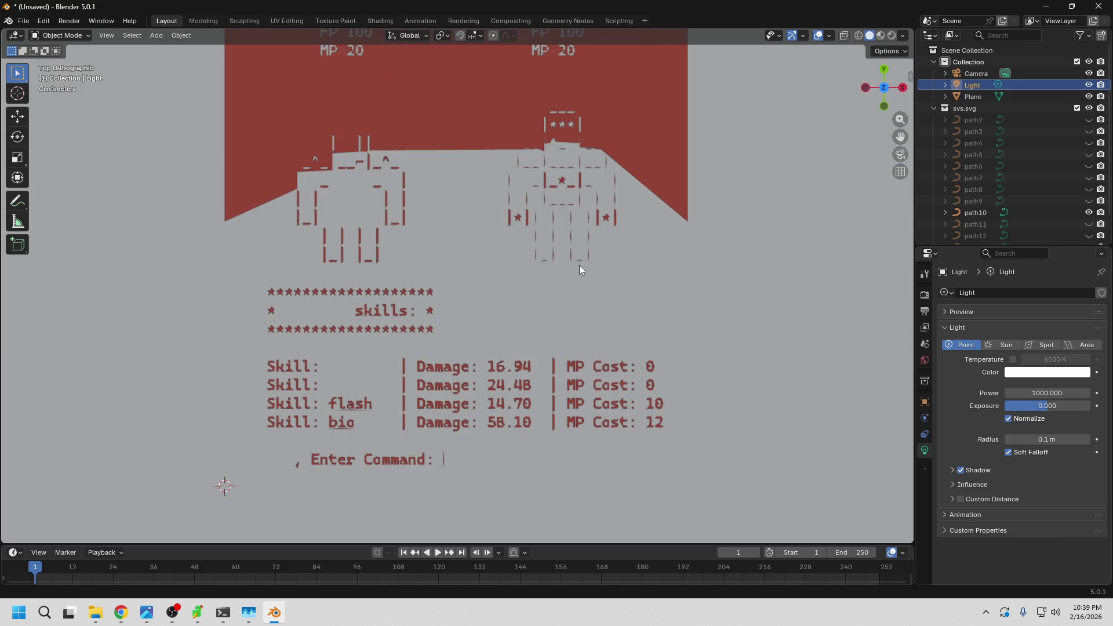
click(530, 221)
scroll(529, 219, down, 2)
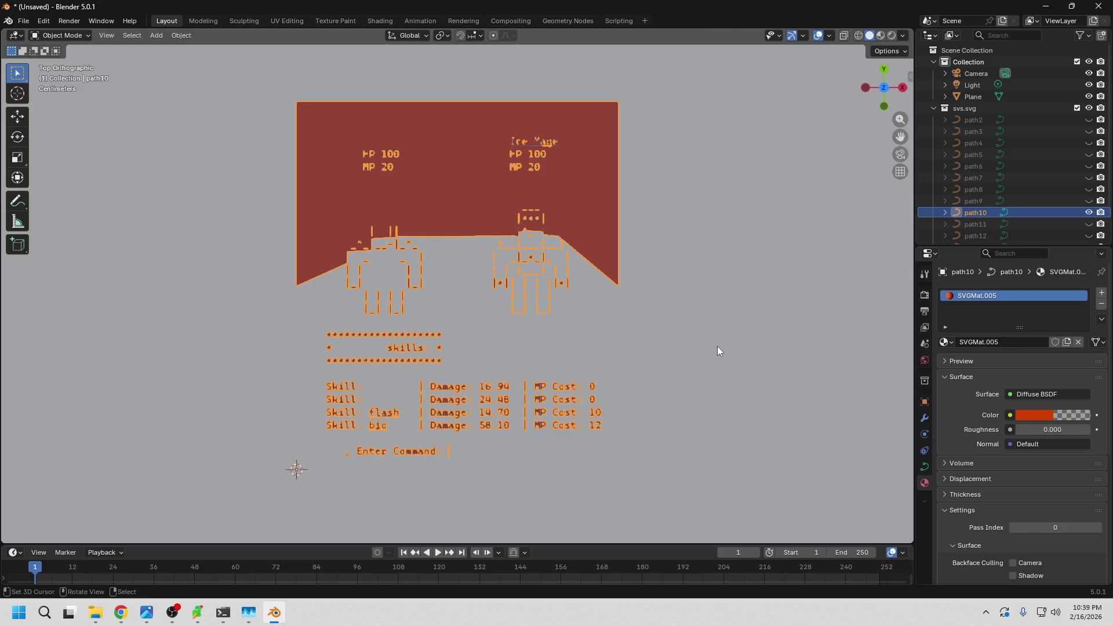
In camera view, dolly the camera about 0.12 m along its local Z so the artwork fills the frame
key(KP_0)
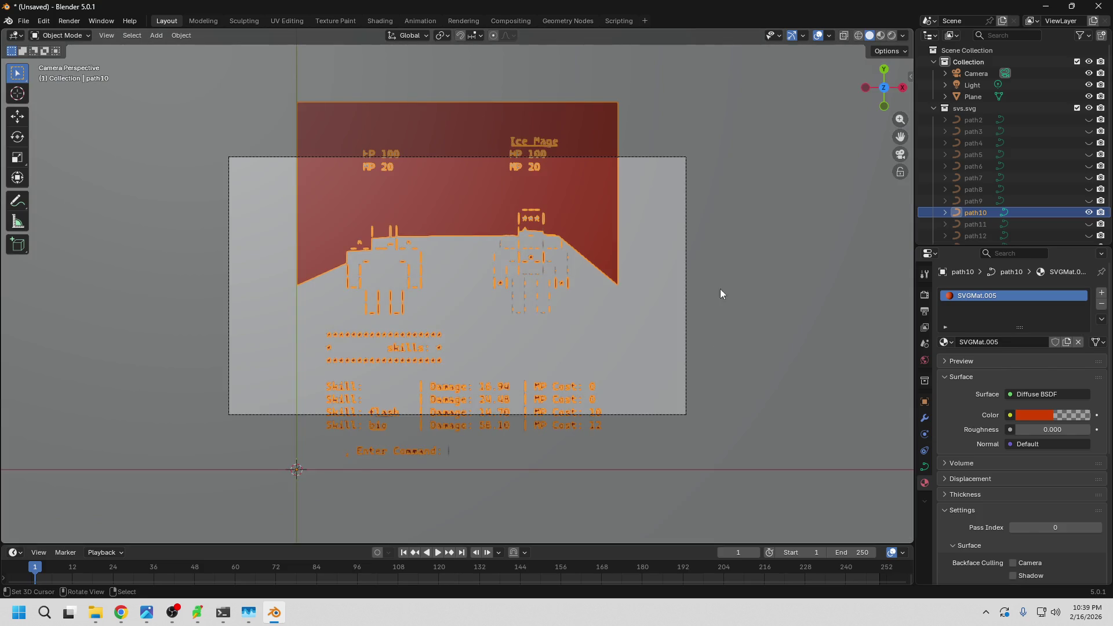
click(663, 156)
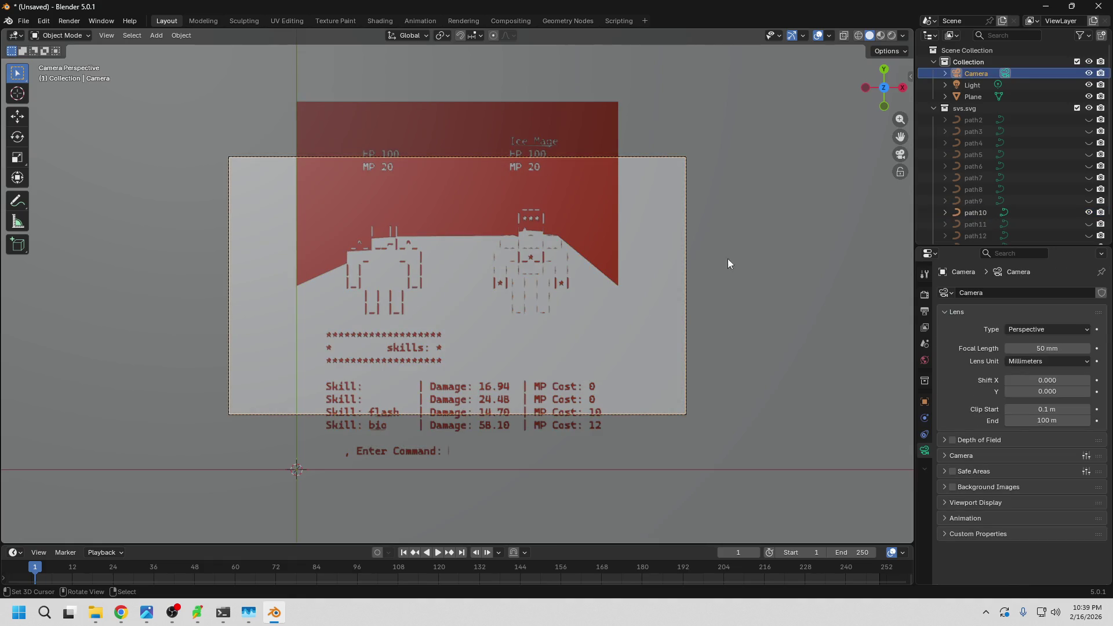
key(g)
key(z)
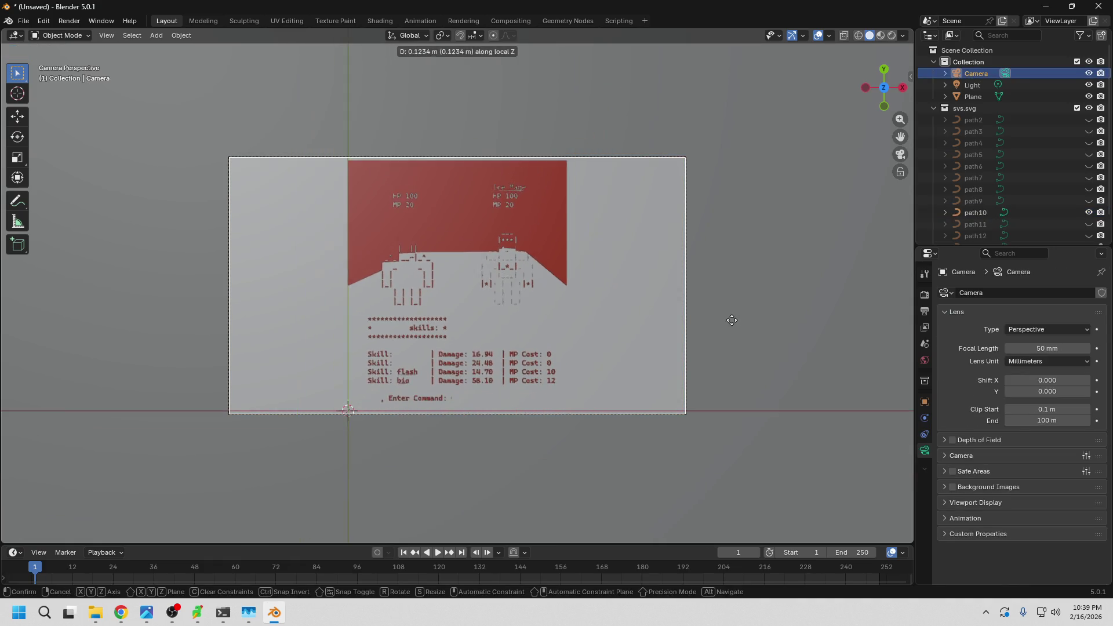
click(642, 364)
scroll(641, 364, up, 4)
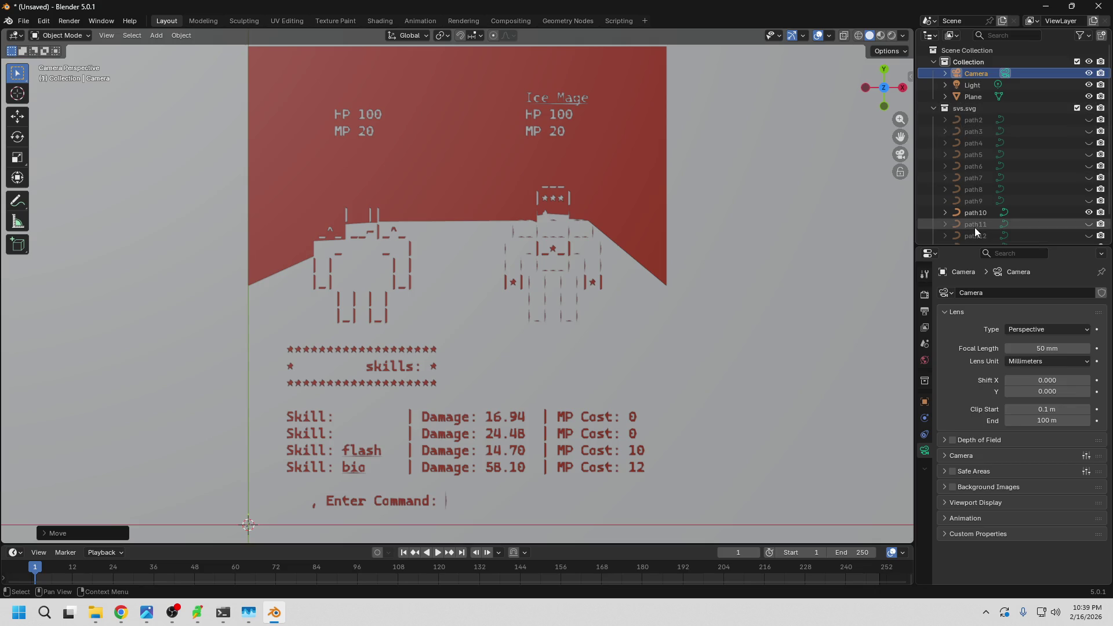
click(975, 213)
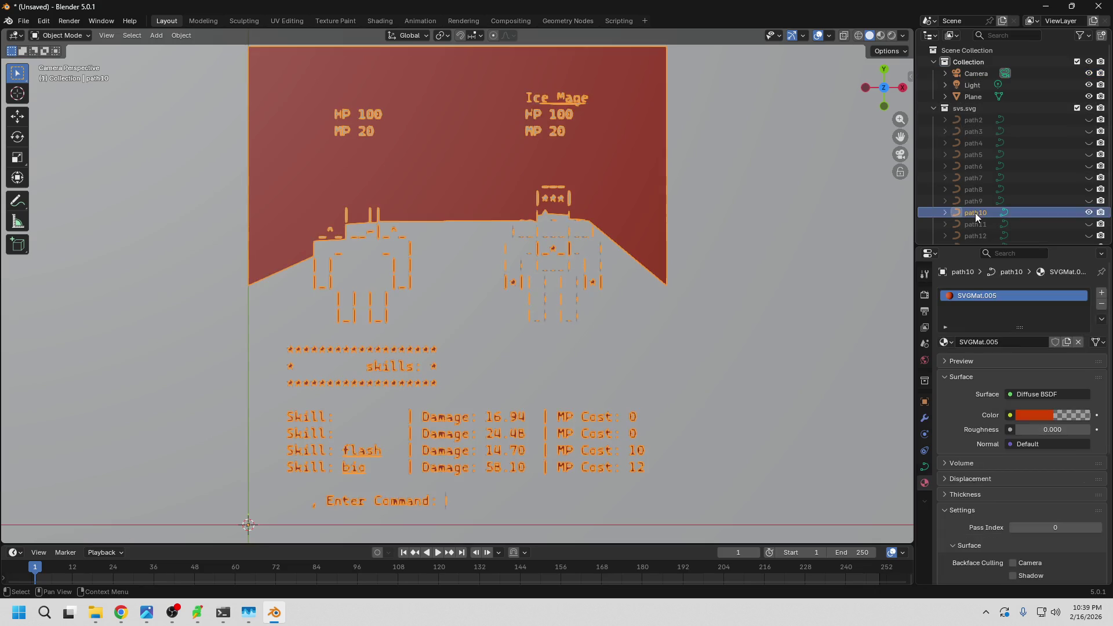
click(922, 467)
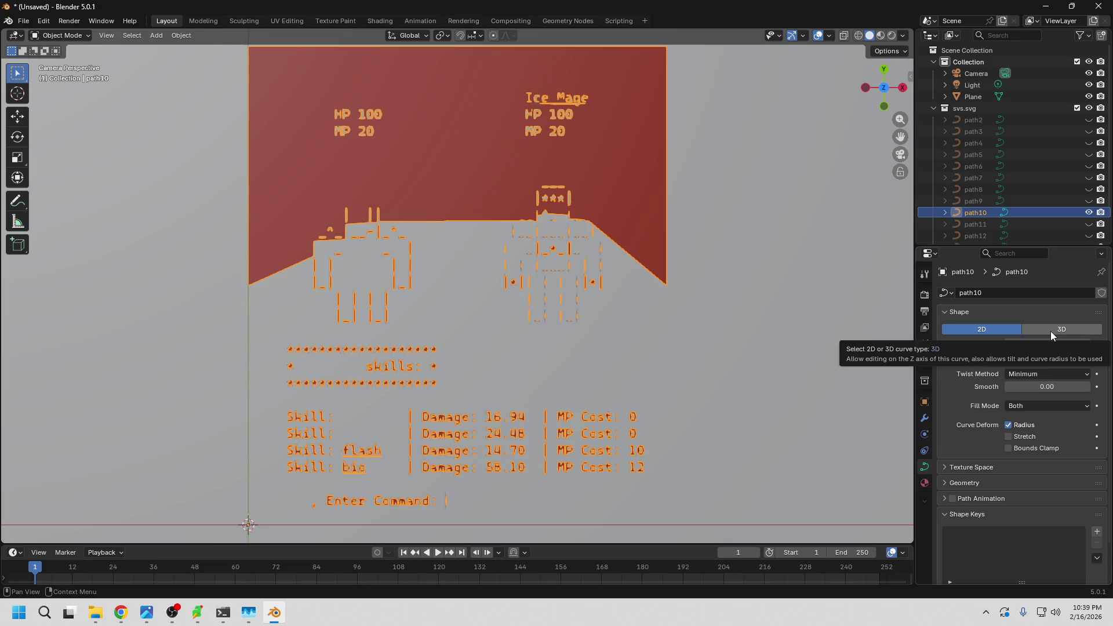
click(1050, 331)
click(1006, 332)
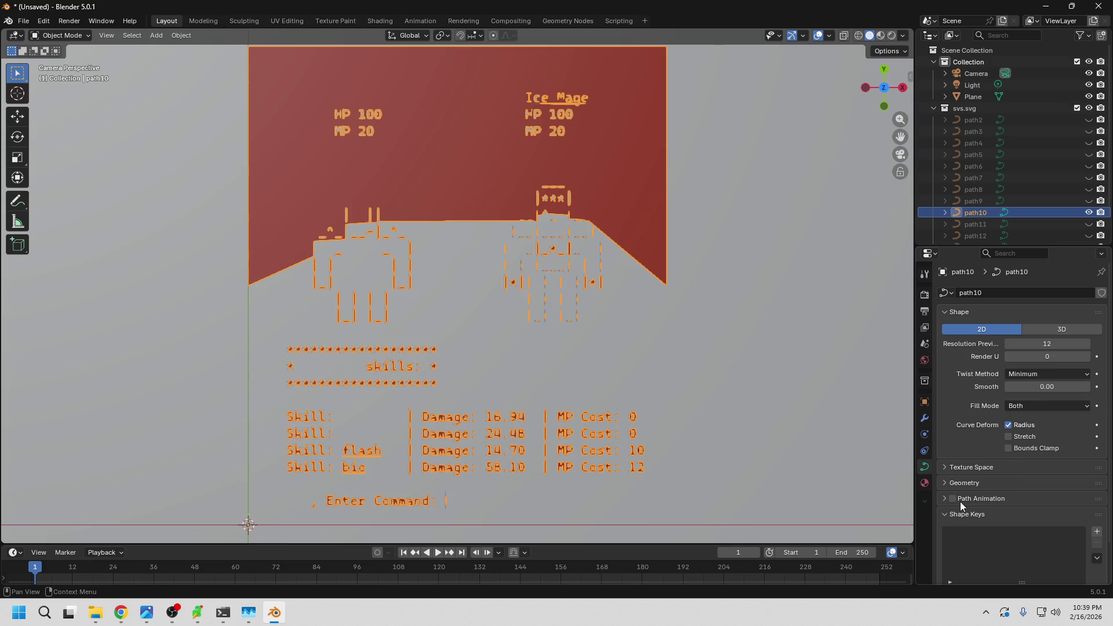
click(947, 485)
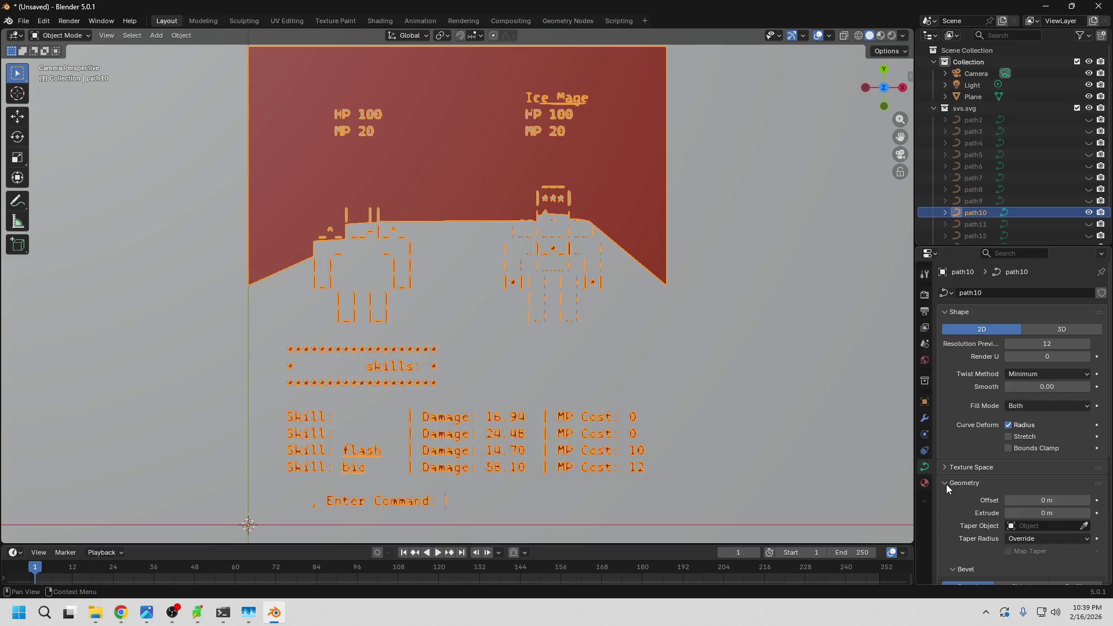
click(946, 484)
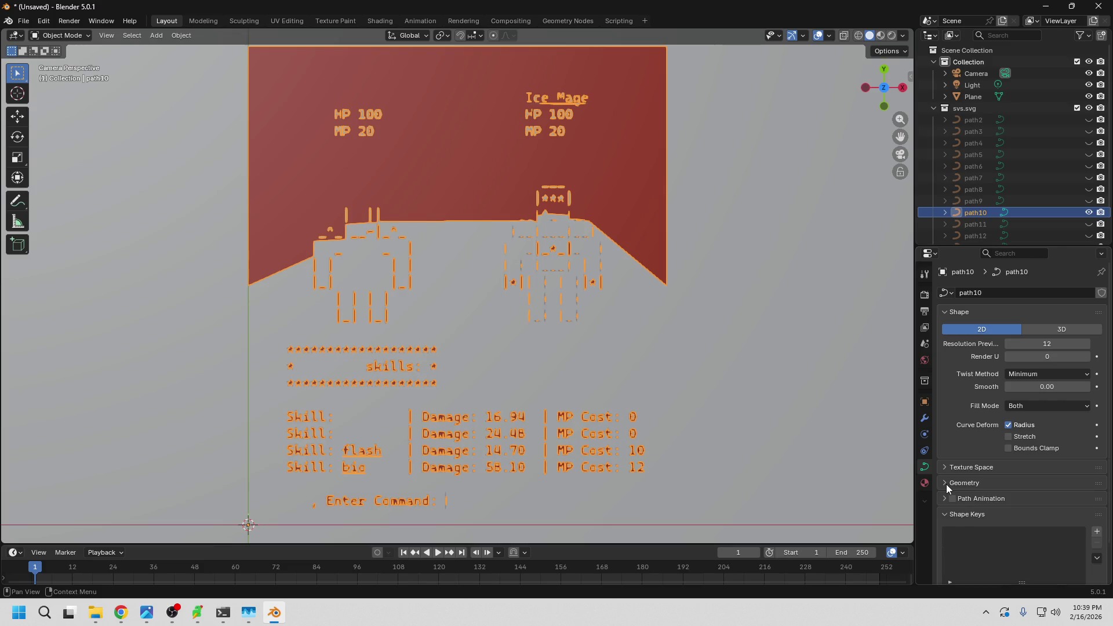
click(925, 483)
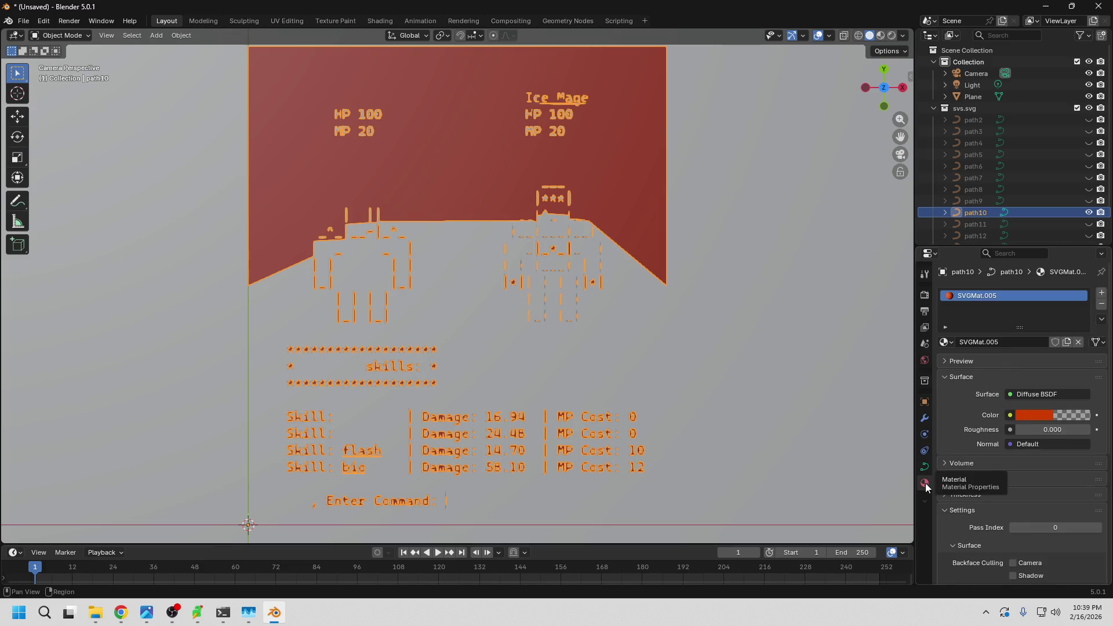
scroll(791, 237, down, 4)
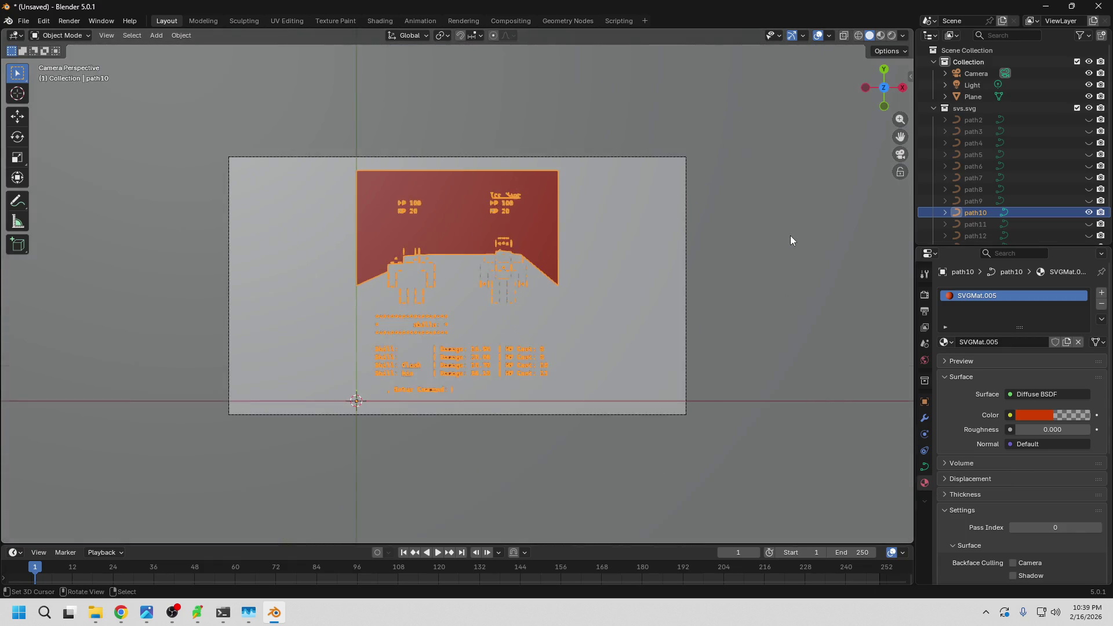
scroll(790, 236, up, 3)
click(975, 86)
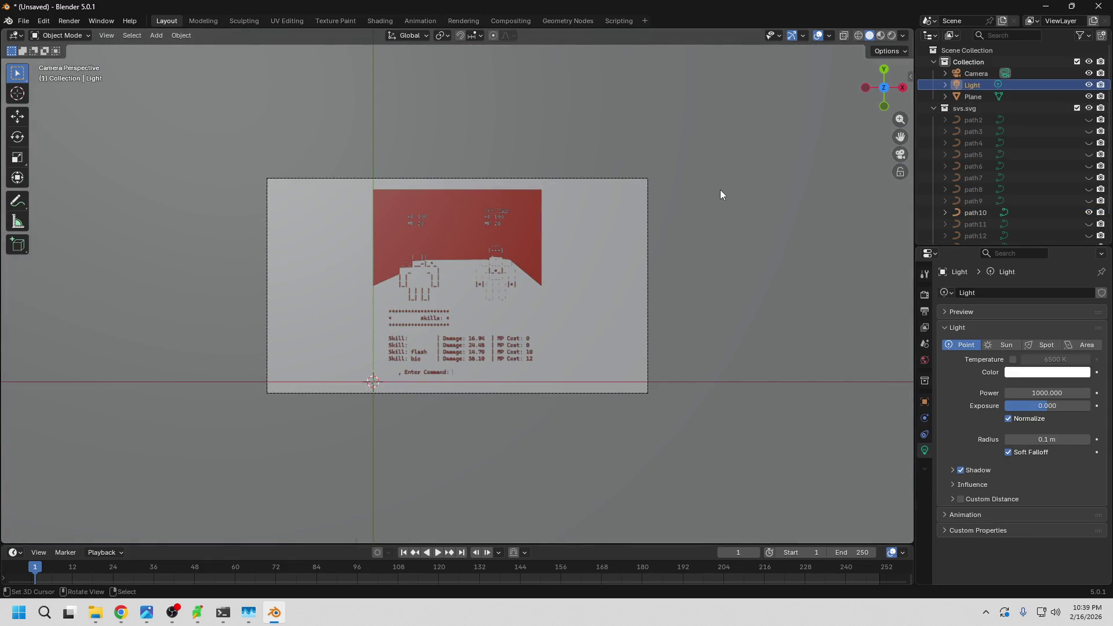
Move the light to the plane's left edge and adjust its height
key(KP_Decimal)
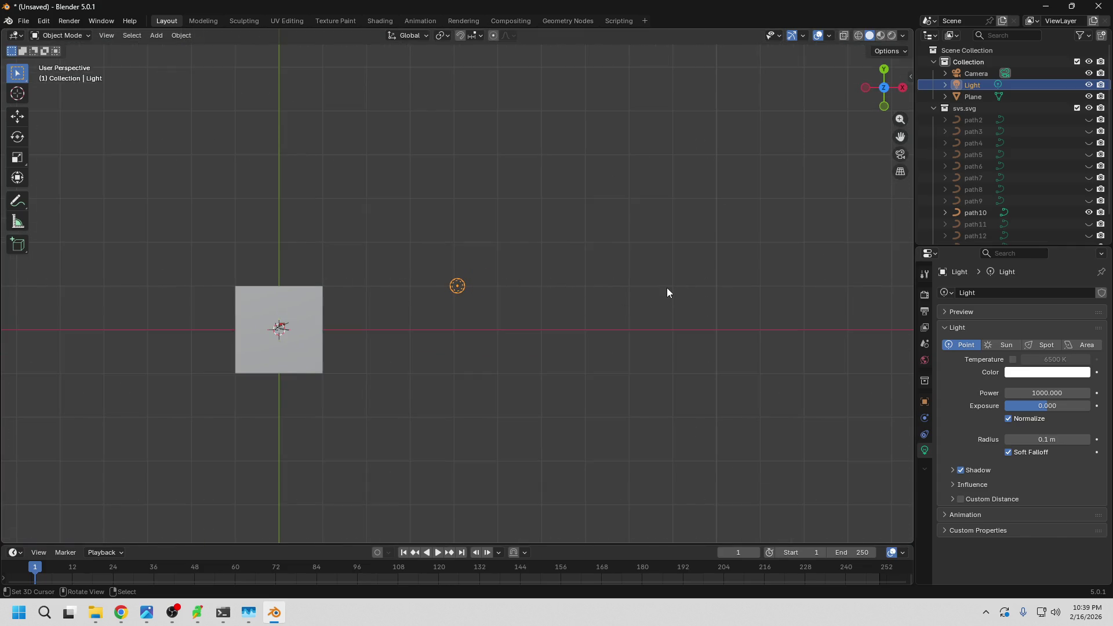
key(g)
click(439, 342)
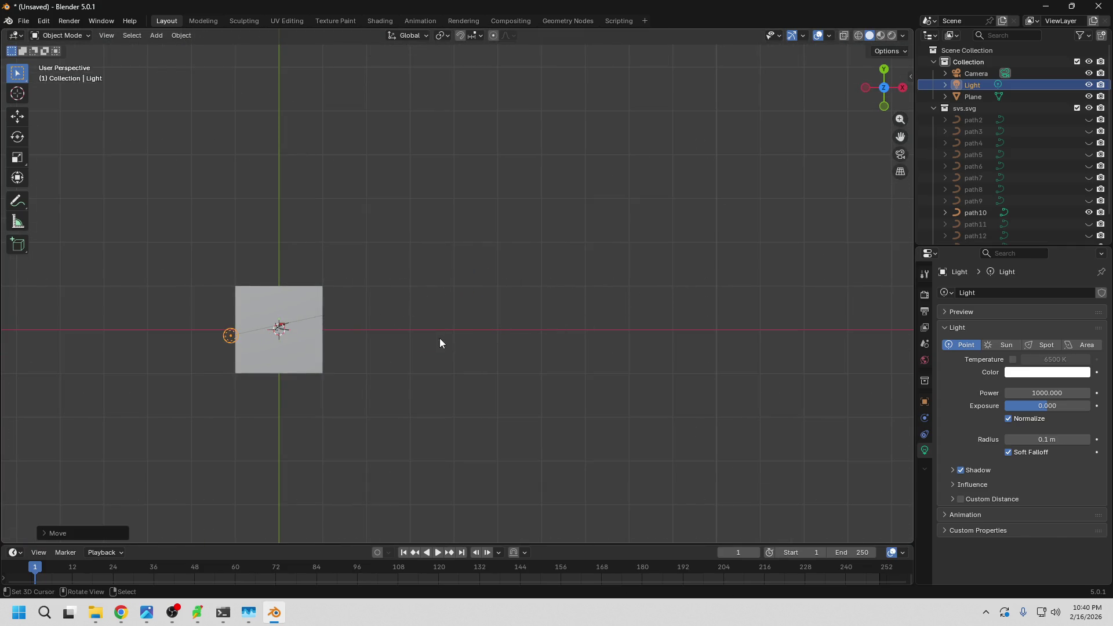
mouse_move(440, 342)
middle_down()
mouse_move(373, 328)
mouse_move(377, 274)
middle_up()
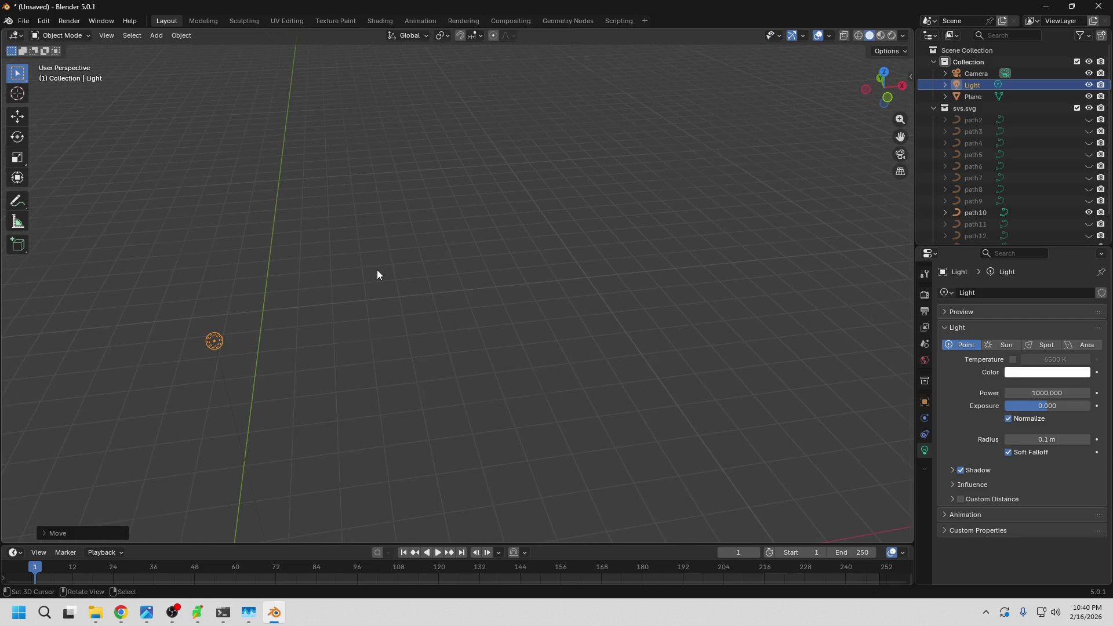
key(KP_1)
scroll(332, 329, down, 10)
key(g)
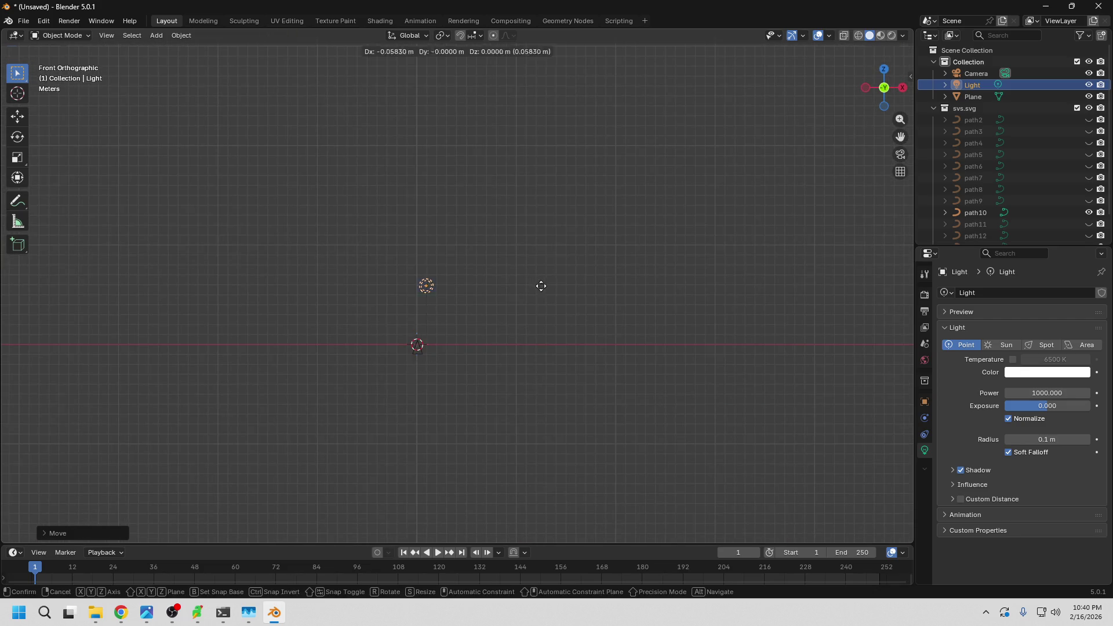
click(534, 332)
key(KP_7)
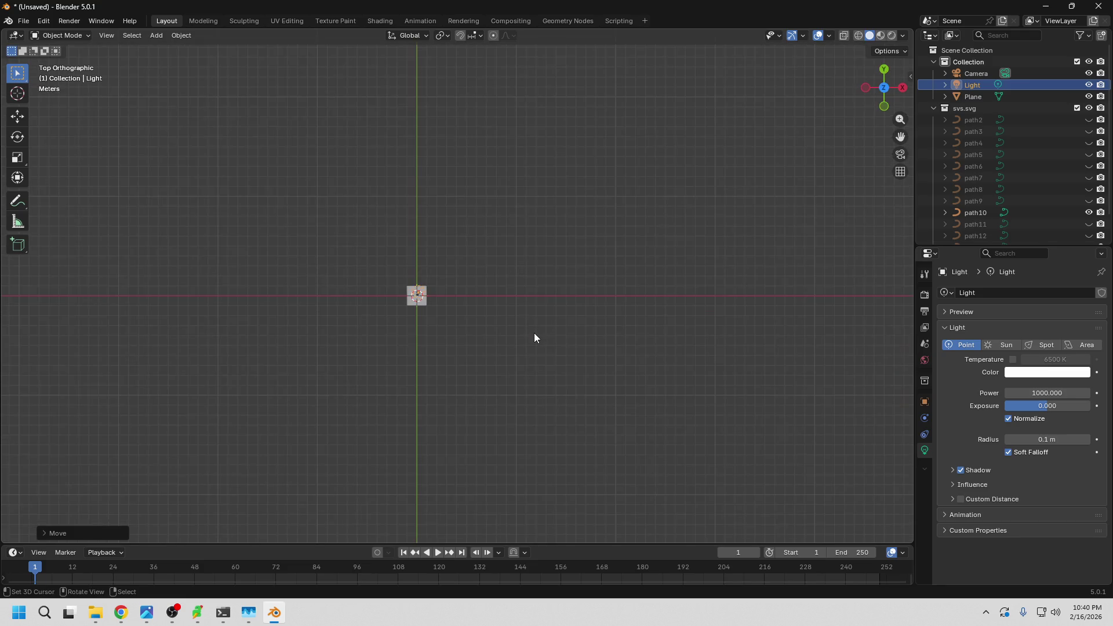
key(KP_Decimal)
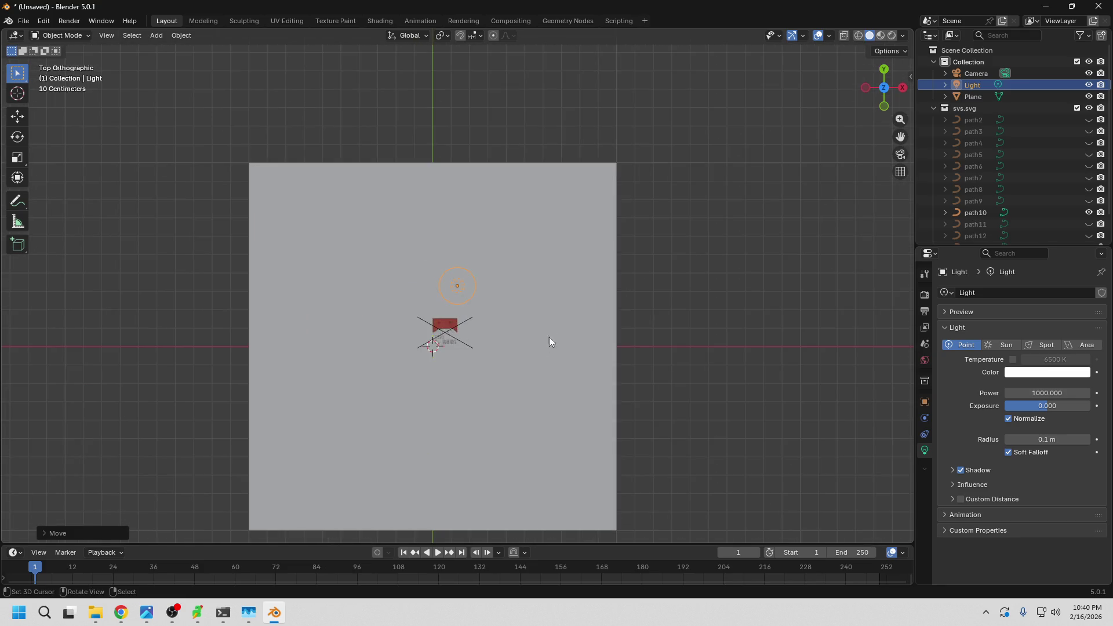
From camera view, move the light lower in X/Y with its height locked
key(KP_0)
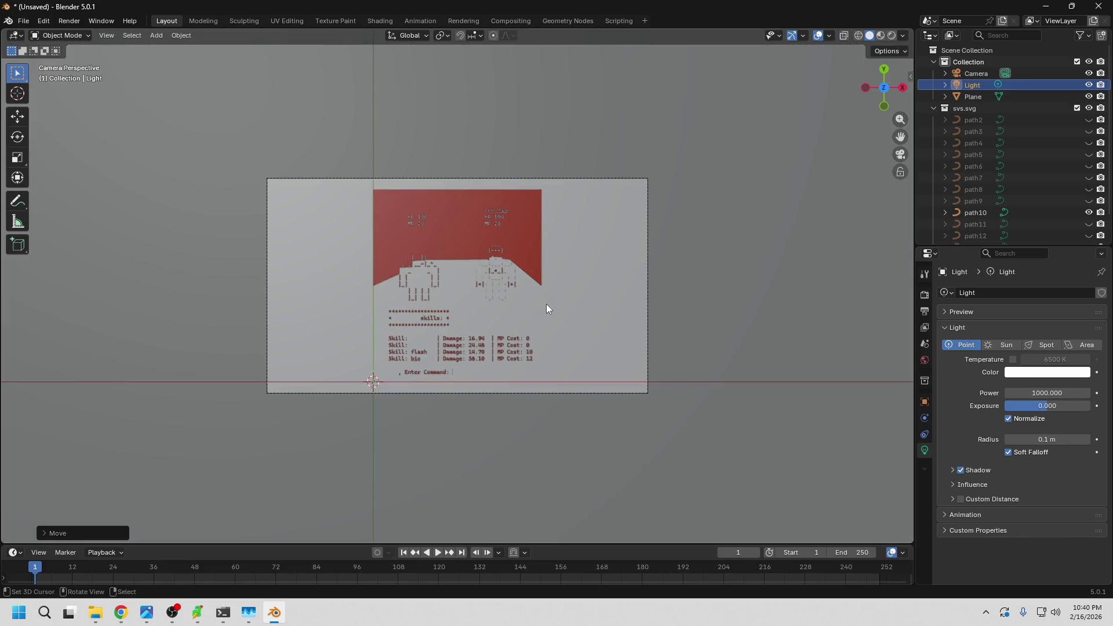
scroll(571, 281, down, 5)
scroll(571, 281, up, 7)
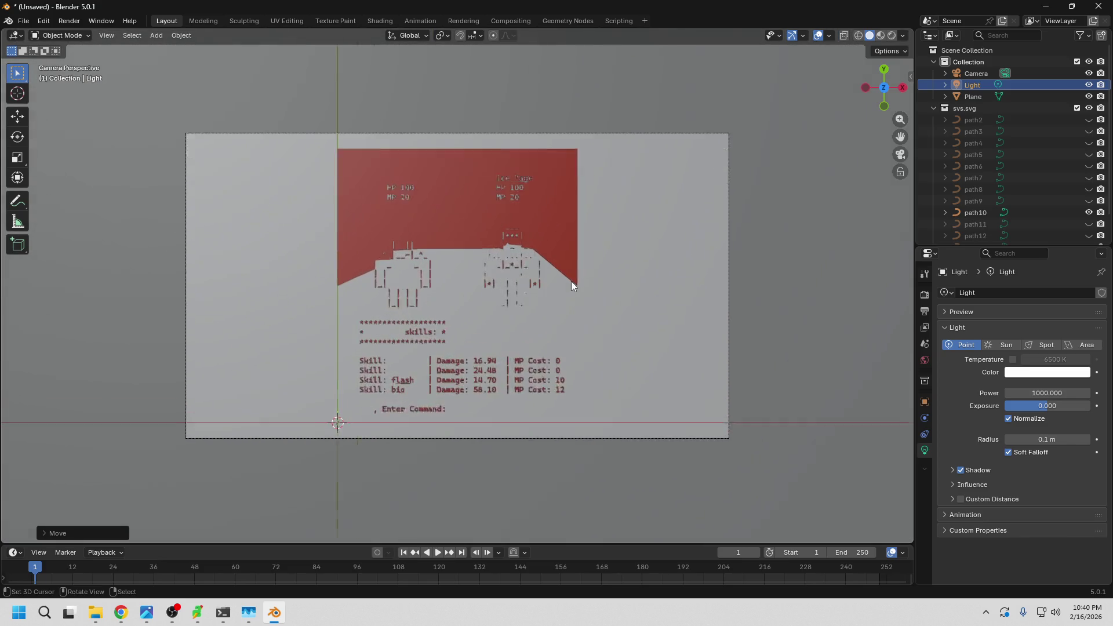
scroll(572, 281, up, 5)
scroll(618, 264, down, 6)
scroll(618, 255, up, 2)
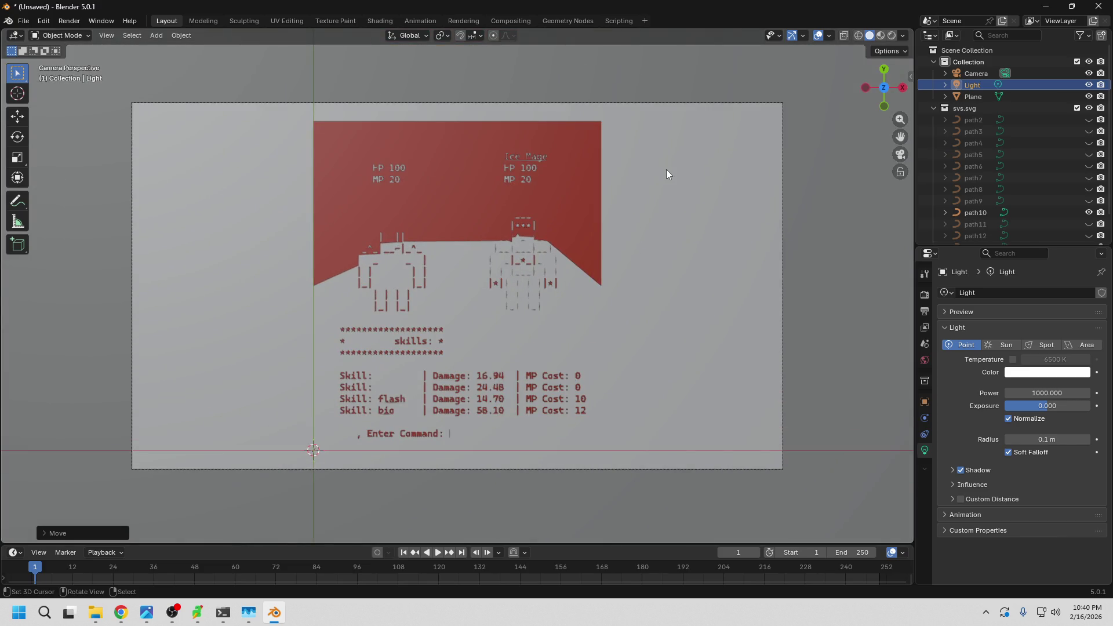
key(g)
key(shift+z)
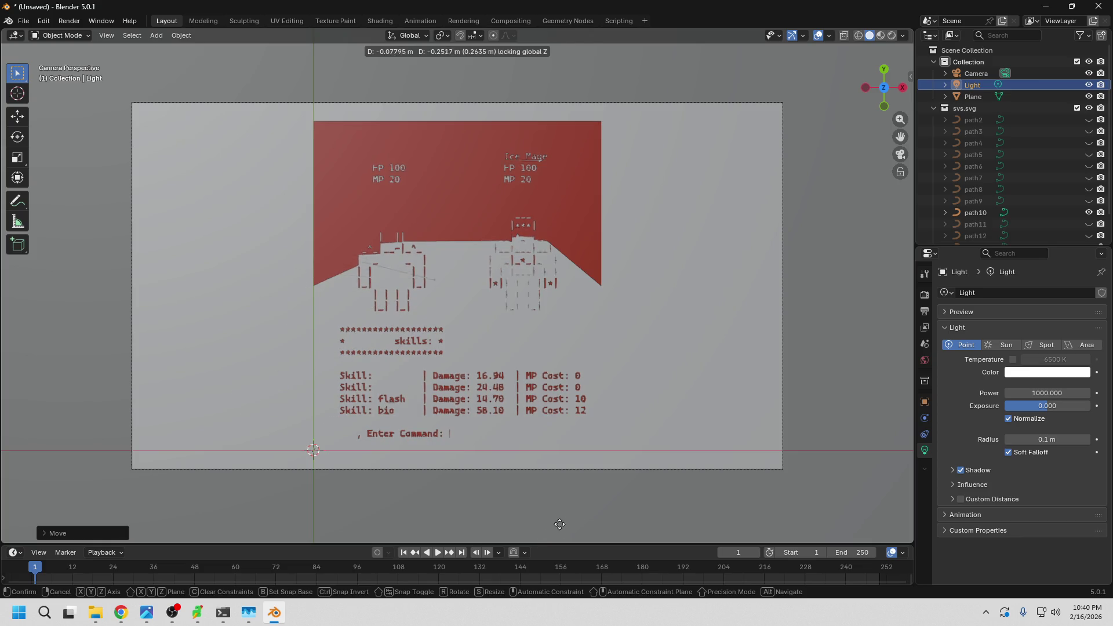
click(531, 35)
Rotate the light freely, then select the Camera to show its 50 mm lens settings
scroll(529, 66, up, 2)
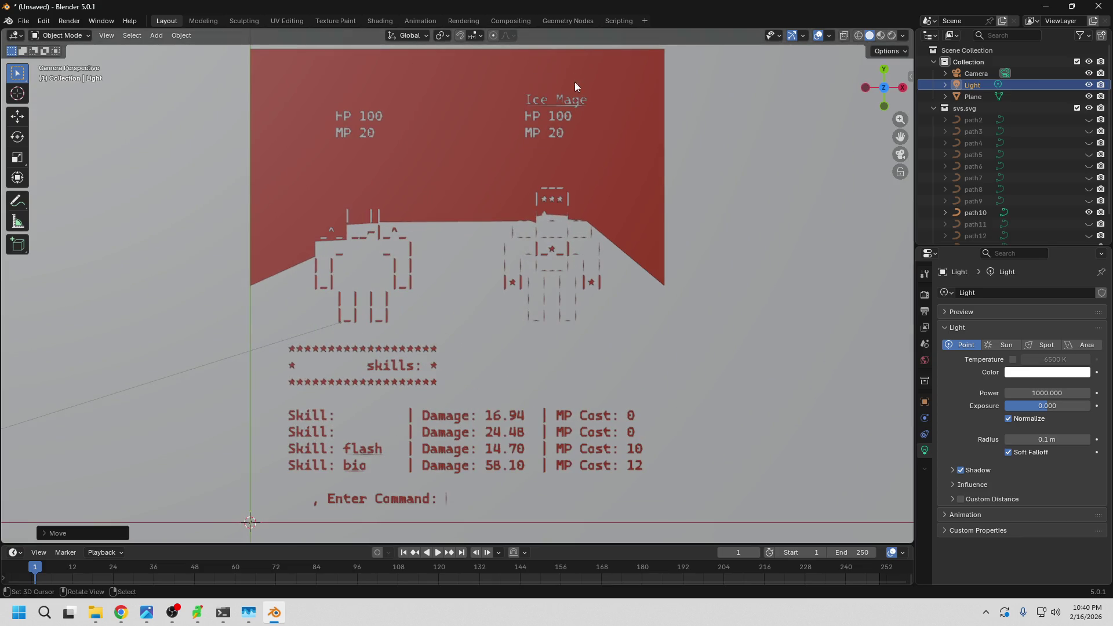
key(r)
key(r)
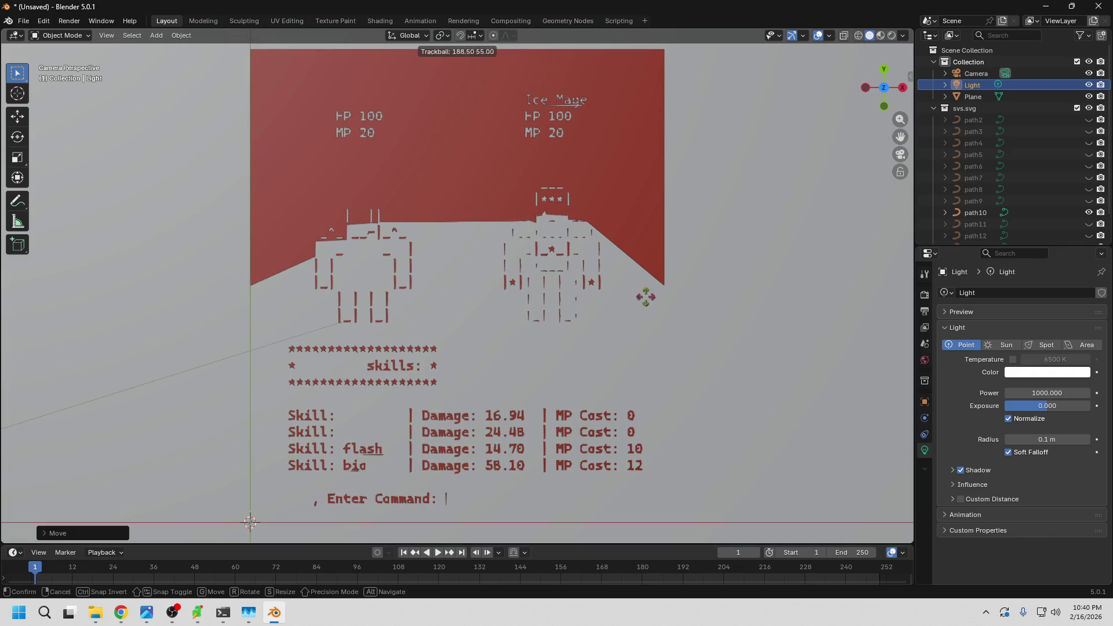
click(458, 174)
scroll(487, 165, down, 5)
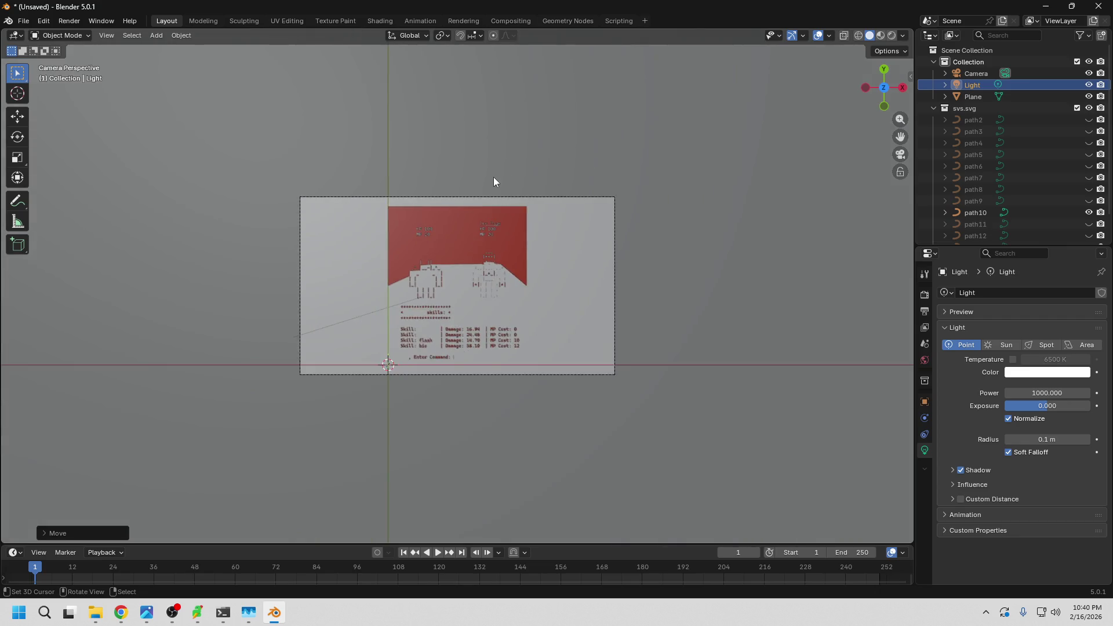
scroll(503, 189, up, 1)
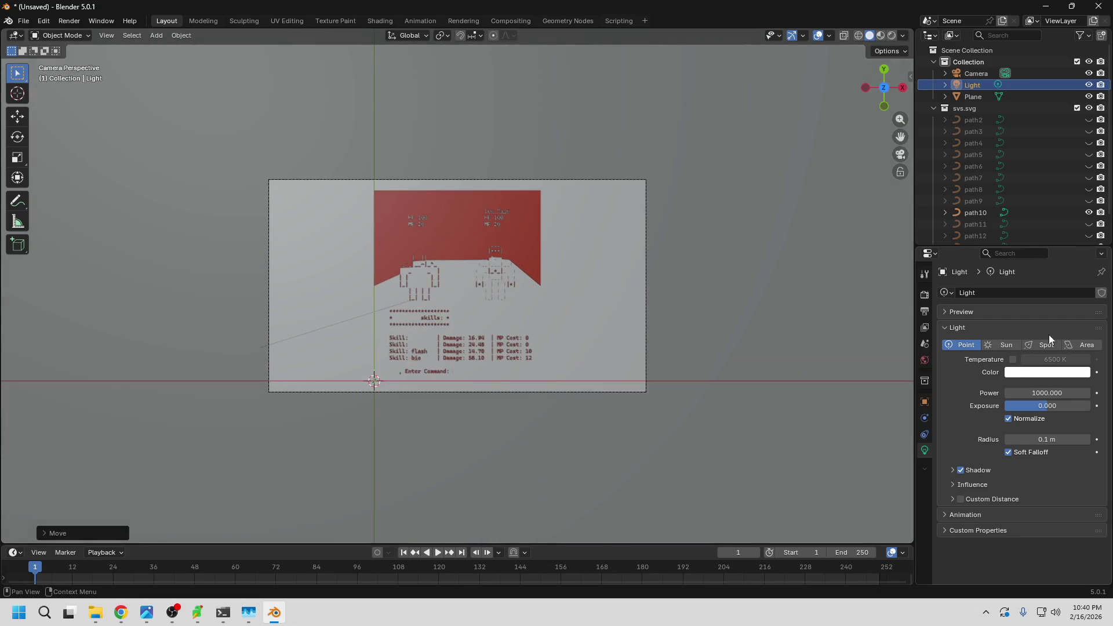
click(575, 316)
key(Home)
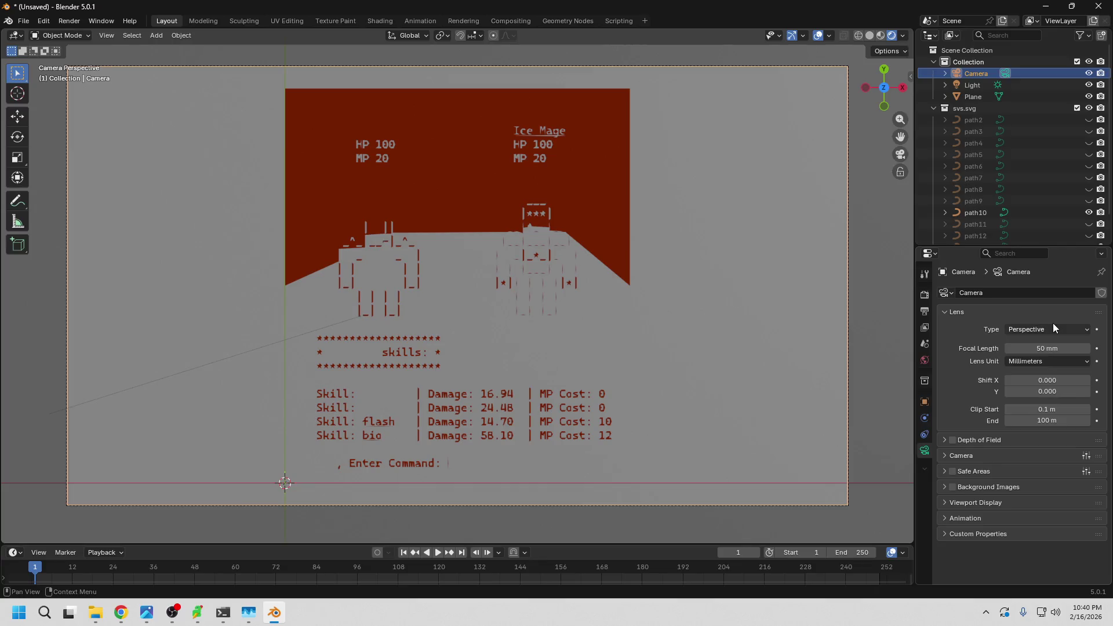
Raise the camera focal length from 50 mm to 72 mm, then reselect path10
mouse_move(1053, 347)
mouse_down()
mouse_move(1025, 346)
mouse_move(1101, 347)
mouse_move(1030, 348)
mouse_move(1047, 348)
mouse_up()
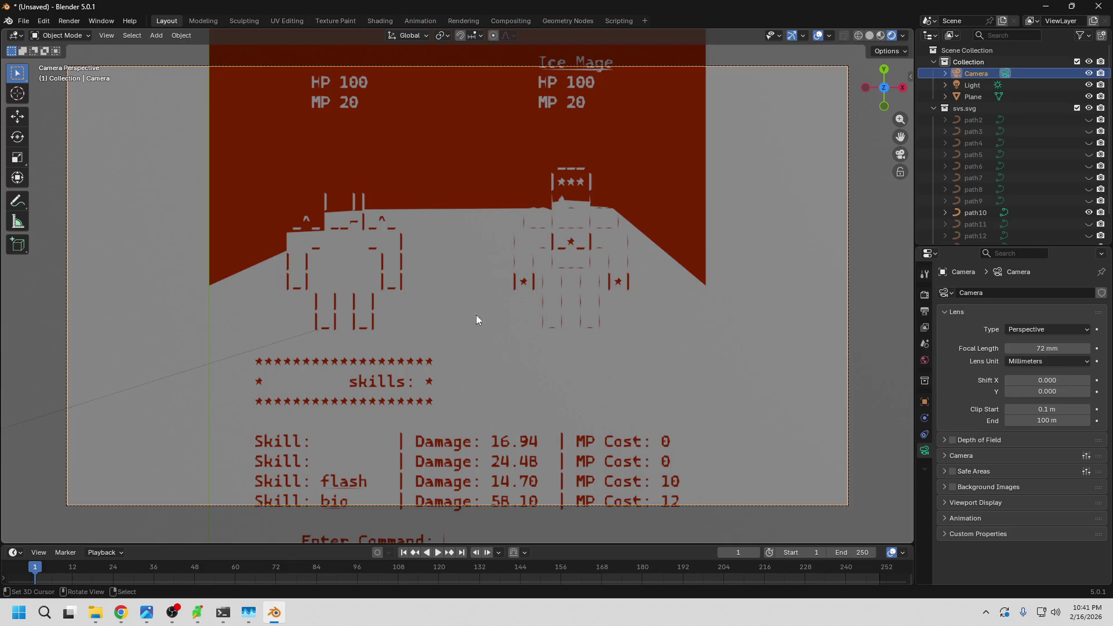
click(633, 179)
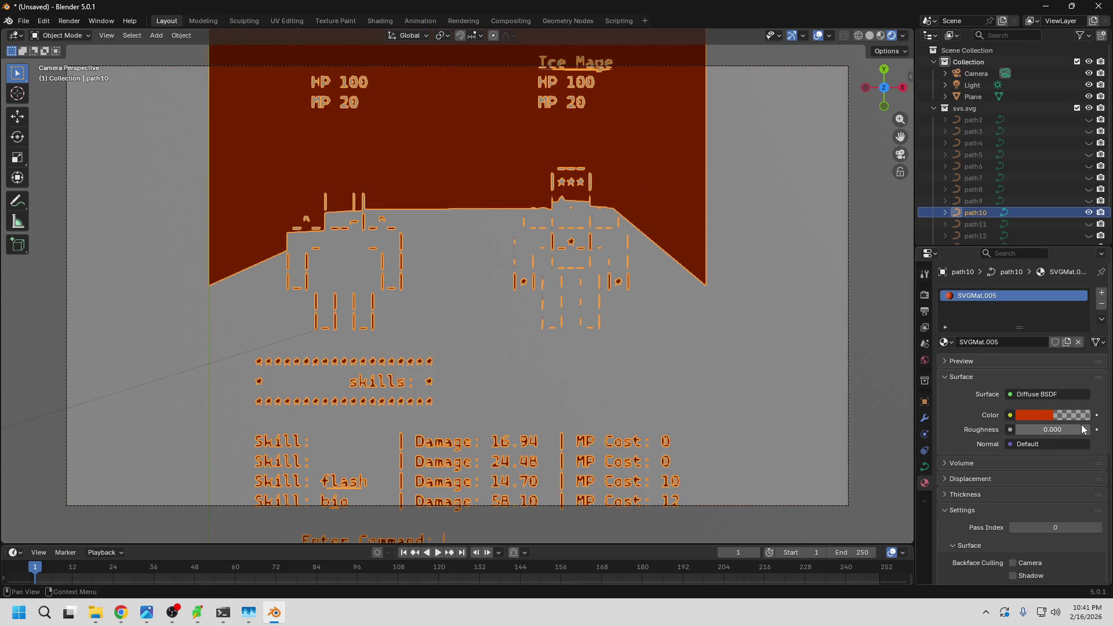
Toggle path10's Curve Shape to 3D and back to 2D, then convert it to a mesh
click(925, 466)
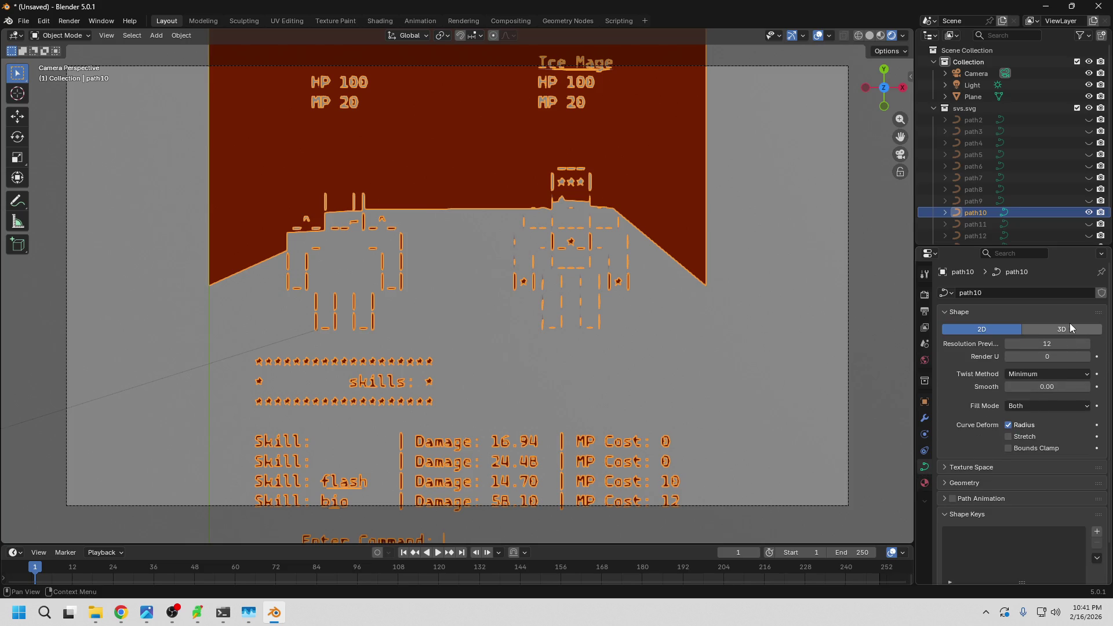
click(1055, 330)
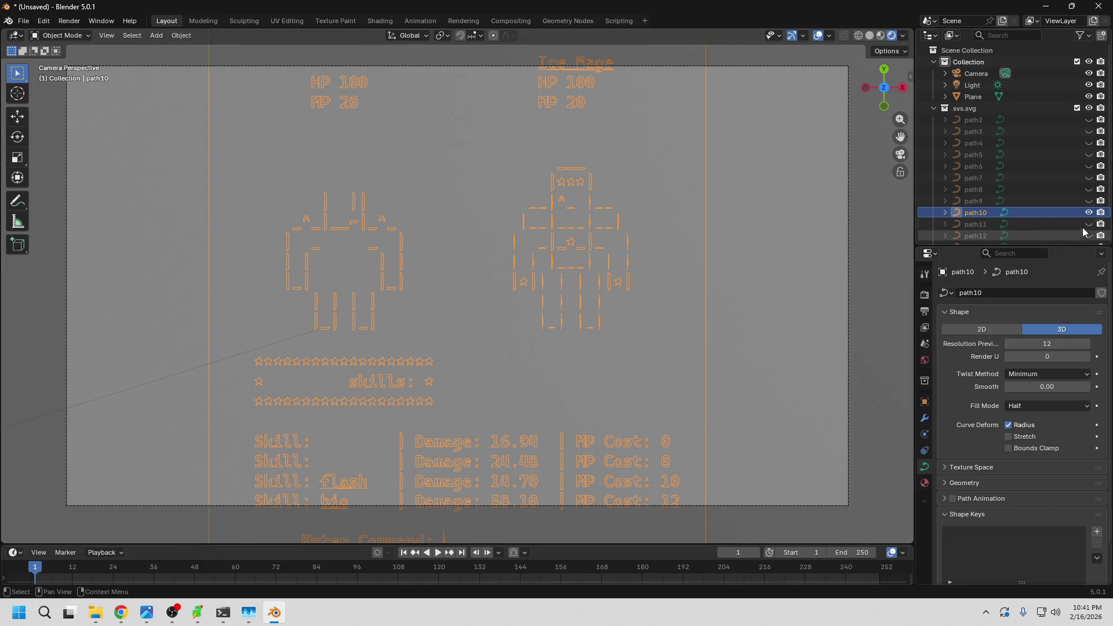
click(1002, 332)
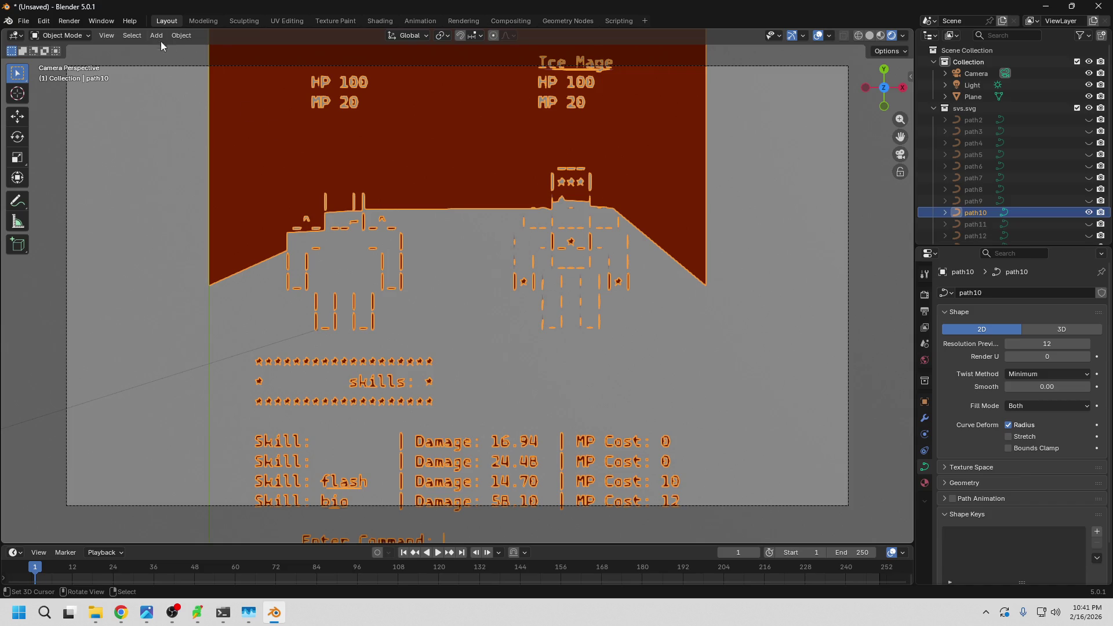
click(174, 35)
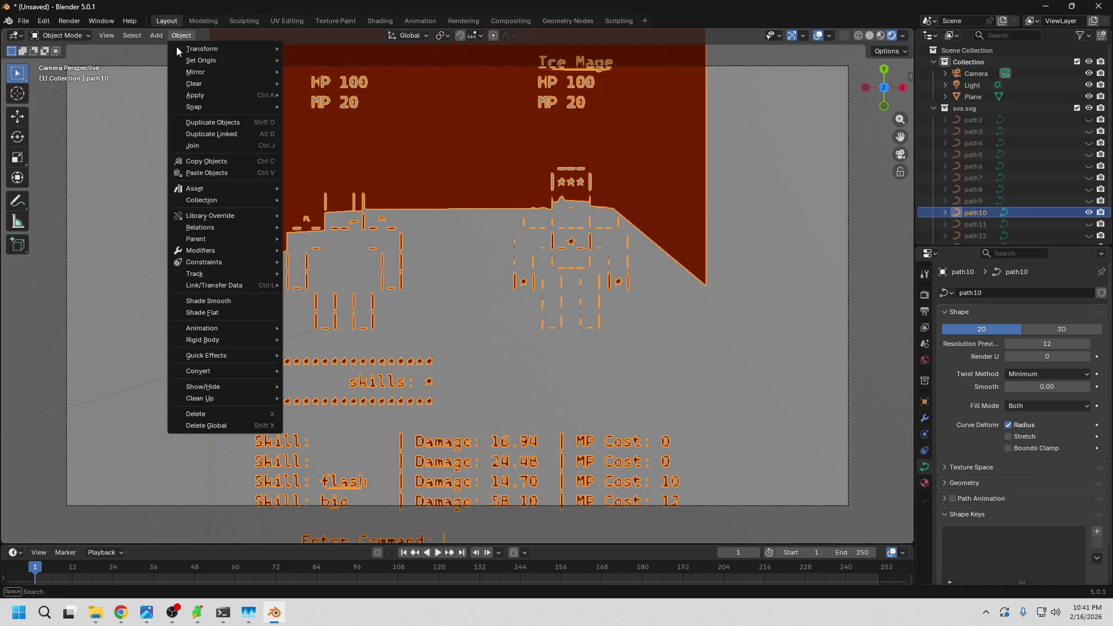
mouse_move(222, 368)
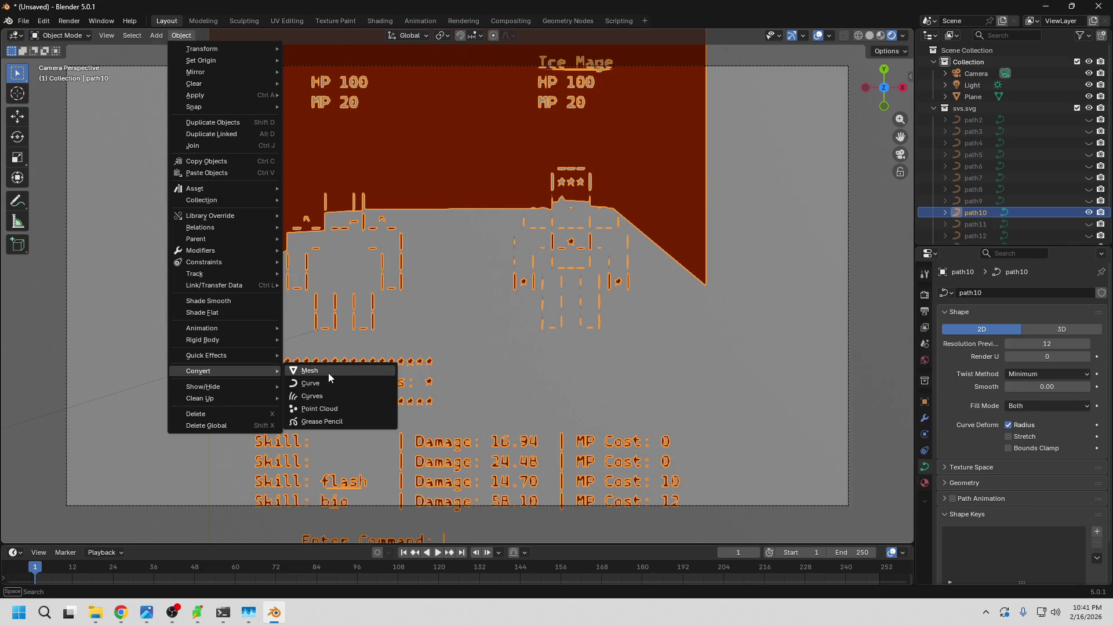
click(328, 373)
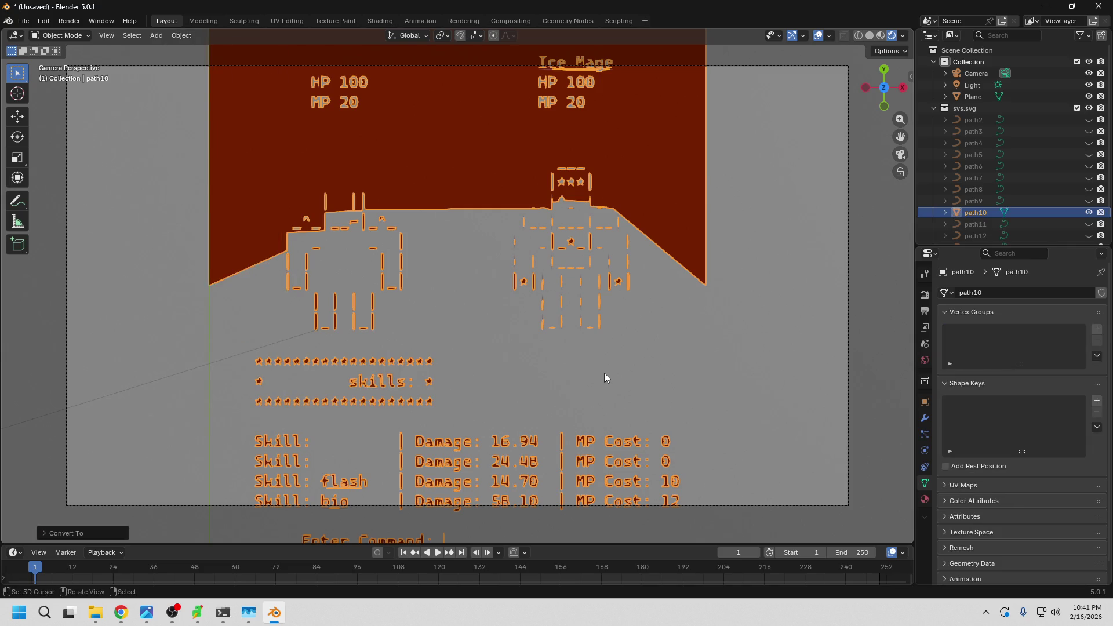
scroll(421, 372, up, 2)
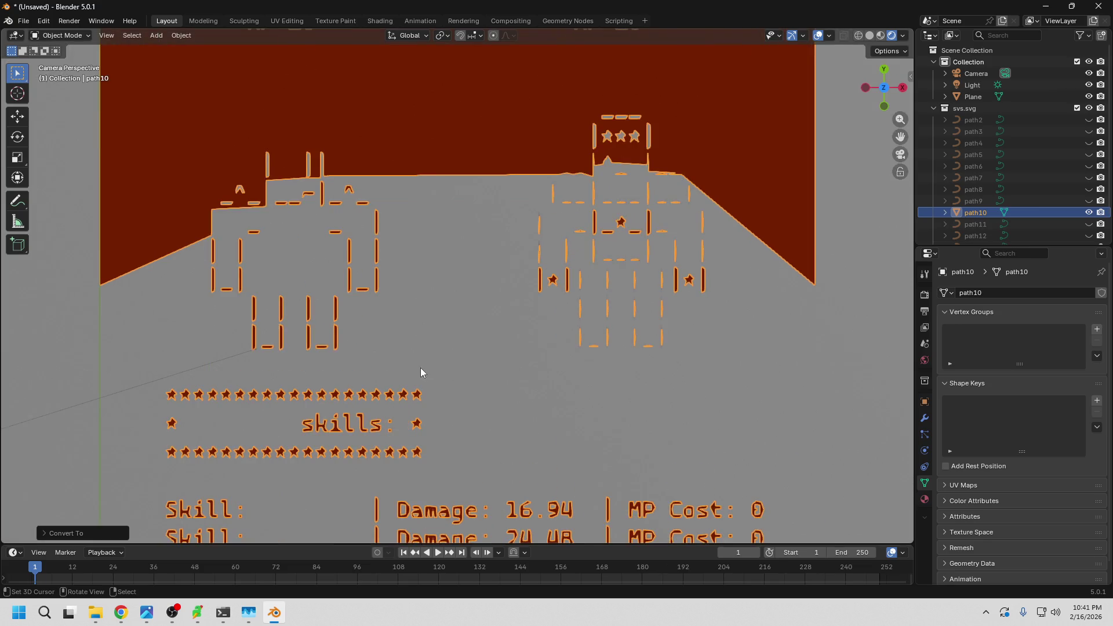
Select the Light and start a free rotation, then cancel it
click(453, 388)
click(229, 355)
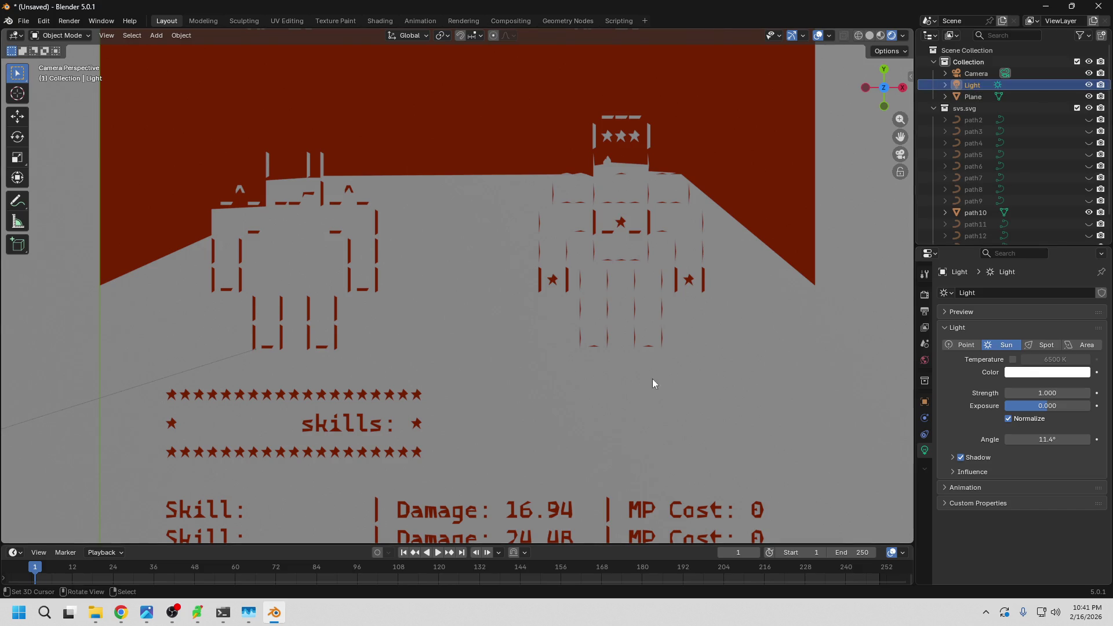
key(r)
key(r)
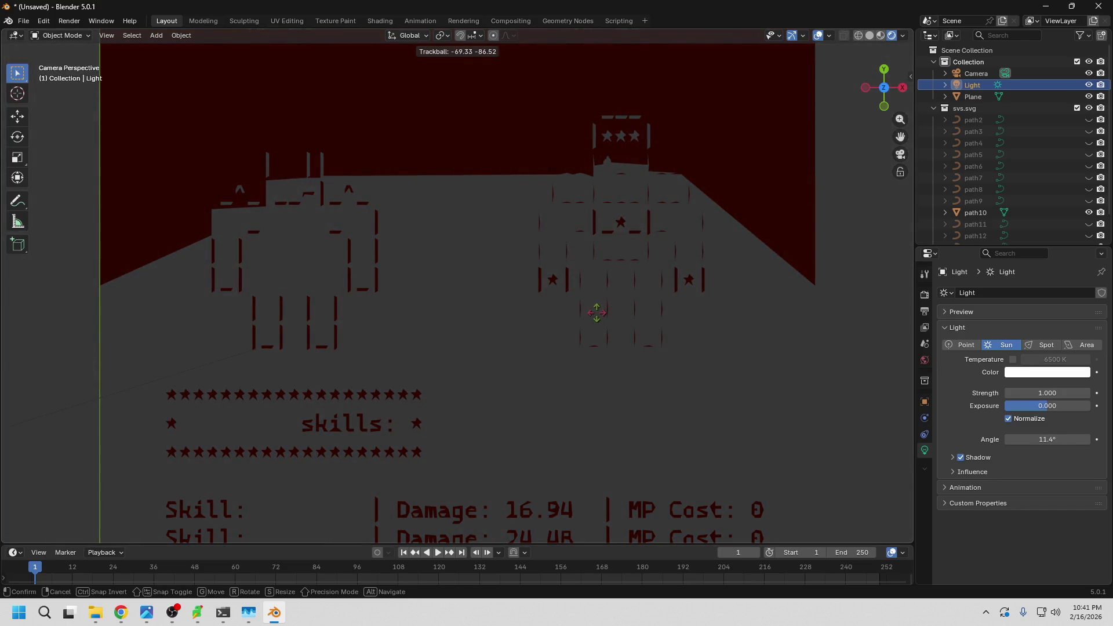
right_click(596, 317)
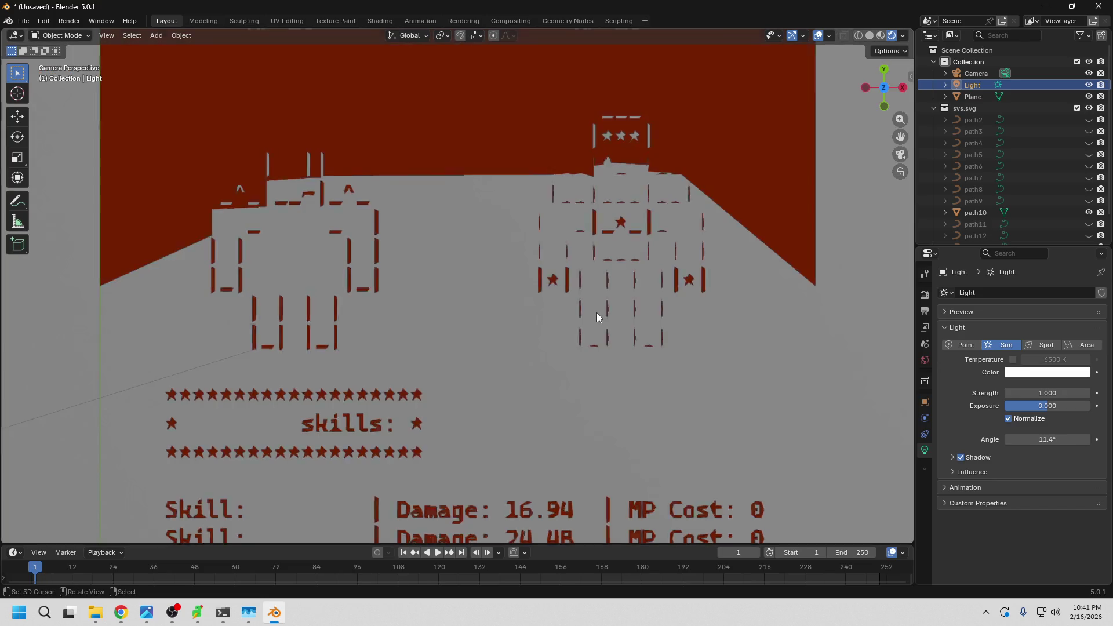
Lower the plane about 0.001 m along global Z, then reselect the Light
click(517, 402)
key(g)
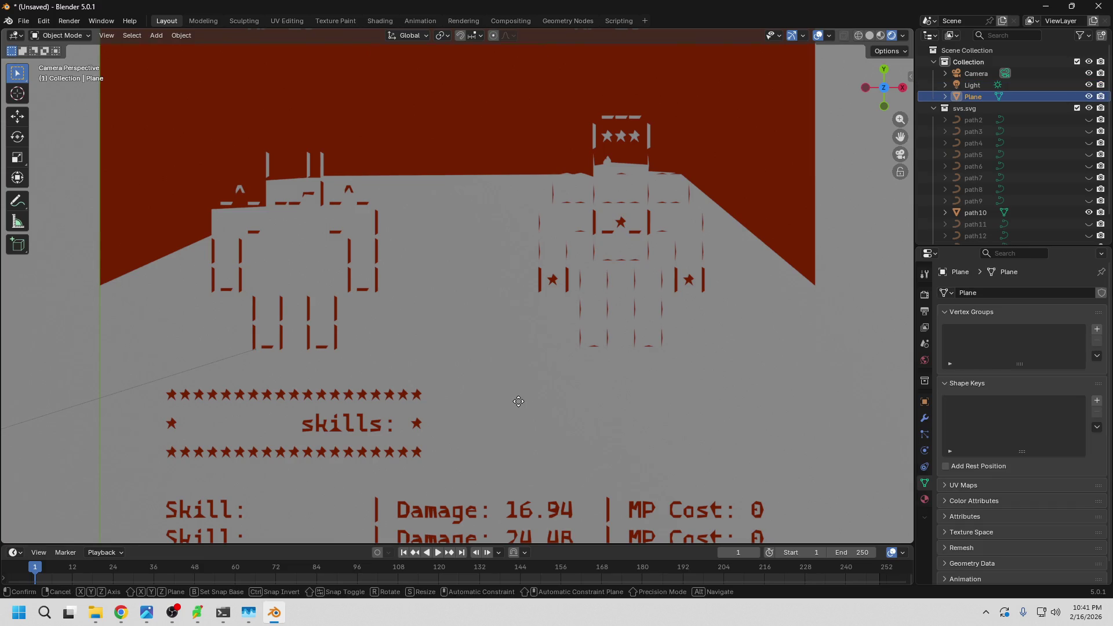
key(z)
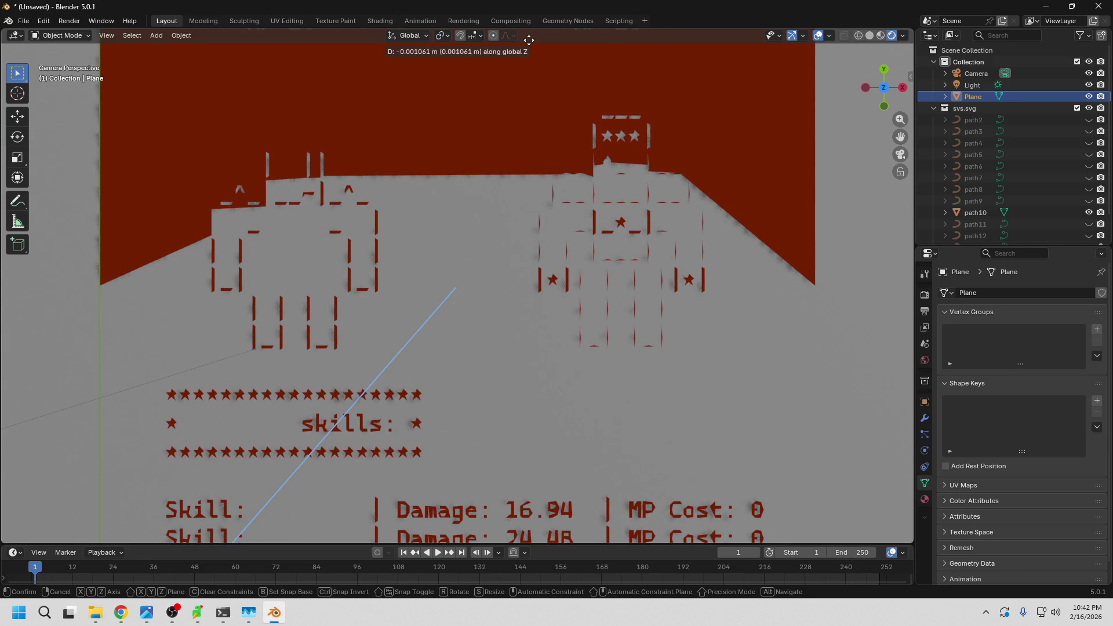
click(526, 102)
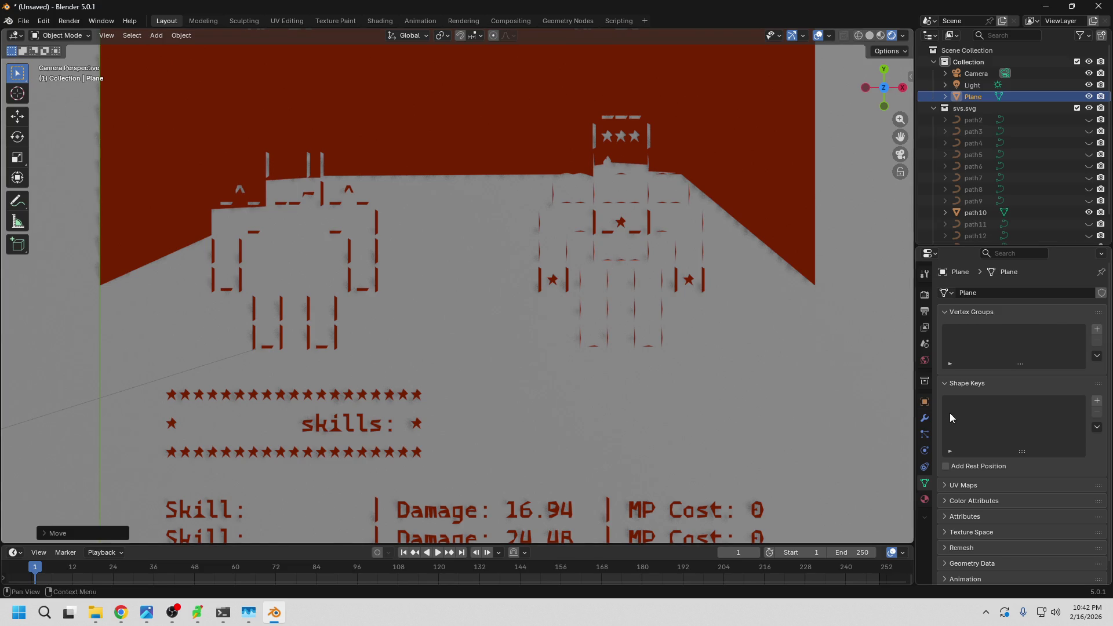
click(969, 85)
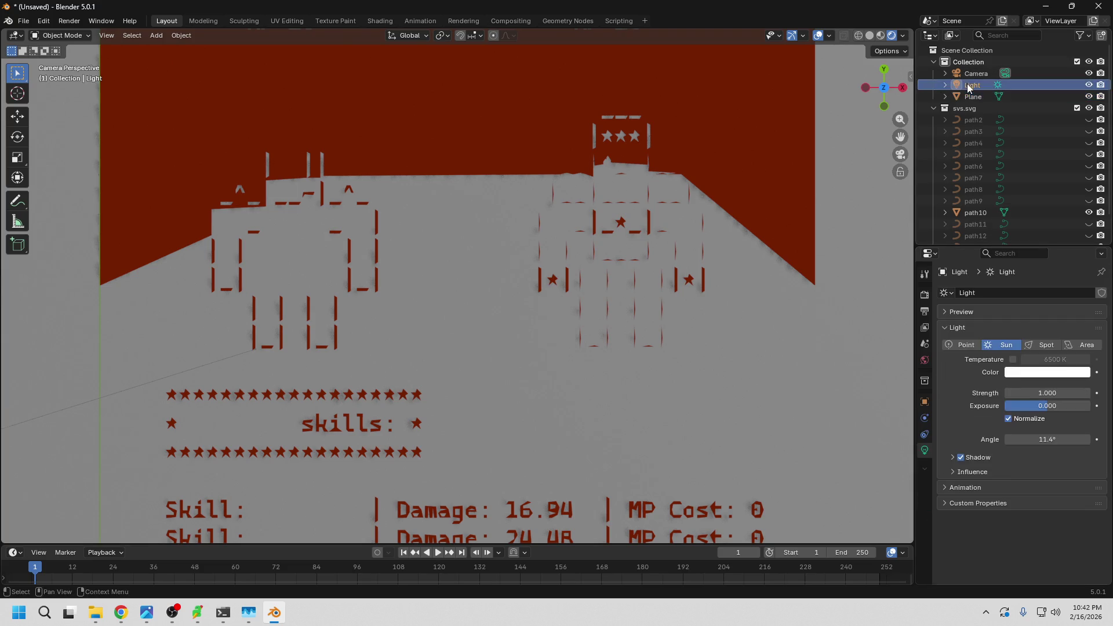
Set the sun's shadow Filter to 0 and its Resolution Limit to 1
click(952, 458)
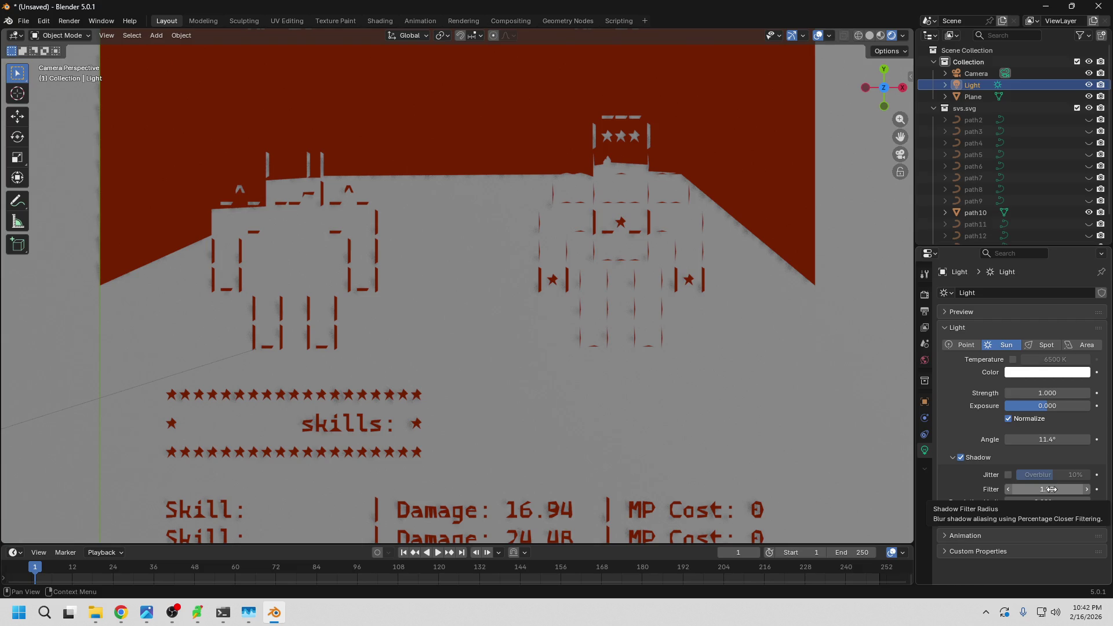
drag(1051, 489, 1043, 489)
click(1033, 501)
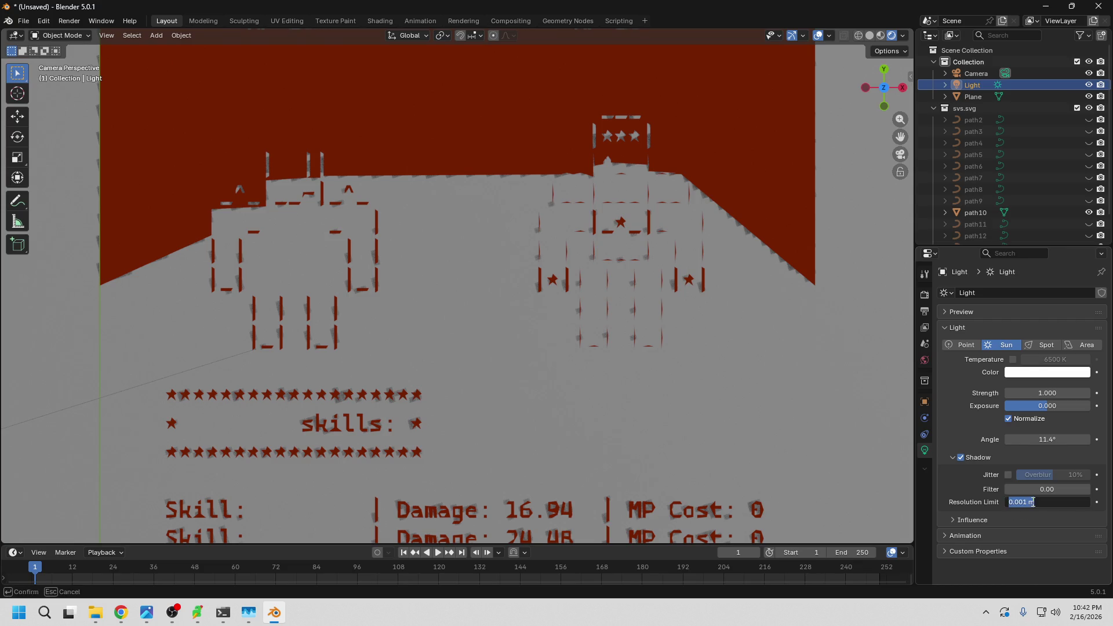
text(0)
key(Return)
click(1045, 504)
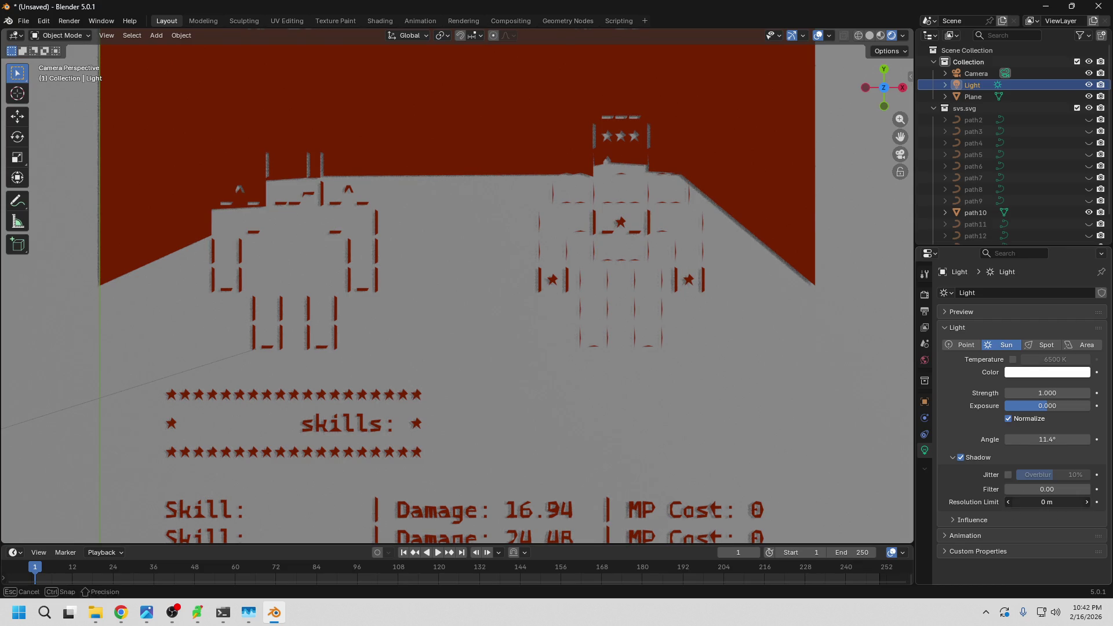
text(1)
key(Return)
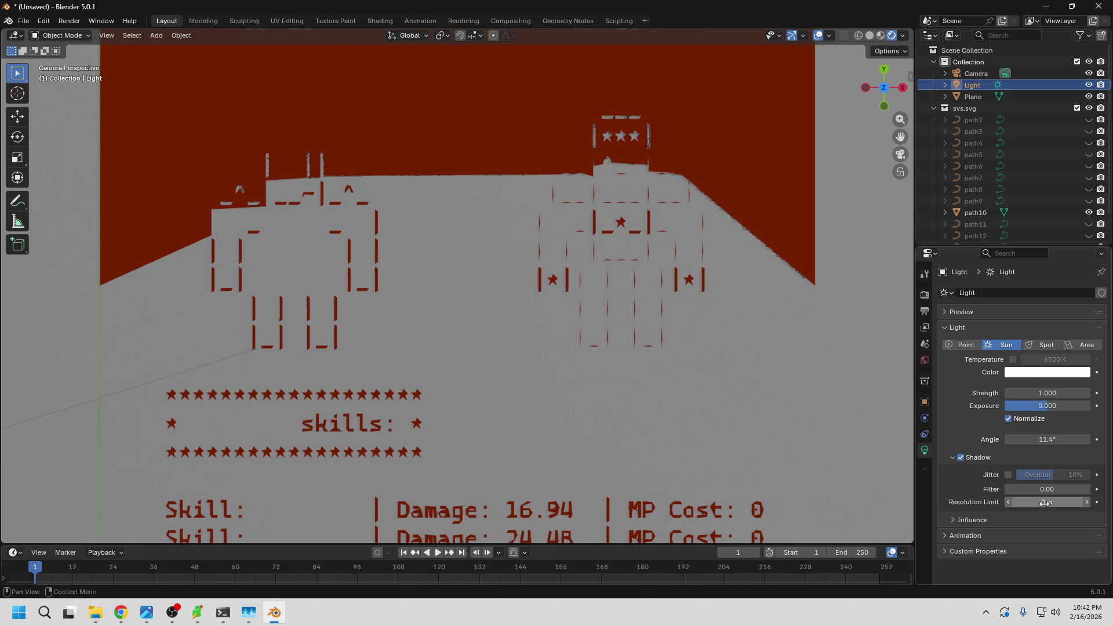
Set the sun's Transmission, Volume Scatter and Glossy influence to 0
click(955, 520)
scroll(997, 534, down, 1)
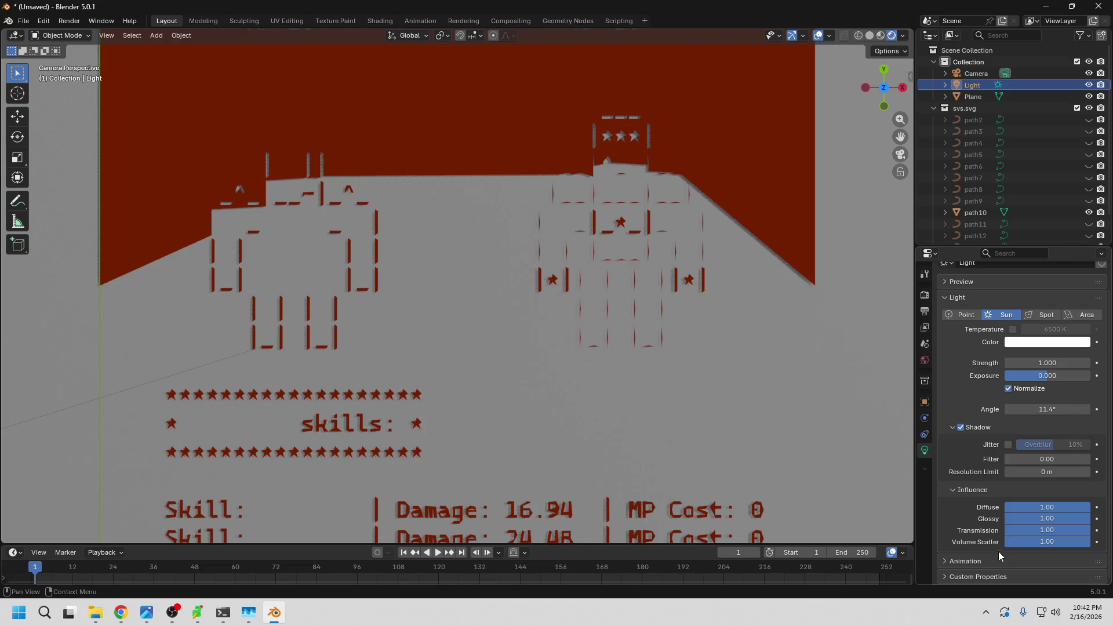
click(1040, 531)
text(0)
key(Return)
click(1036, 545)
text(0)
key(Return)
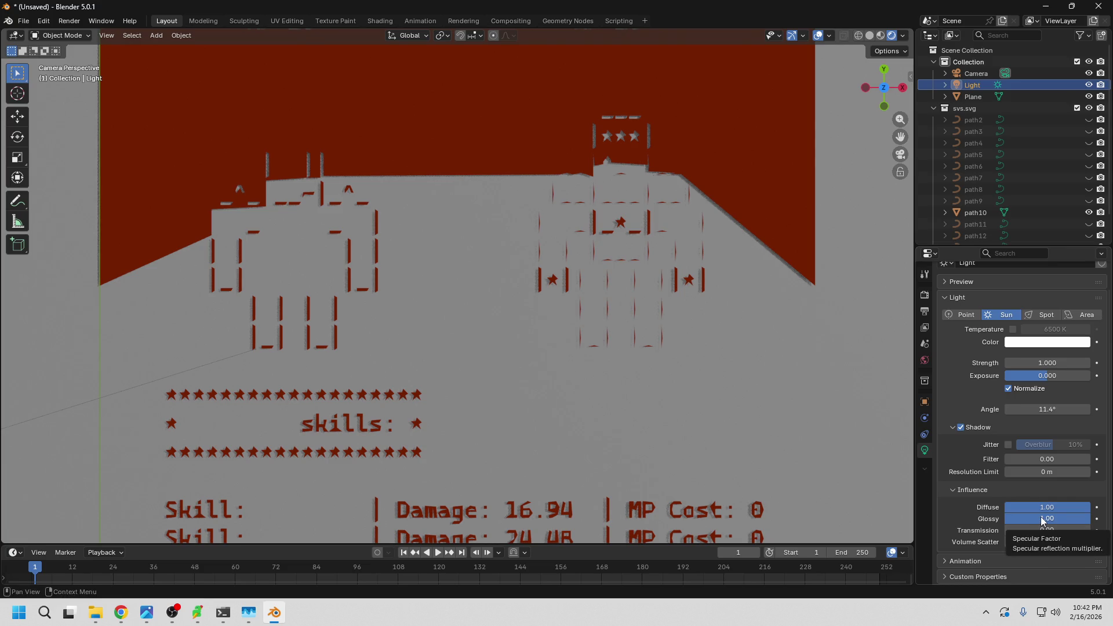
click(1041, 519)
text(0)
key(Return)
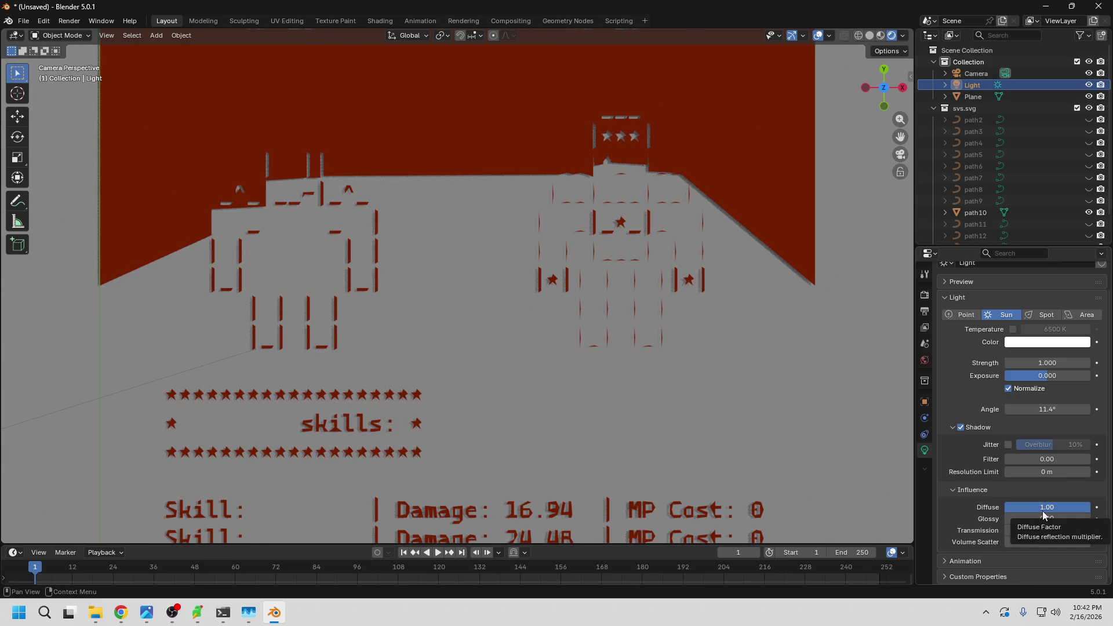
Settle on Diffuse influence 1 and Glossy influence 0, then collapse the Influence panel
click(1041, 509)
text(0)
key(Return)
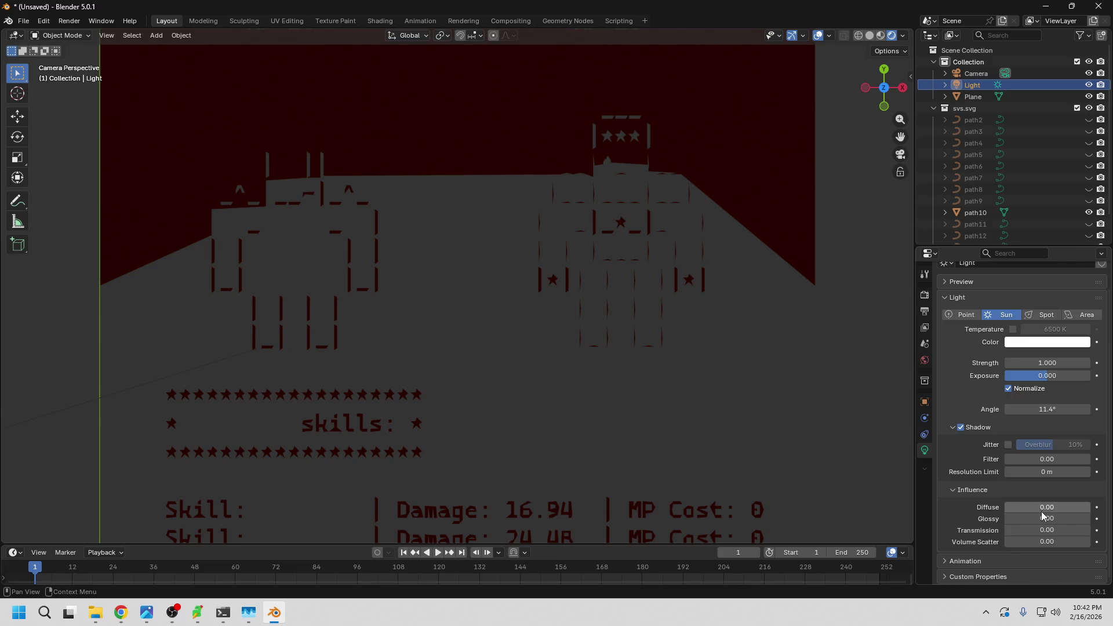
click(1032, 521)
text(1)
key(Return)
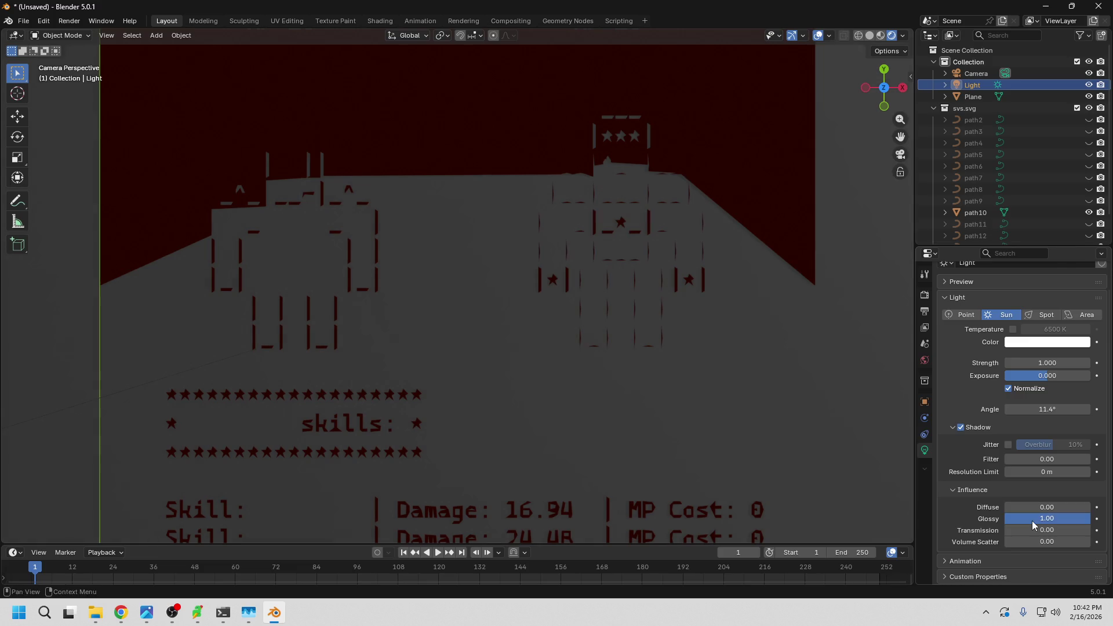
click(1028, 508)
click(1028, 517)
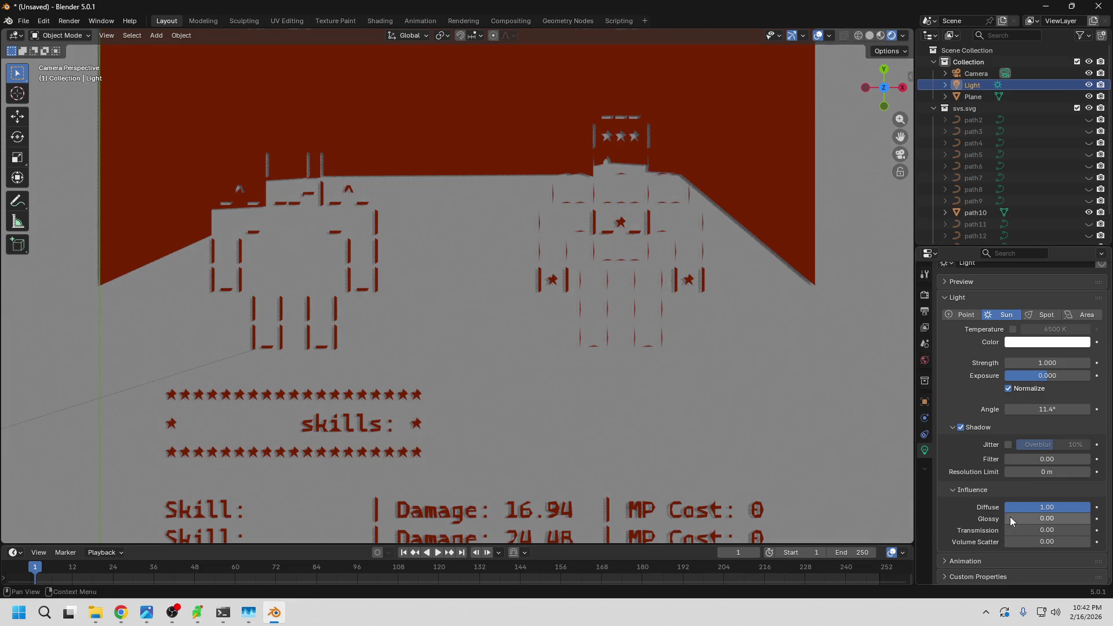
click(954, 490)
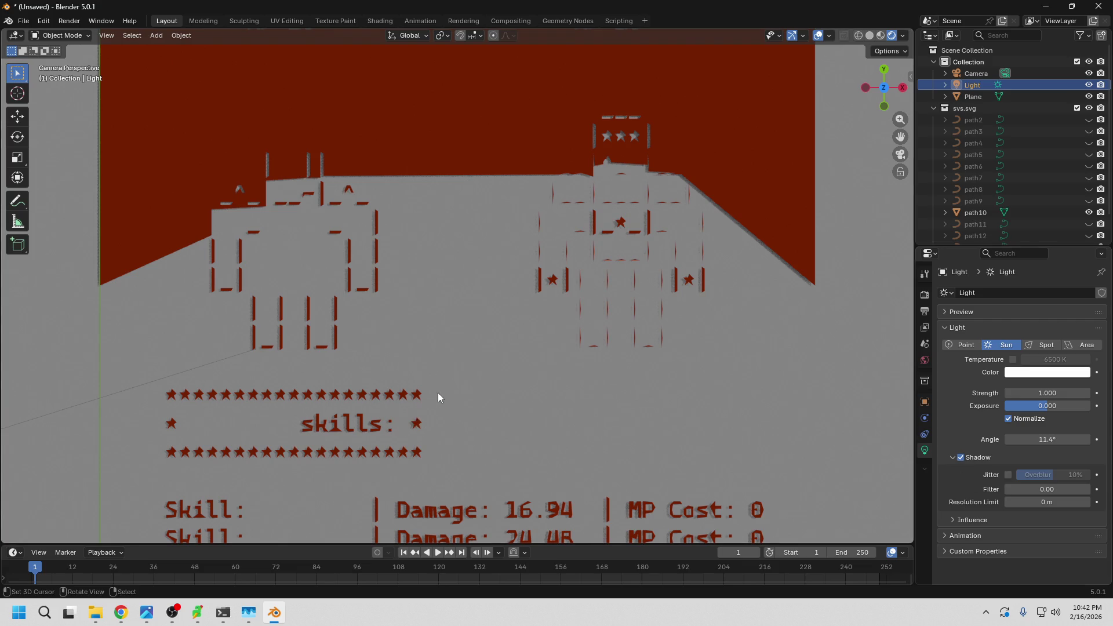
key(r)
key(r)
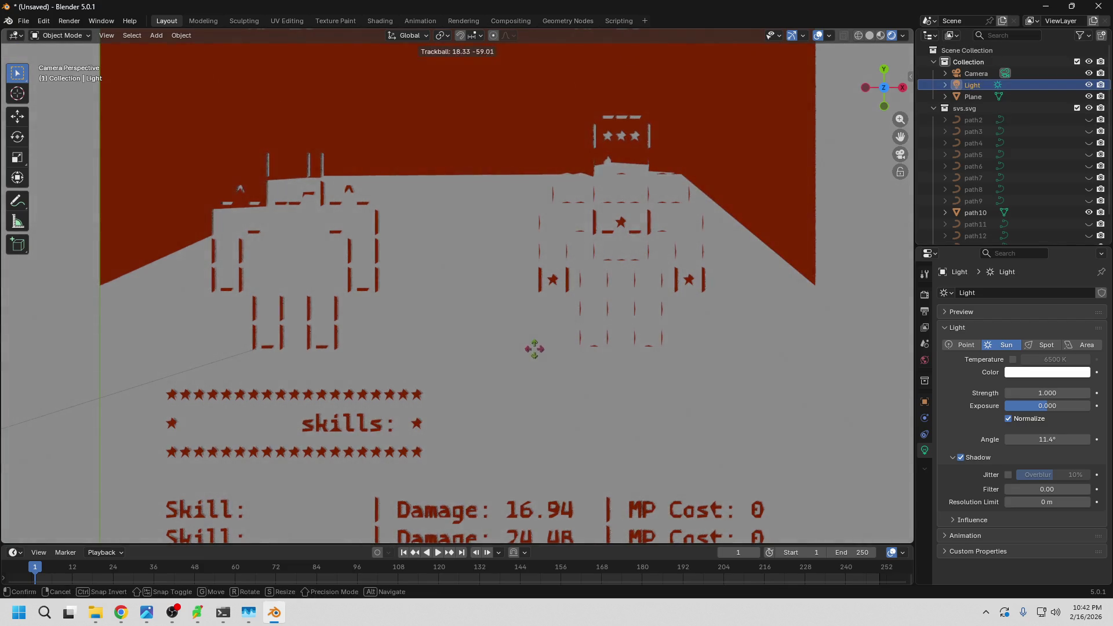
Confirm the sun's new rotation and try 20% shadow overblur, leaving jitter off
click(520, 317)
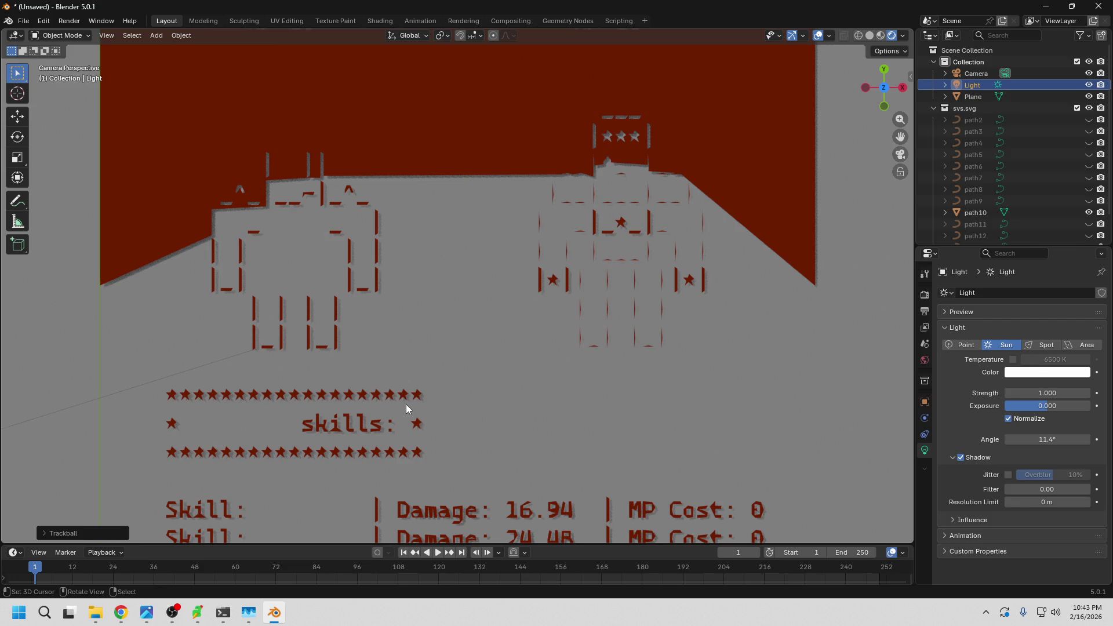
scroll(405, 407, up, 8)
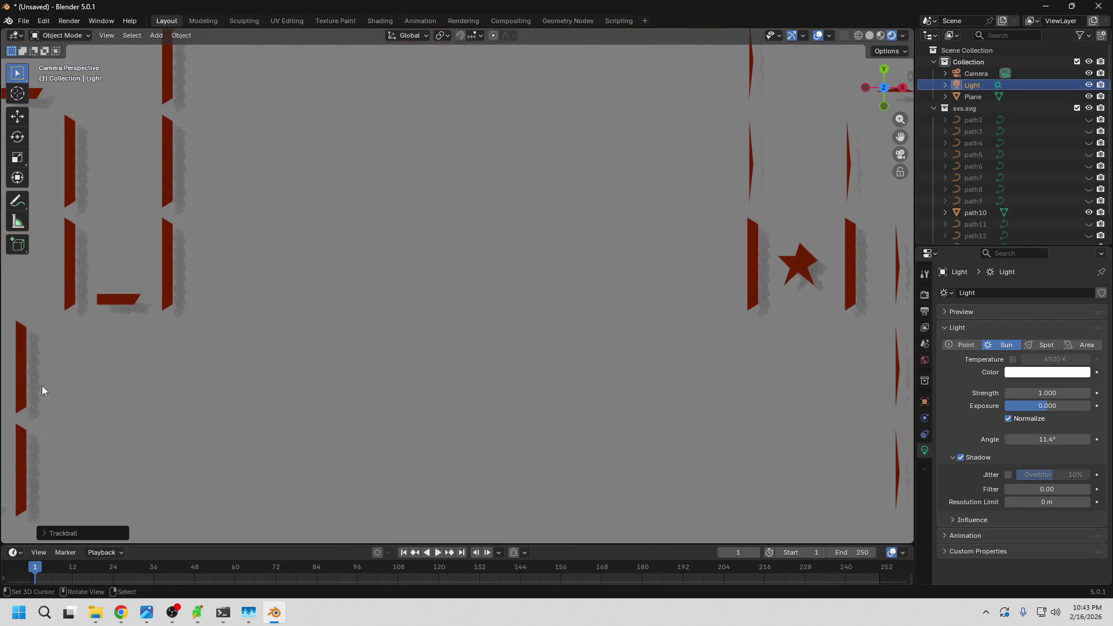
click(1008, 474)
drag(1047, 476, 1061, 476)
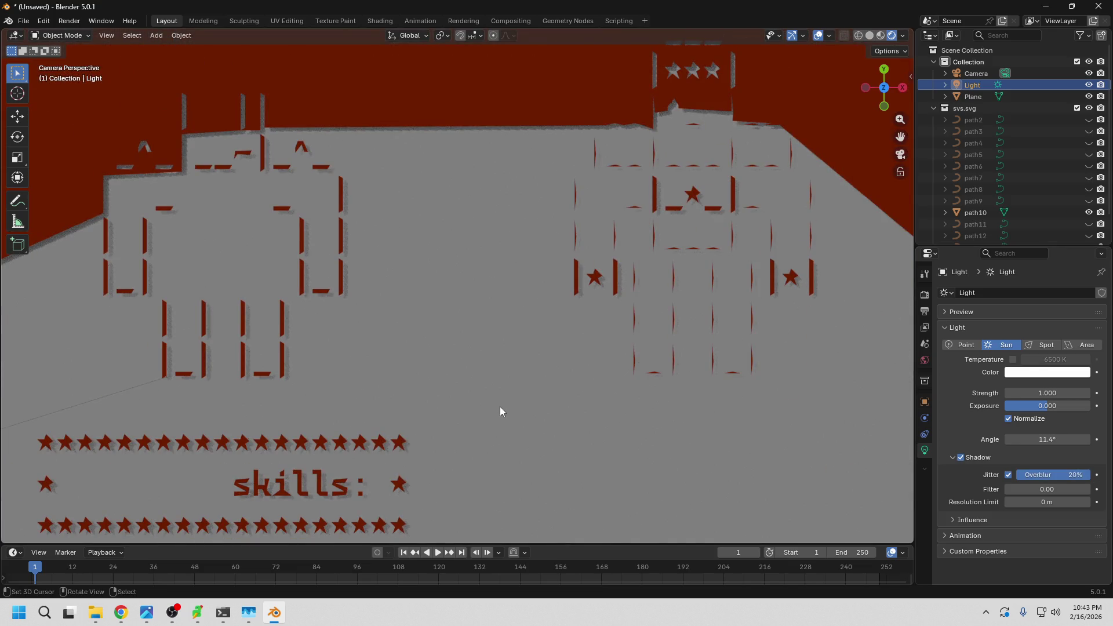
click(960, 457)
click(960, 457)
click(1008, 475)
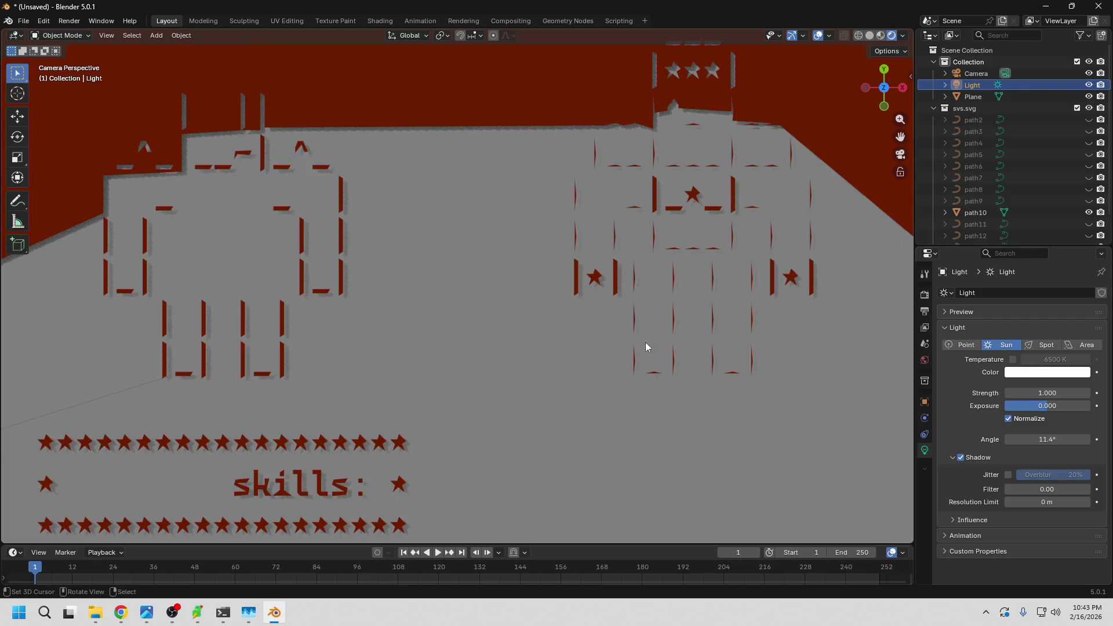
Check the light's custom properties, then select the Plane object
click(945, 551)
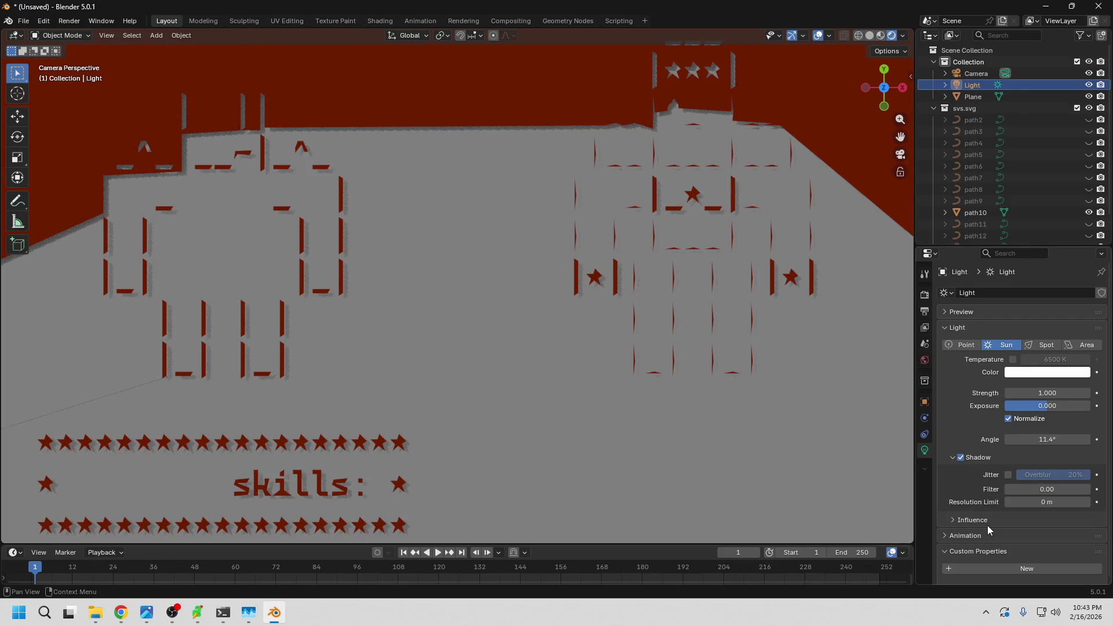
click(947, 549)
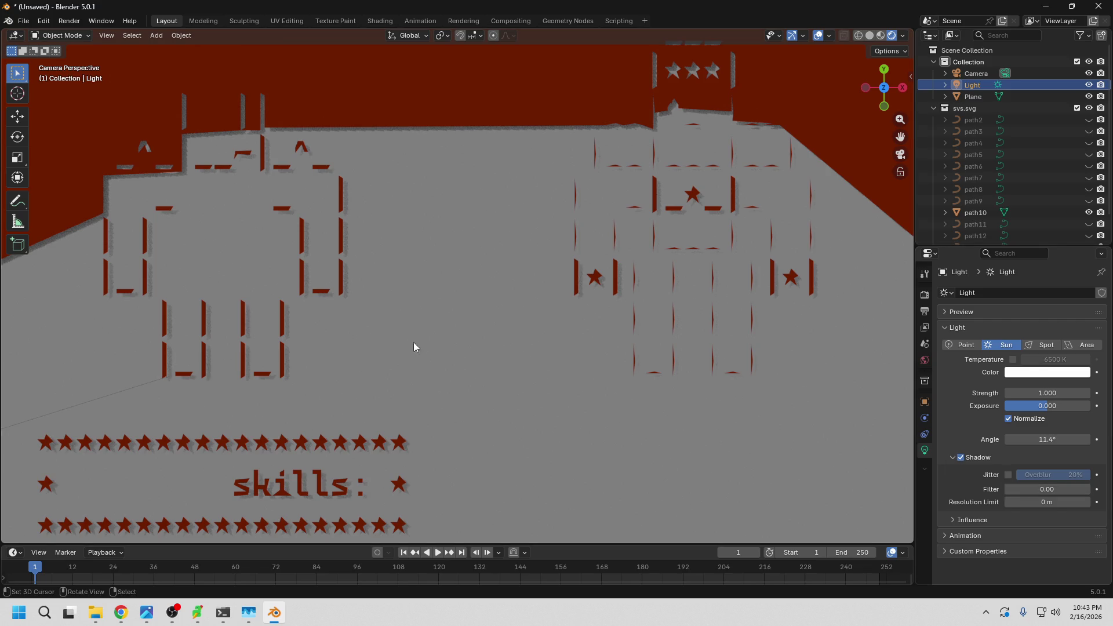
click(466, 341)
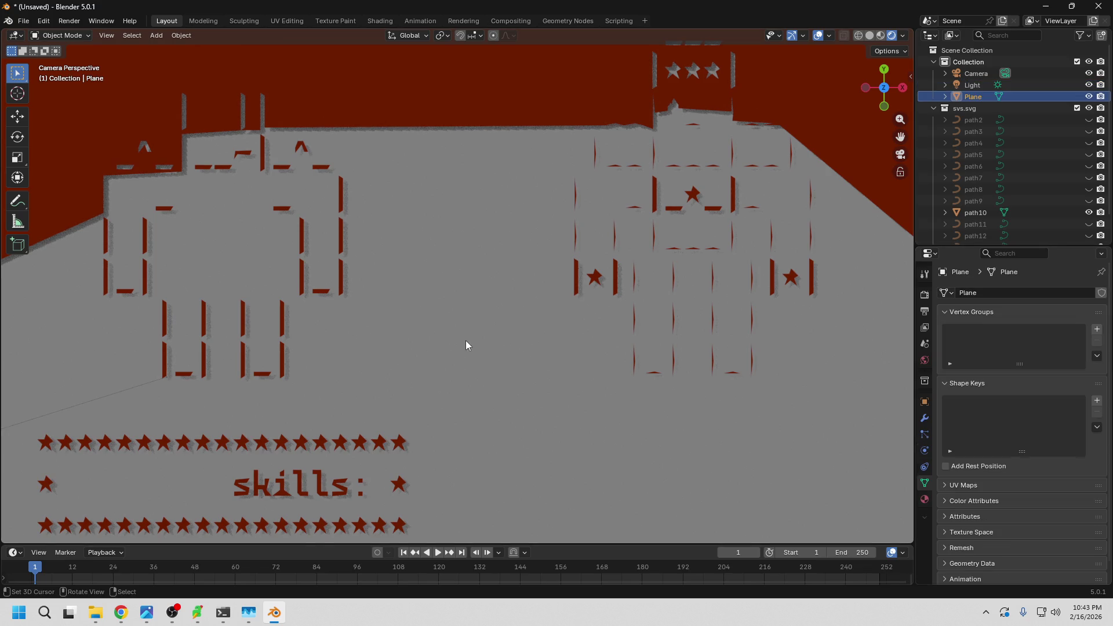
Create a new material, Material.001, for the Plane
click(929, 499)
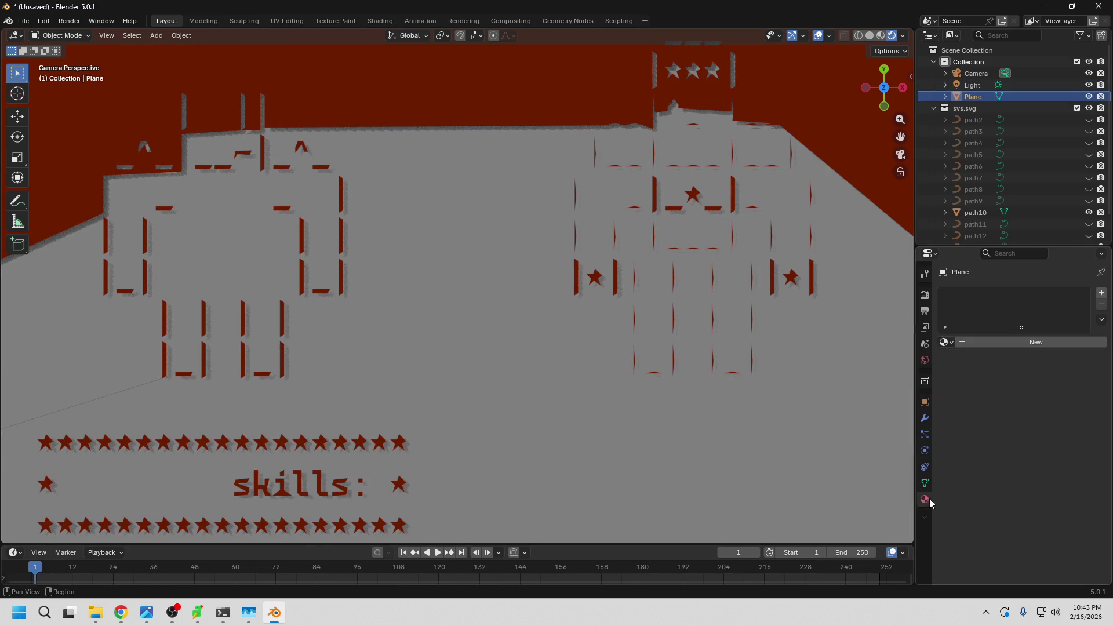
click(946, 341)
click(987, 343)
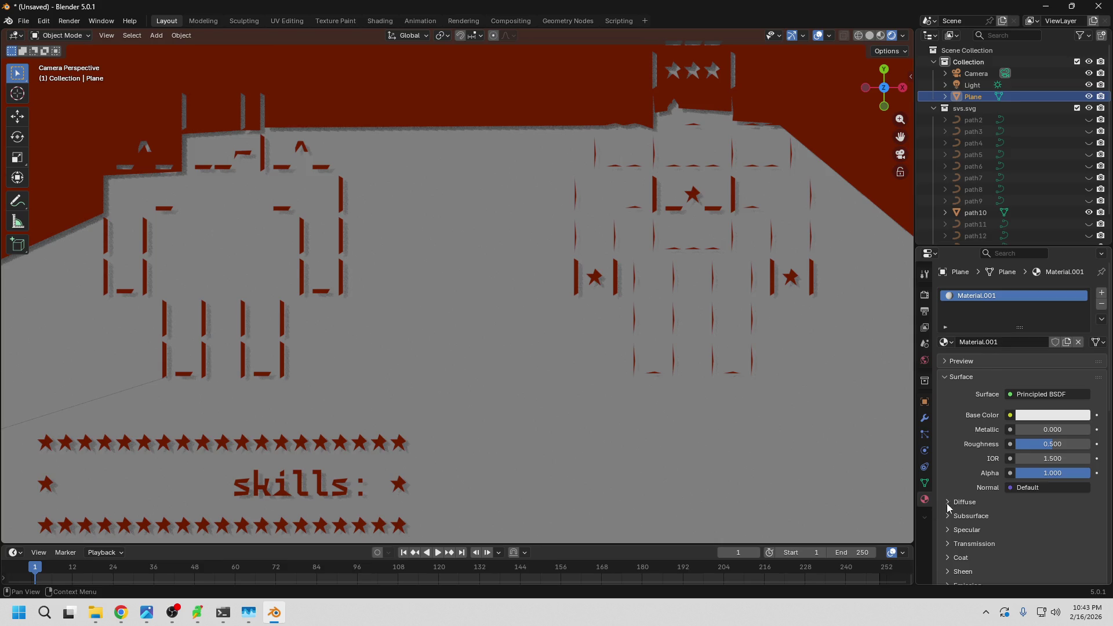
Raise the diffuse roughness to 1.000 and look over the Transmission and Specular settings
scroll(952, 510, down, 3)
click(947, 431)
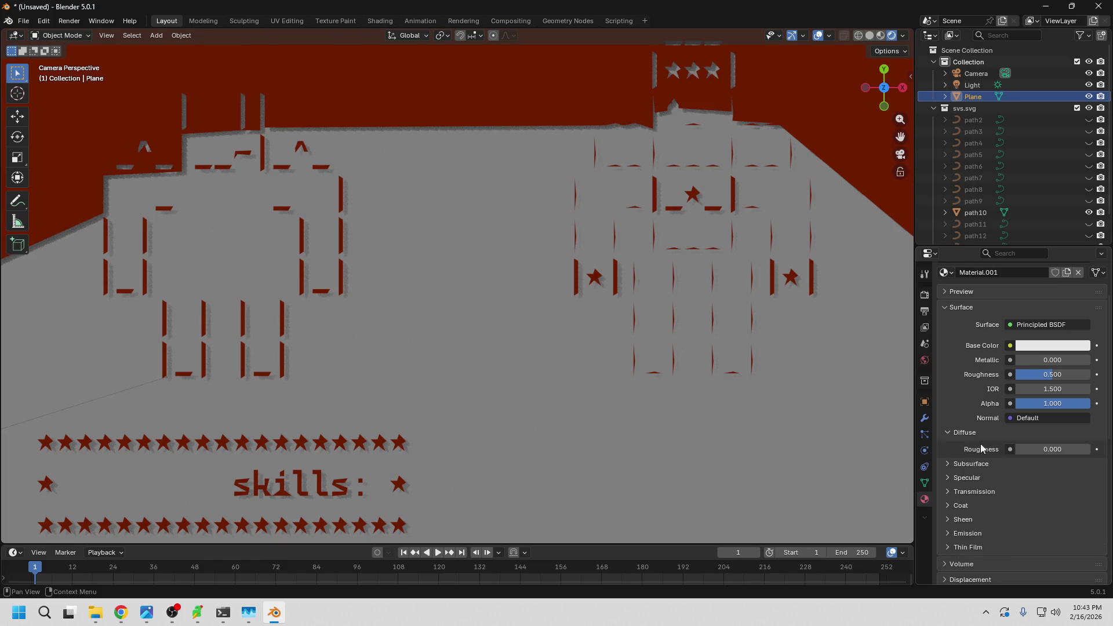
mouse_move(1029, 449)
mouse_down()
mouse_move(1101, 450)
mouse_move(1021, 449)
mouse_move(1092, 453)
mouse_up()
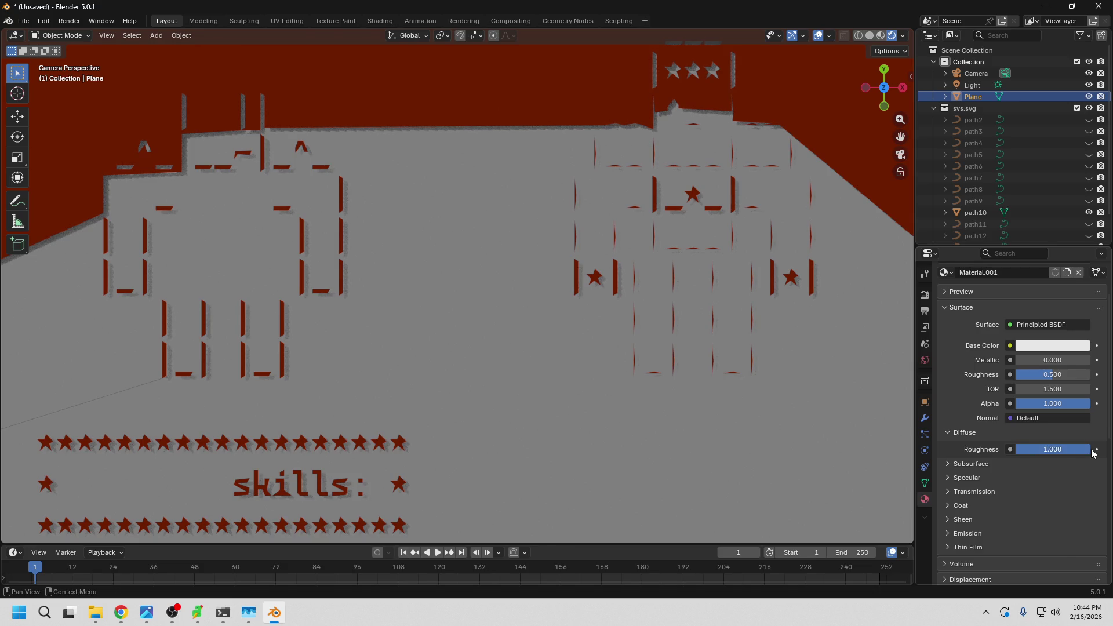
click(947, 493)
click(949, 480)
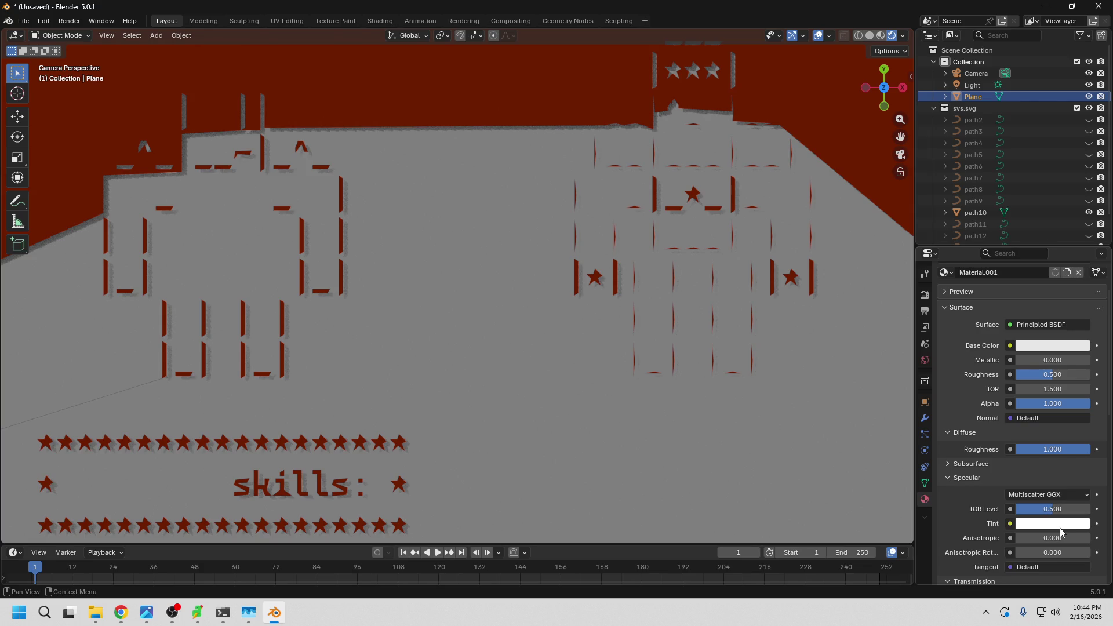
click(948, 477)
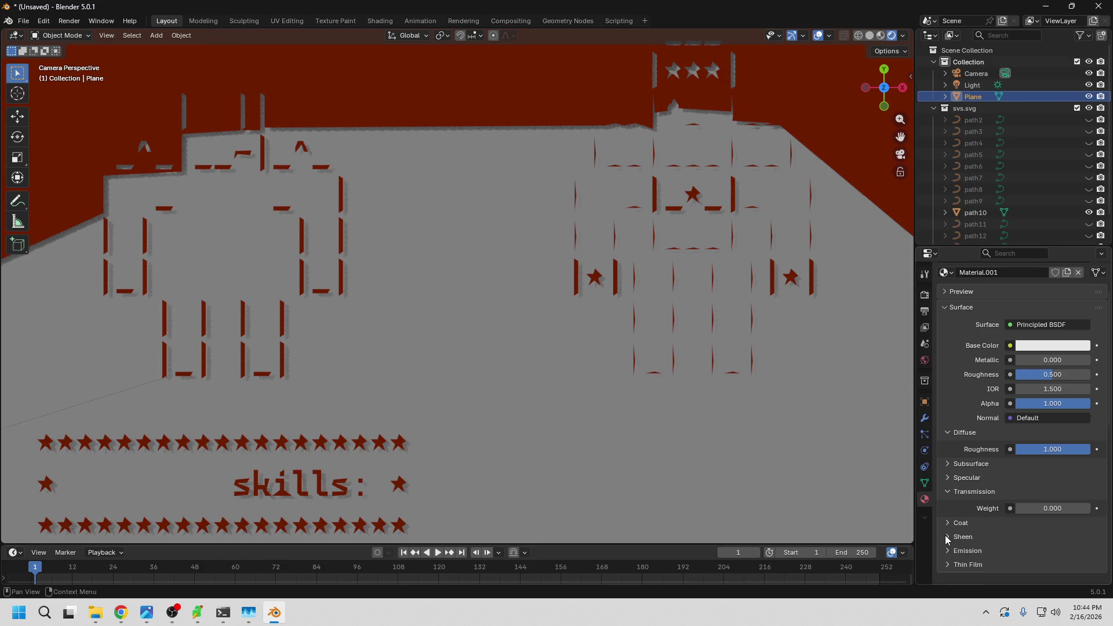
scroll(947, 550, down, 4)
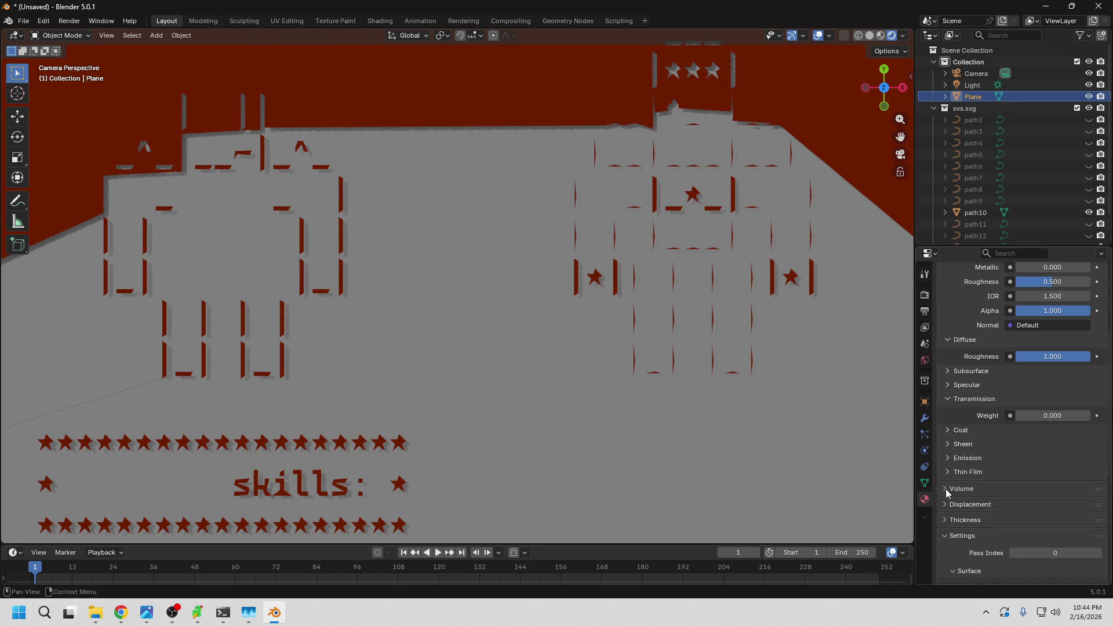
scroll(945, 487, down, 3)
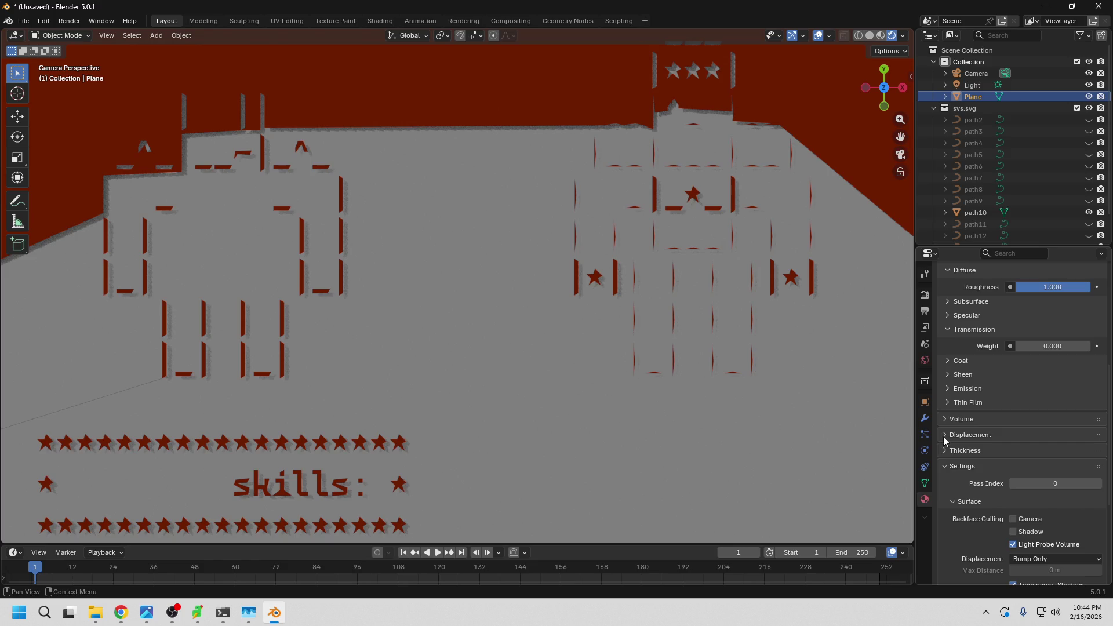
scroll(964, 481, down, 7)
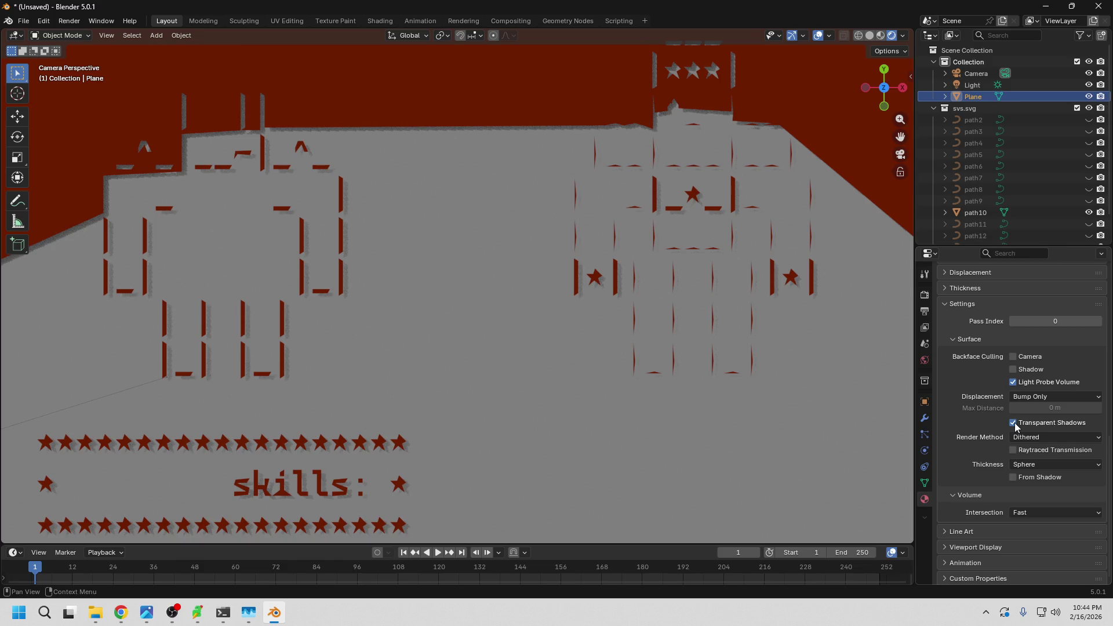
Set render method to Blended and thickness mode to Slab, with Transparent Shadows and Overlap off
click(1065, 440)
click(1042, 464)
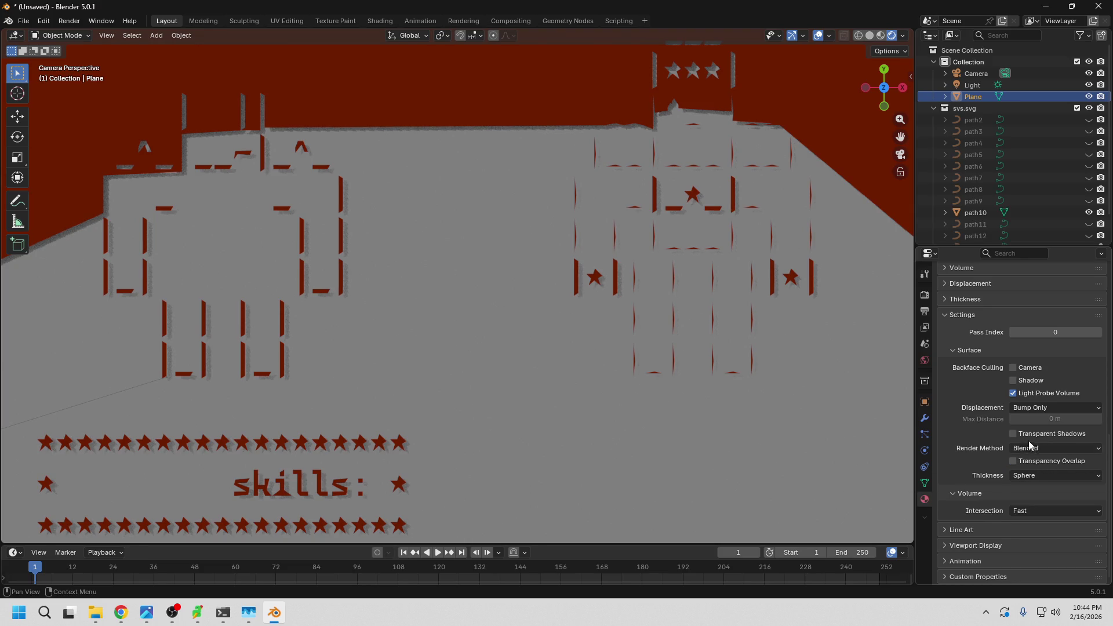
click(1013, 462)
click(1045, 475)
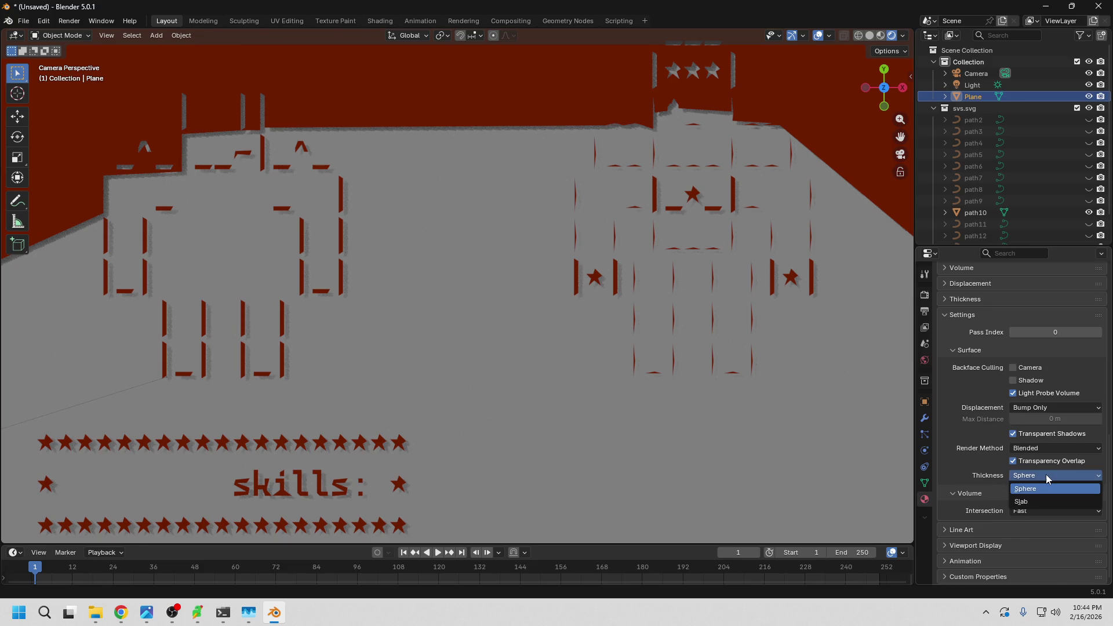
click(1033, 496)
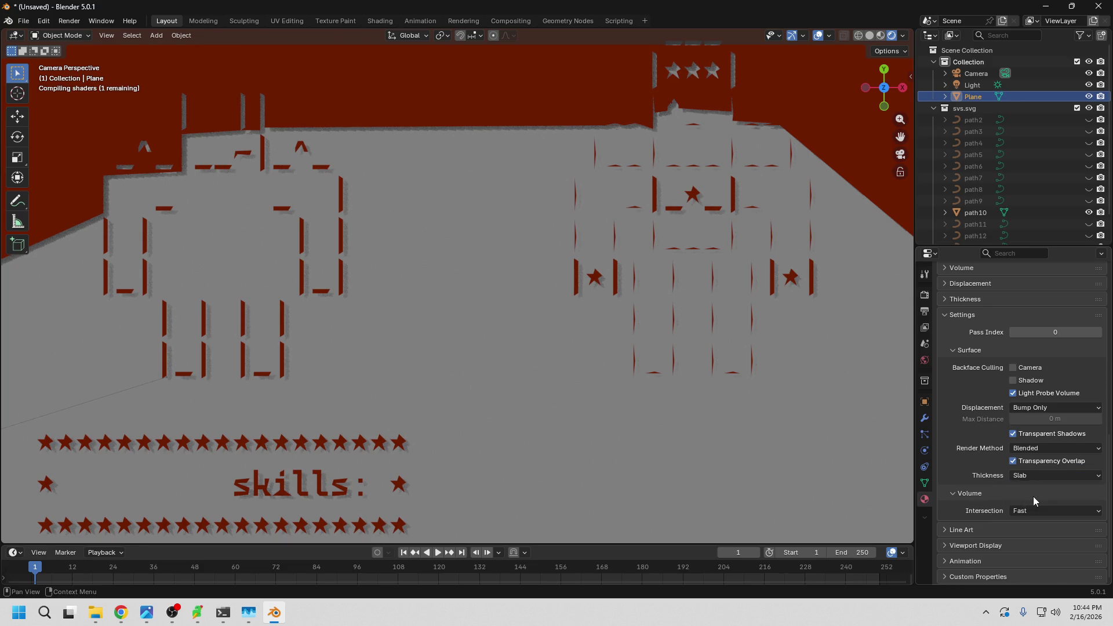
click(1034, 475)
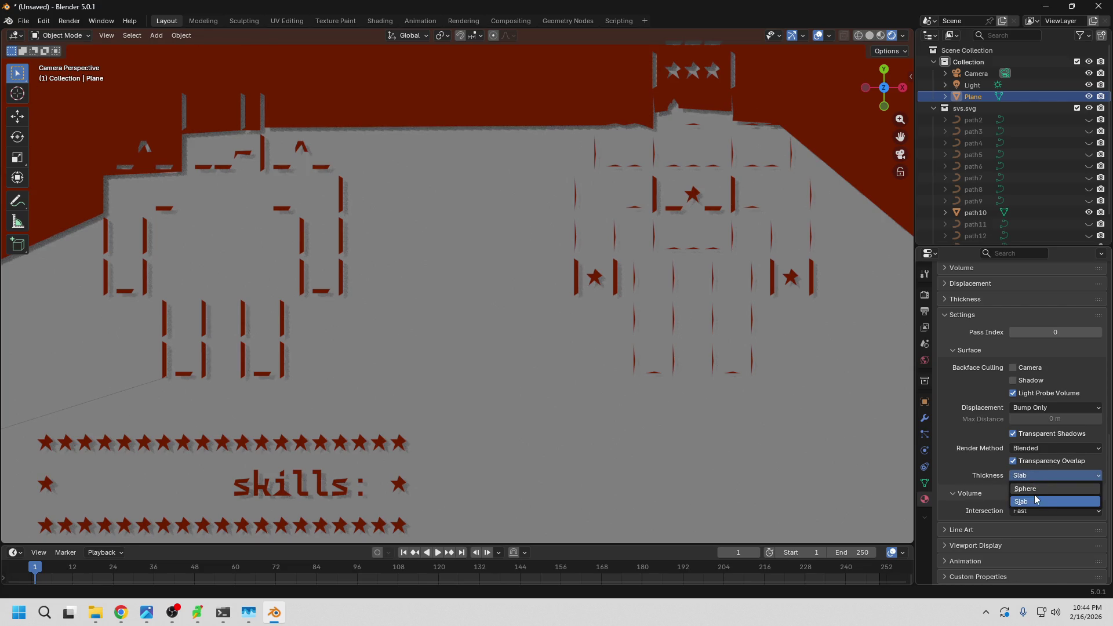
click(1032, 488)
click(1036, 473)
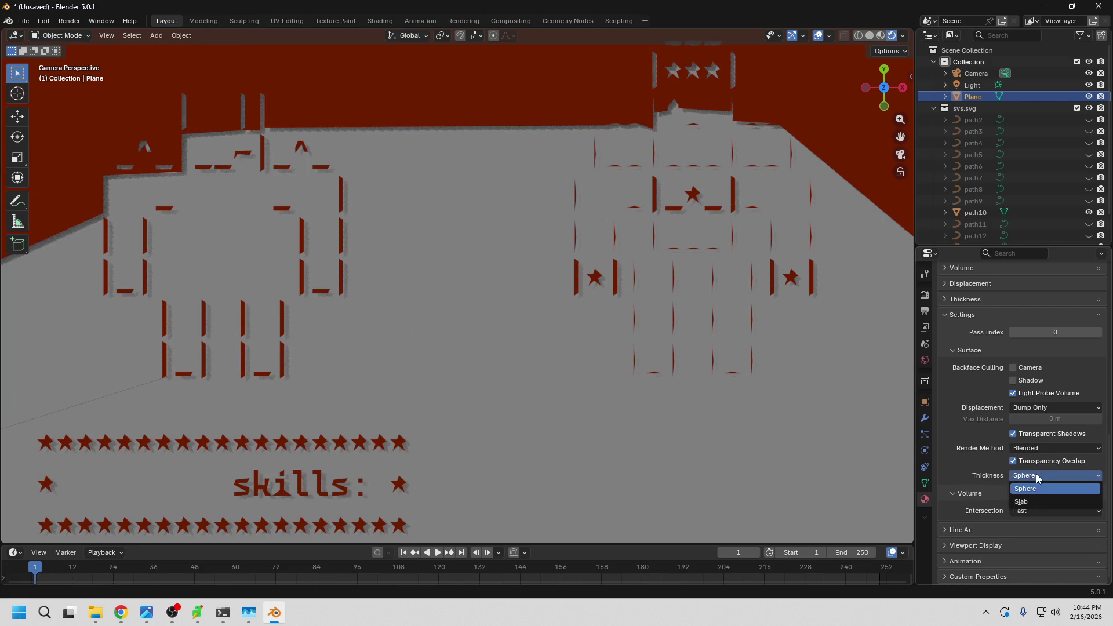
click(1024, 501)
click(1013, 433)
click(1013, 461)
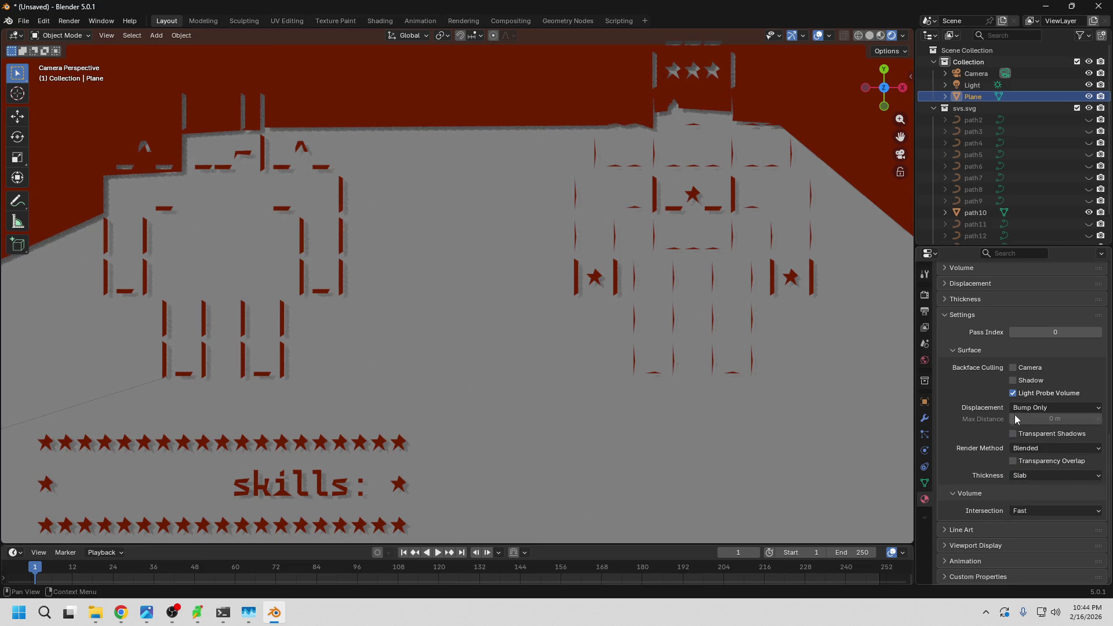
Set volume intersection to Accurate and check the Line Art settings
click(1040, 510)
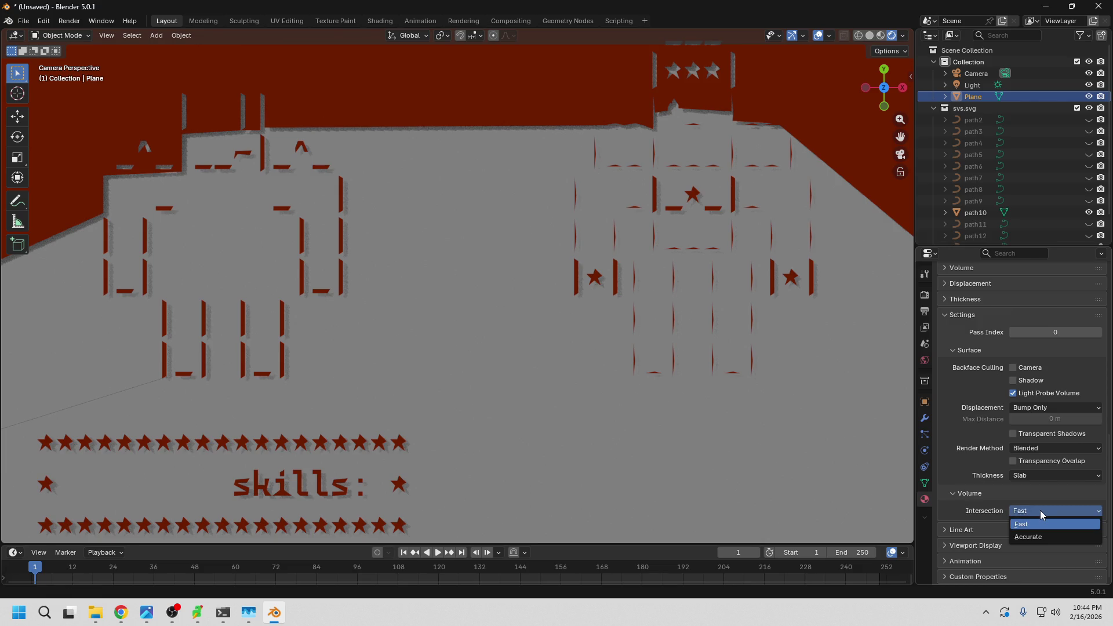
click(1025, 537)
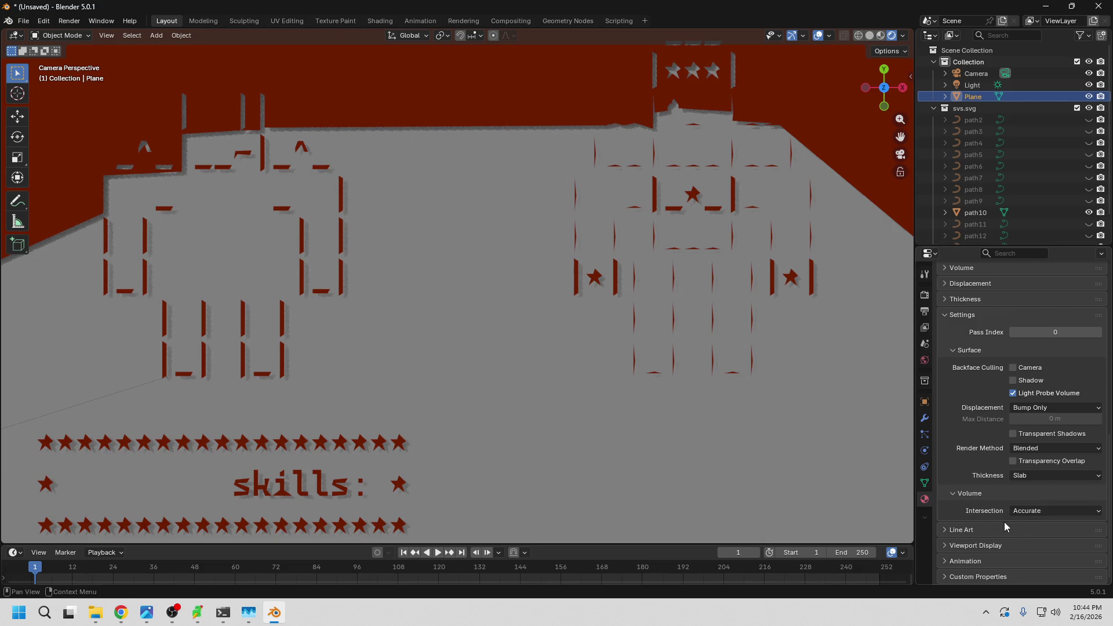
click(962, 529)
scroll(964, 522, down, 3)
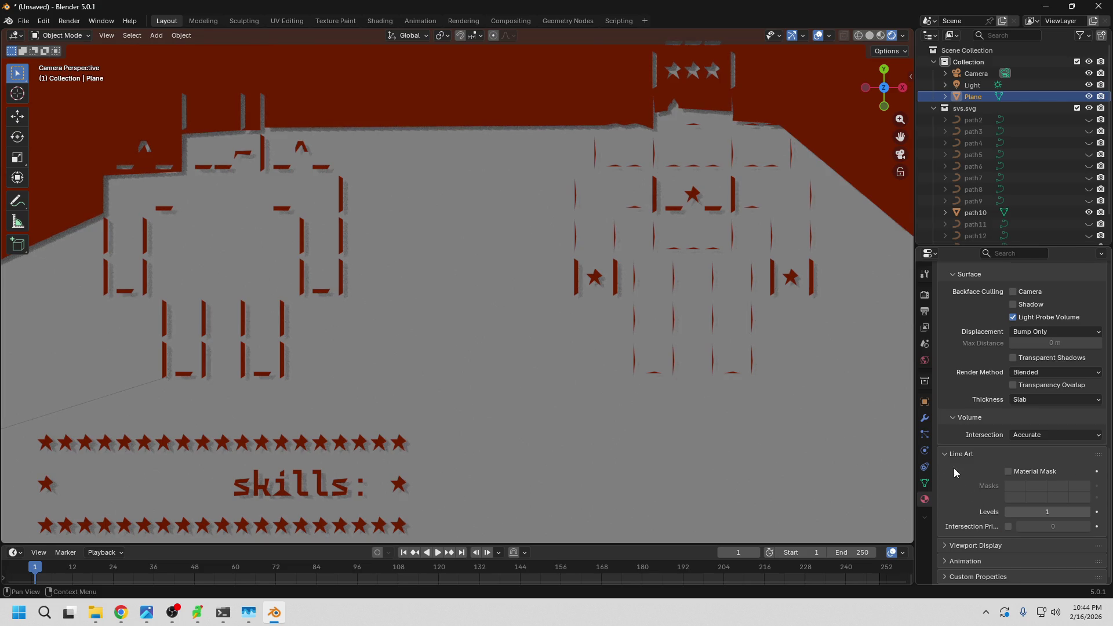
click(946, 454)
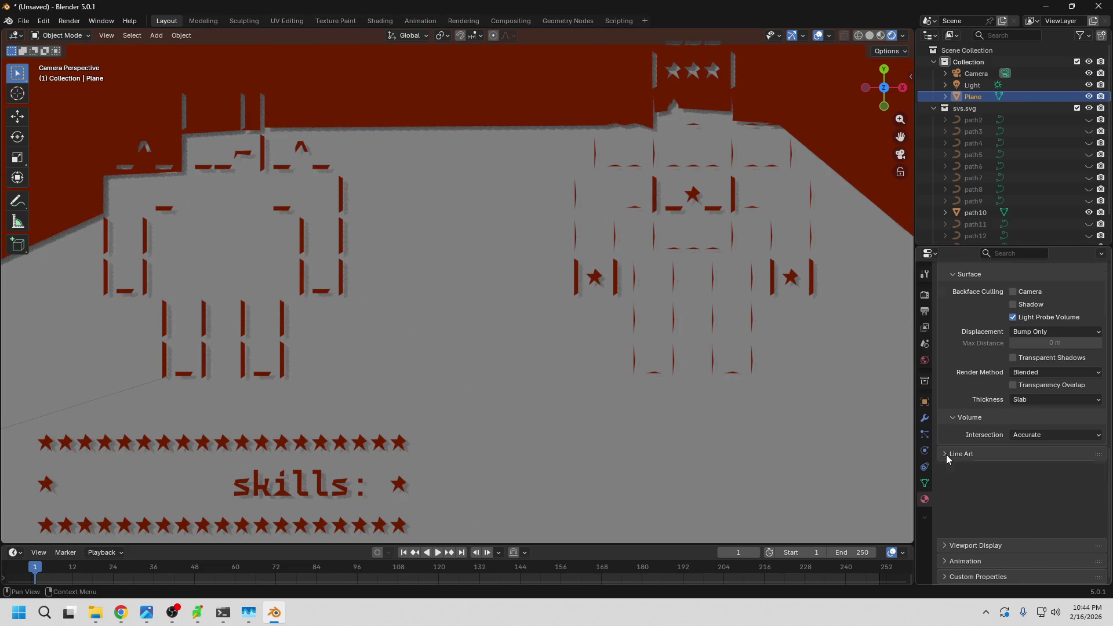
click(943, 545)
scroll(986, 530, down, 2)
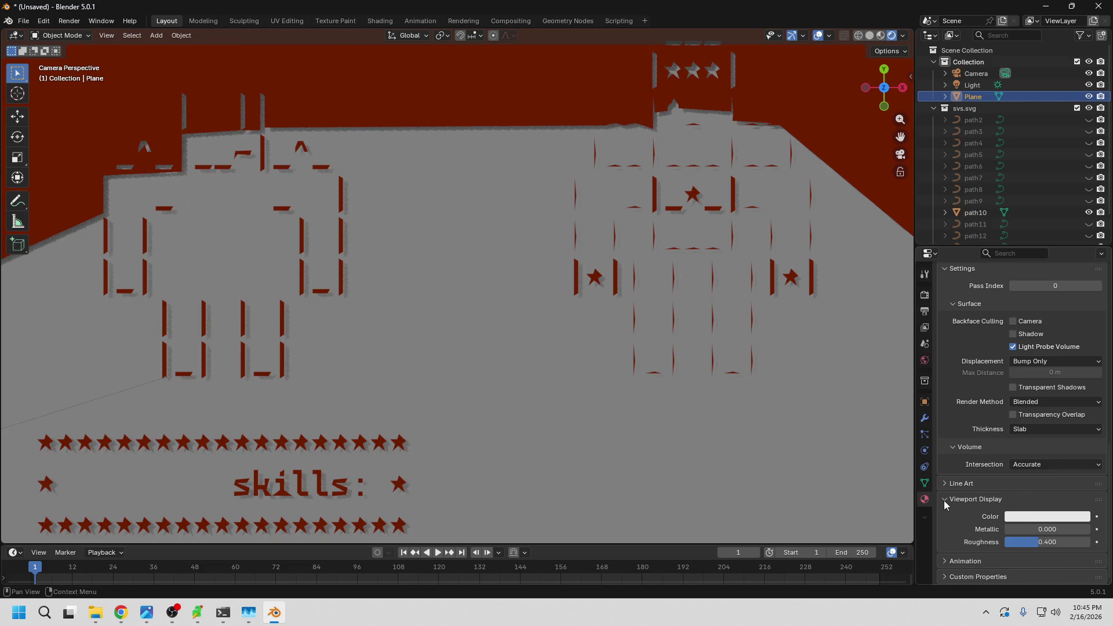
Raise the material's viewport display roughness to 1.000
drag(1041, 544, 1099, 544)
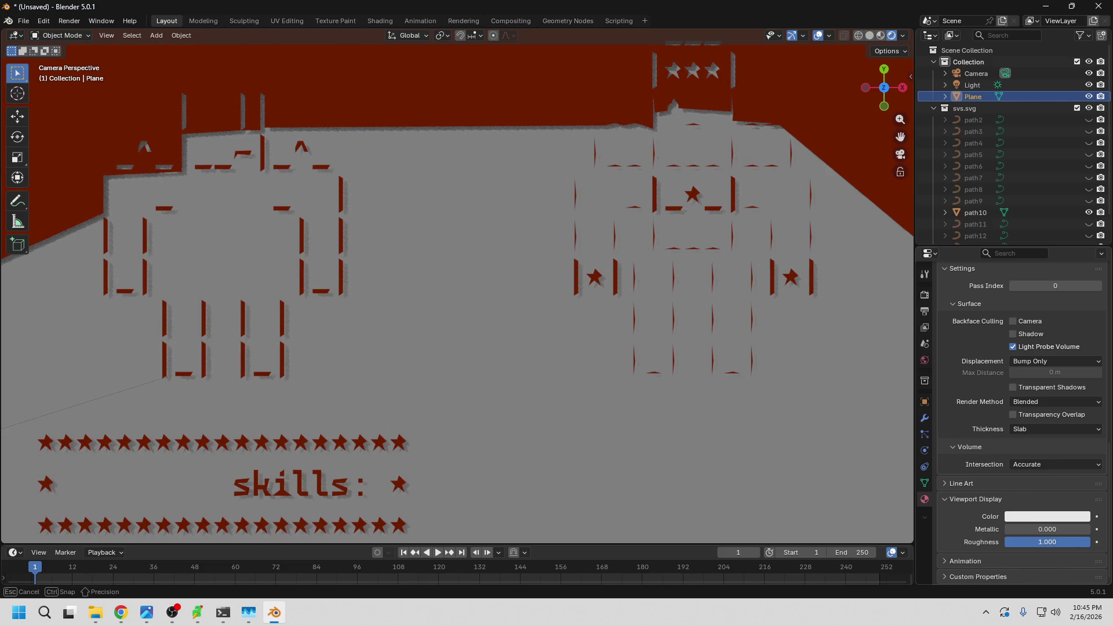
click(943, 500)
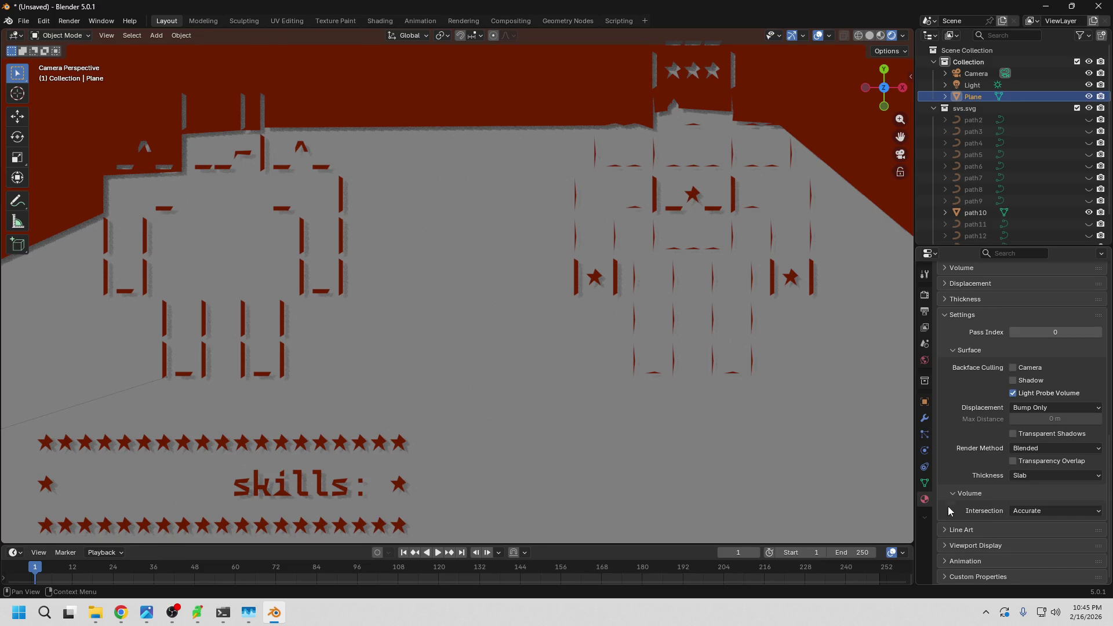
scroll(1002, 459, up, 6)
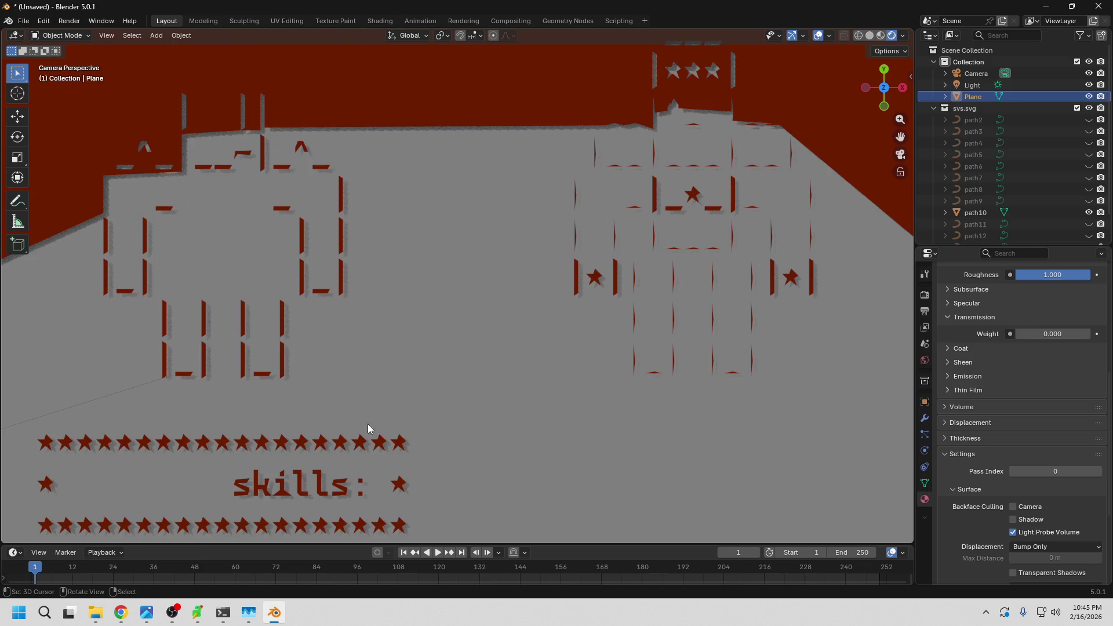
scroll(419, 450, down, 5)
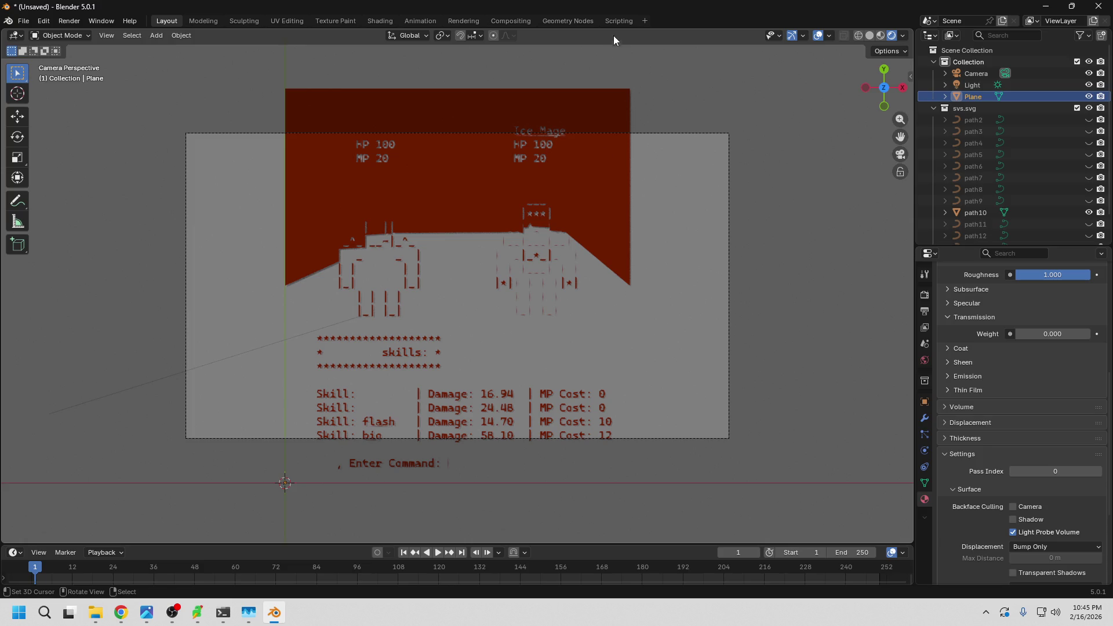
click(618, 20)
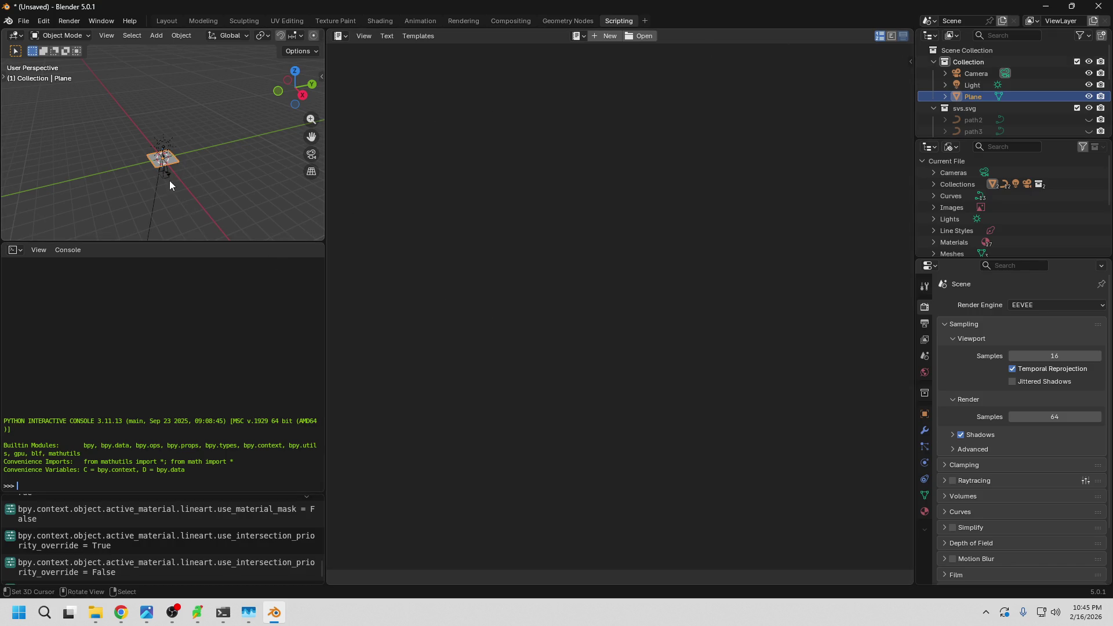
Zoom in on the Scripting layout's small 3D view
scroll(185, 173, up, 3)
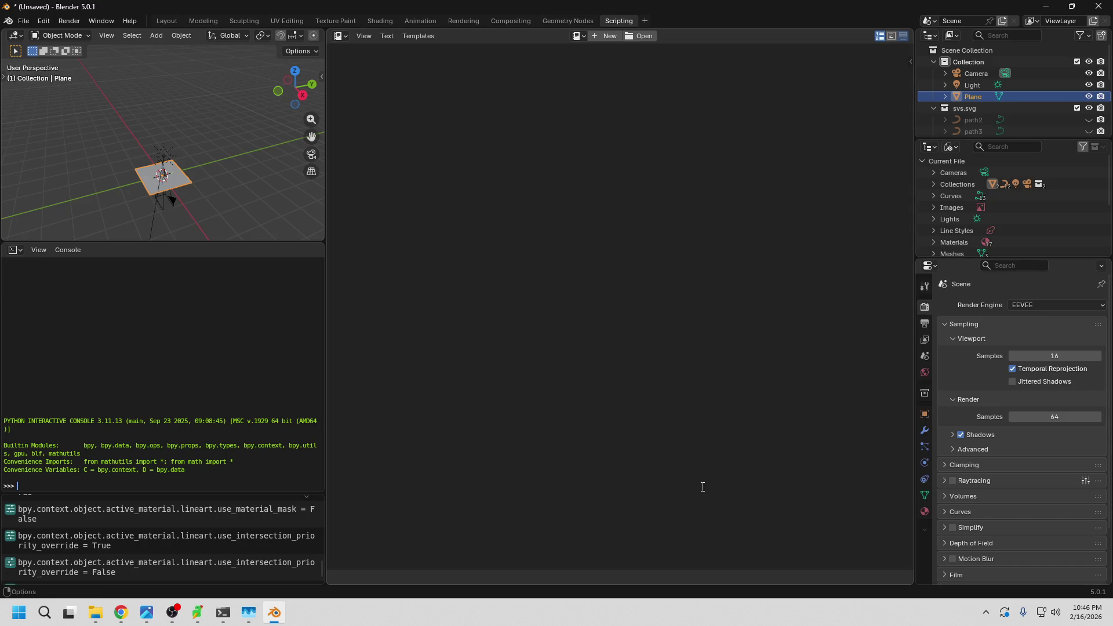
click(24, 21)
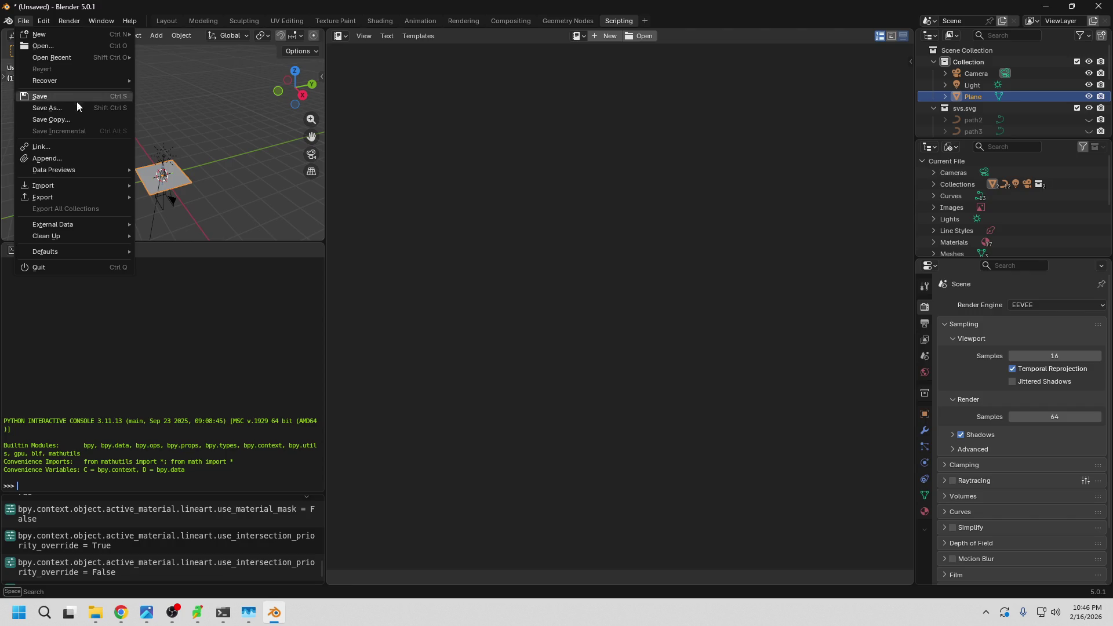
Open re_hall.blend from recent files without saving the current scene
mouse_move(67, 57)
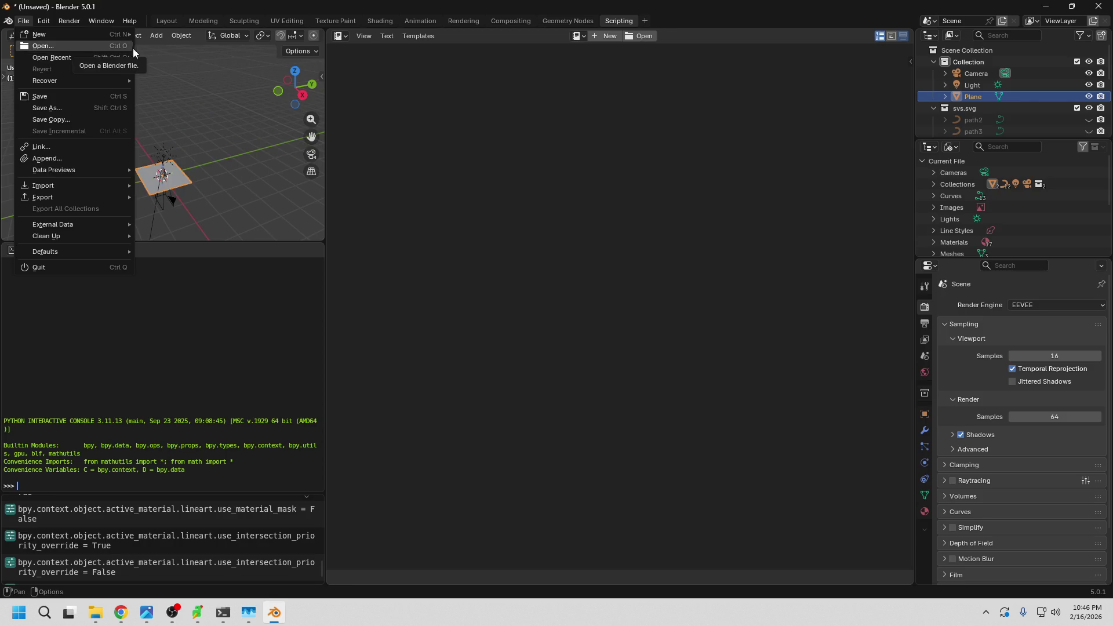
mouse_move(109, 57)
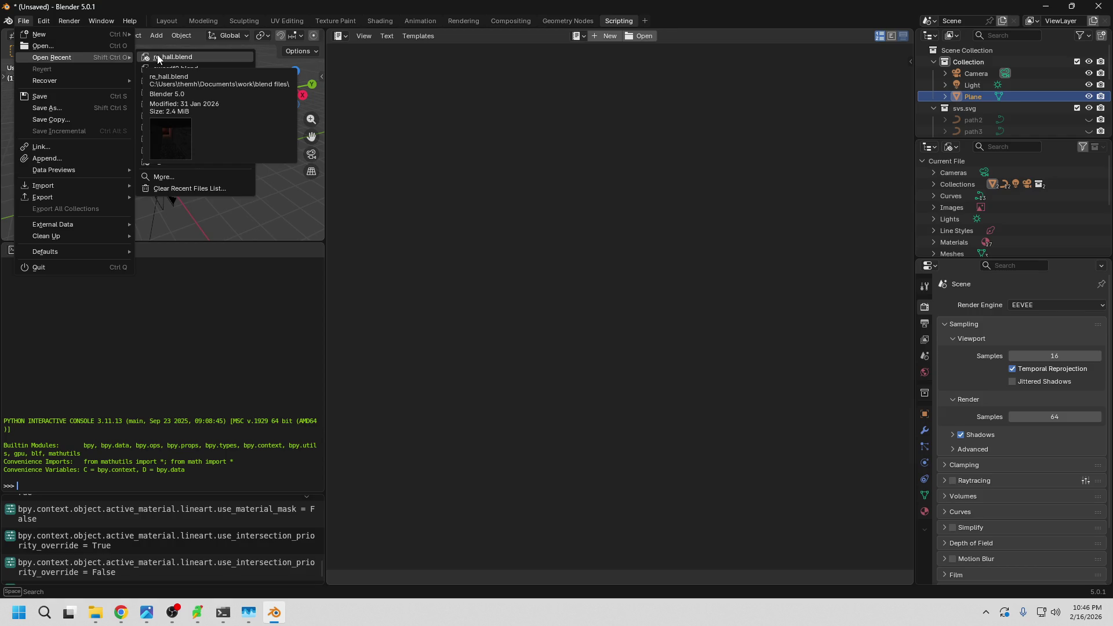
click(158, 57)
click(571, 322)
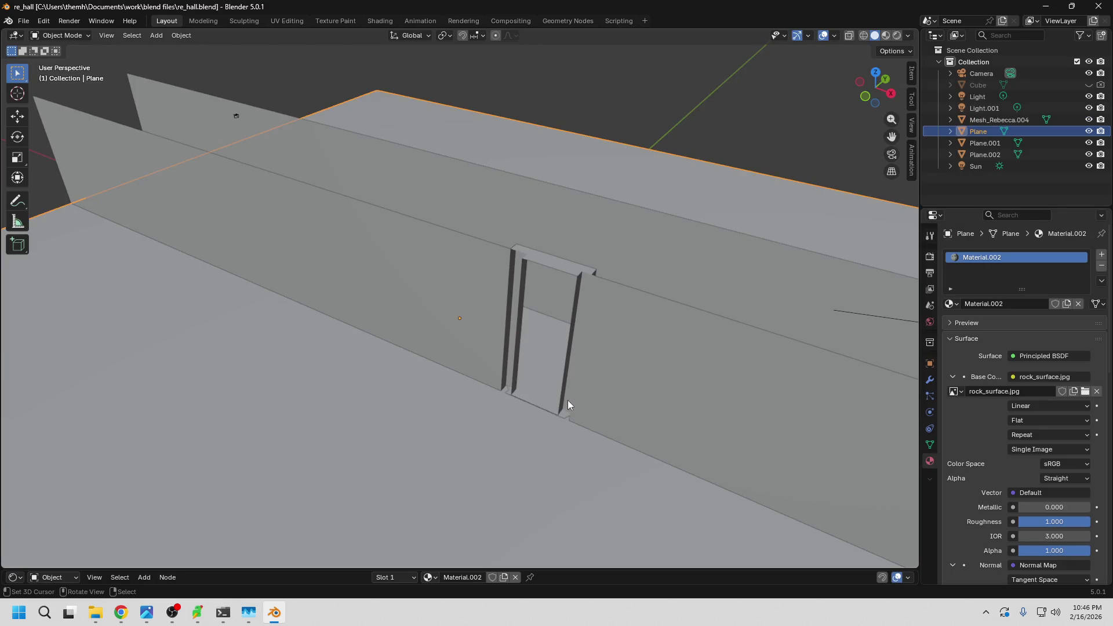
click(32, 24)
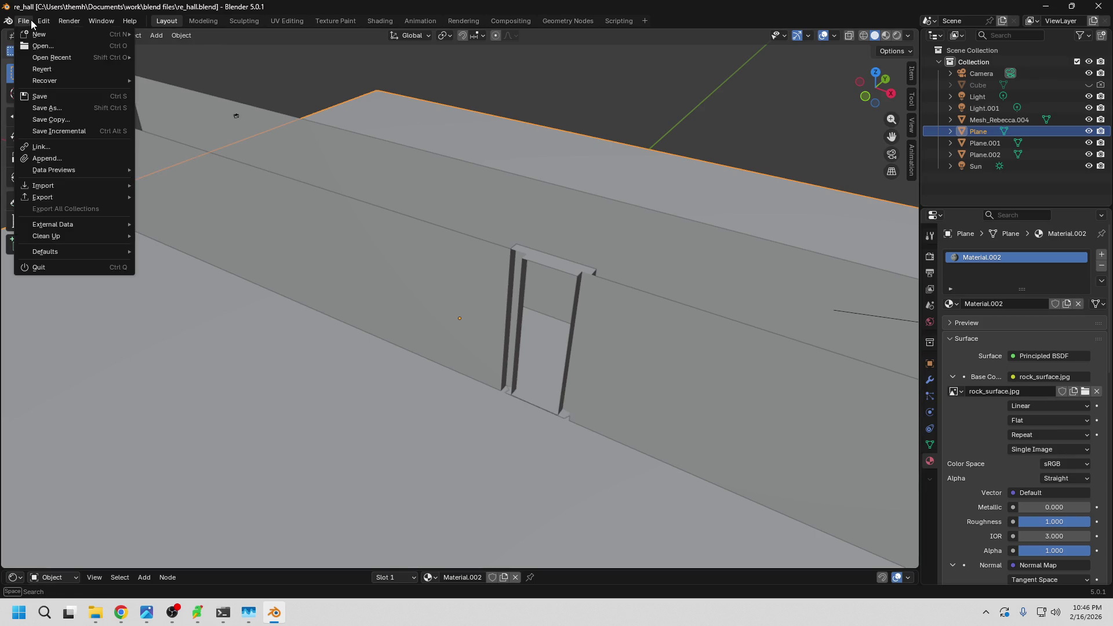
Find mace lamp.blend in the blend files folder and open it
click(43, 46)
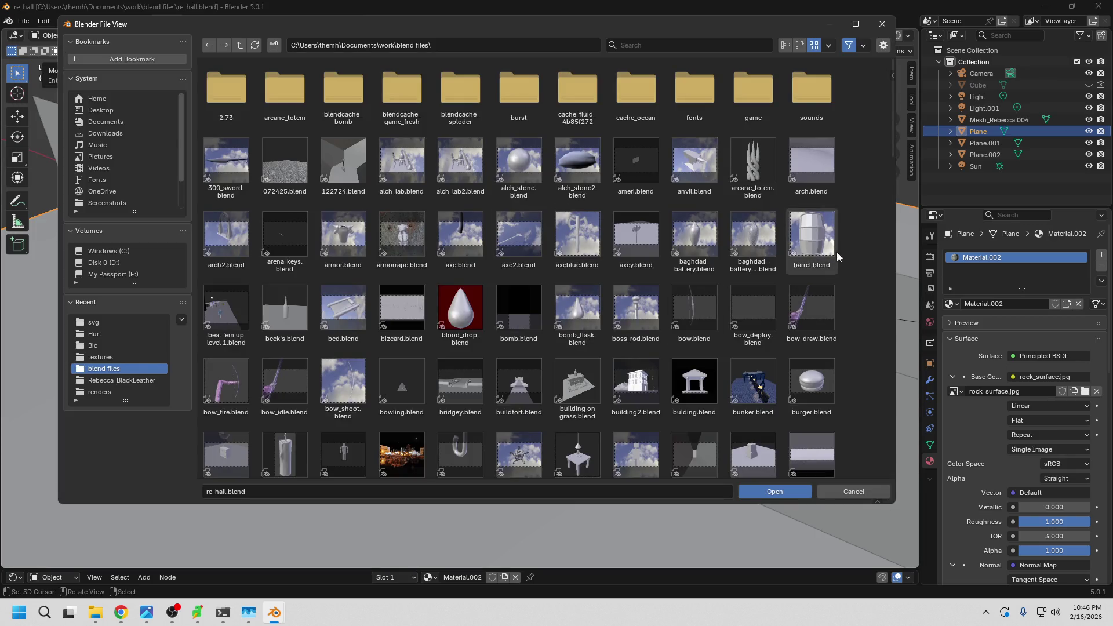
scroll(862, 234, down, 15)
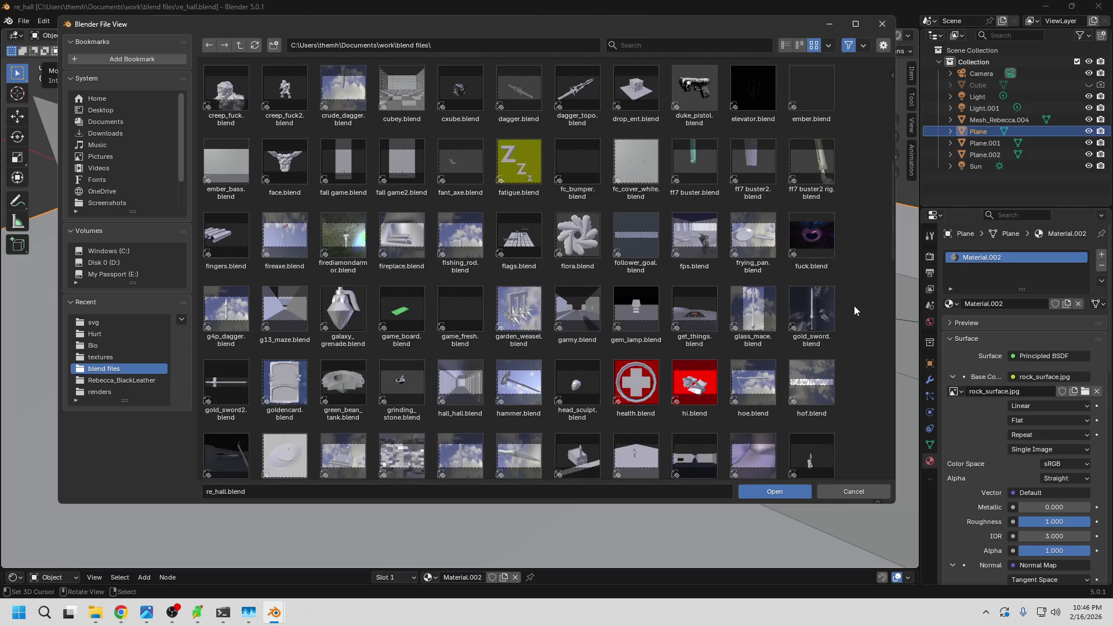
scroll(753, 258, down, 4)
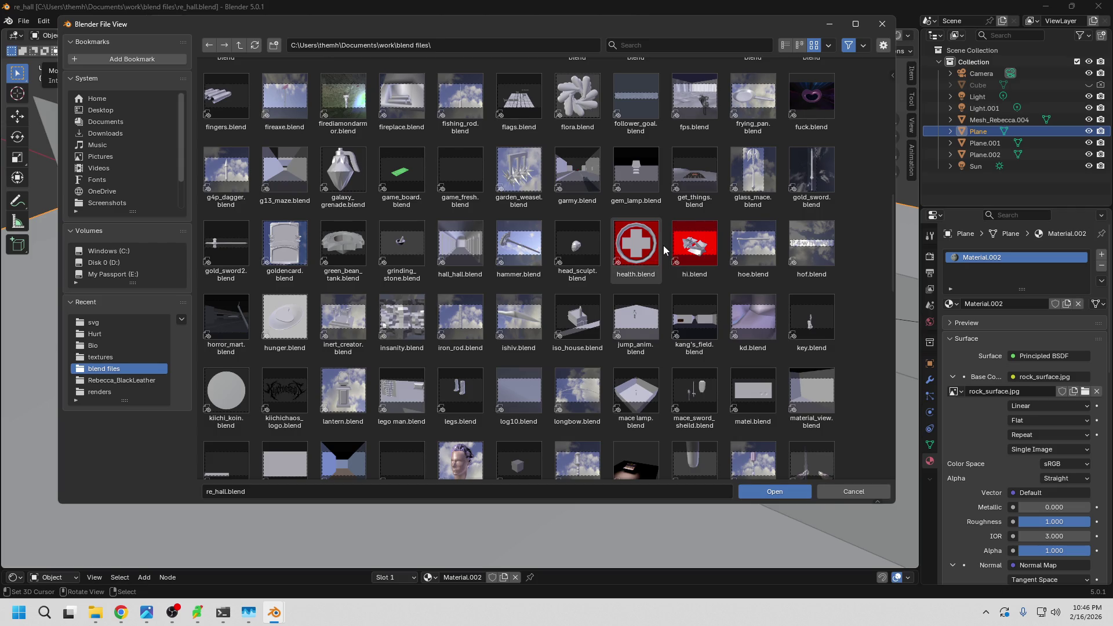
scroll(663, 246, down, 1)
scroll(663, 243, up, 2)
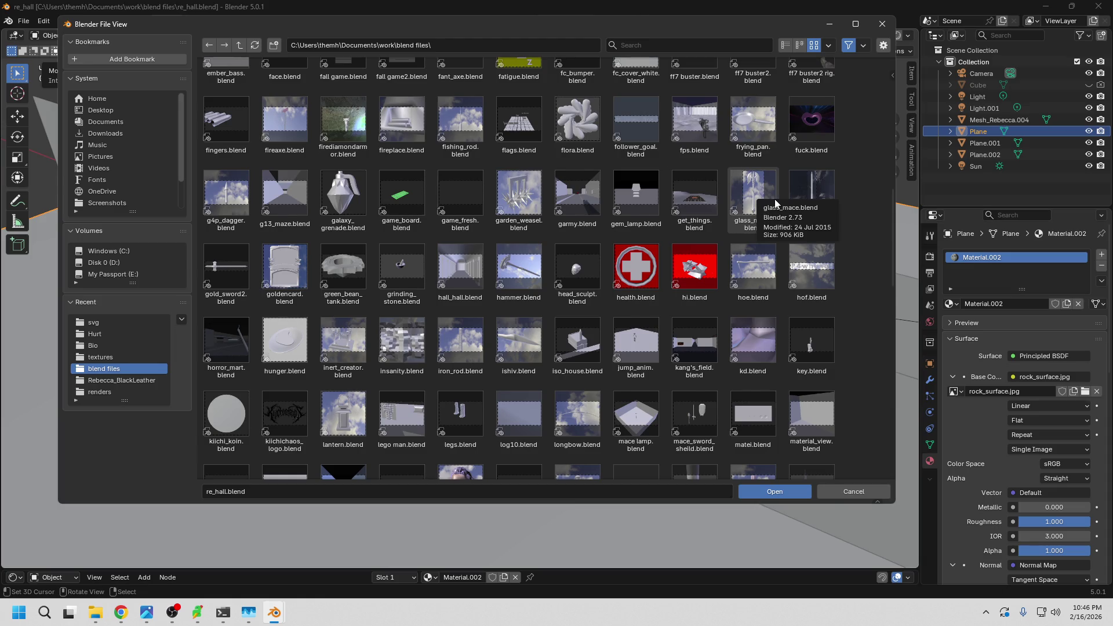
scroll(756, 210, down, 1)
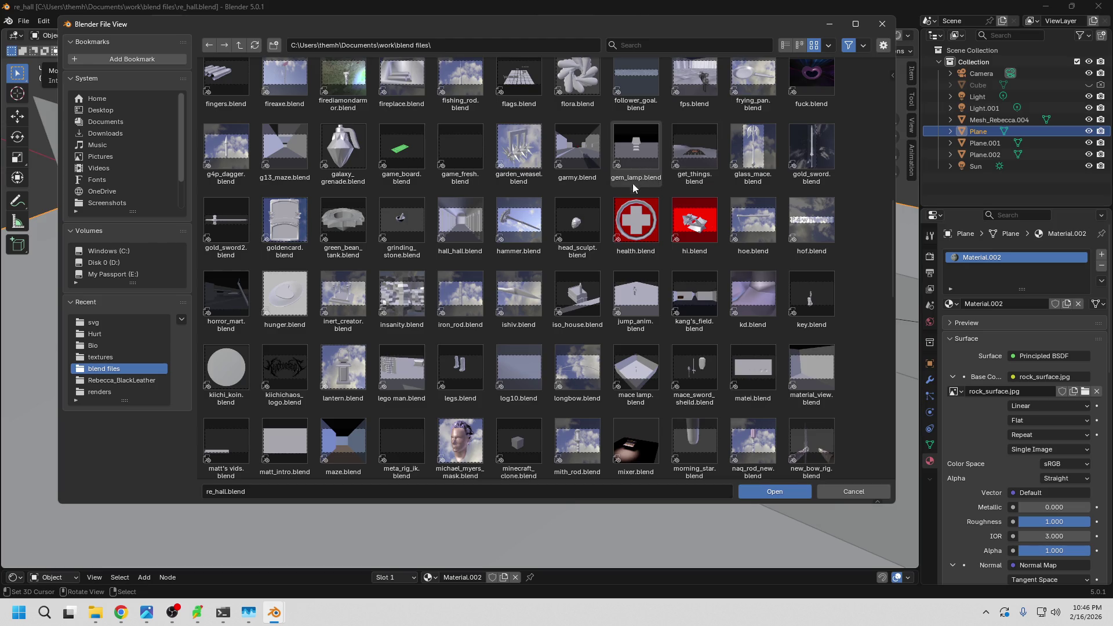
scroll(455, 255, down, 1)
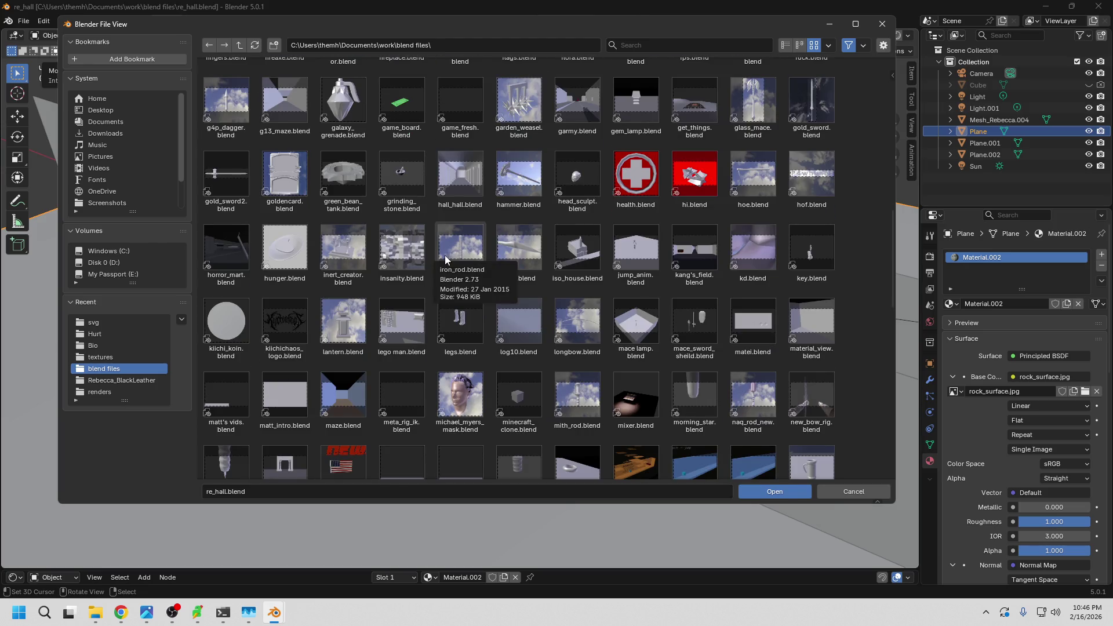
scroll(444, 257, down, 1)
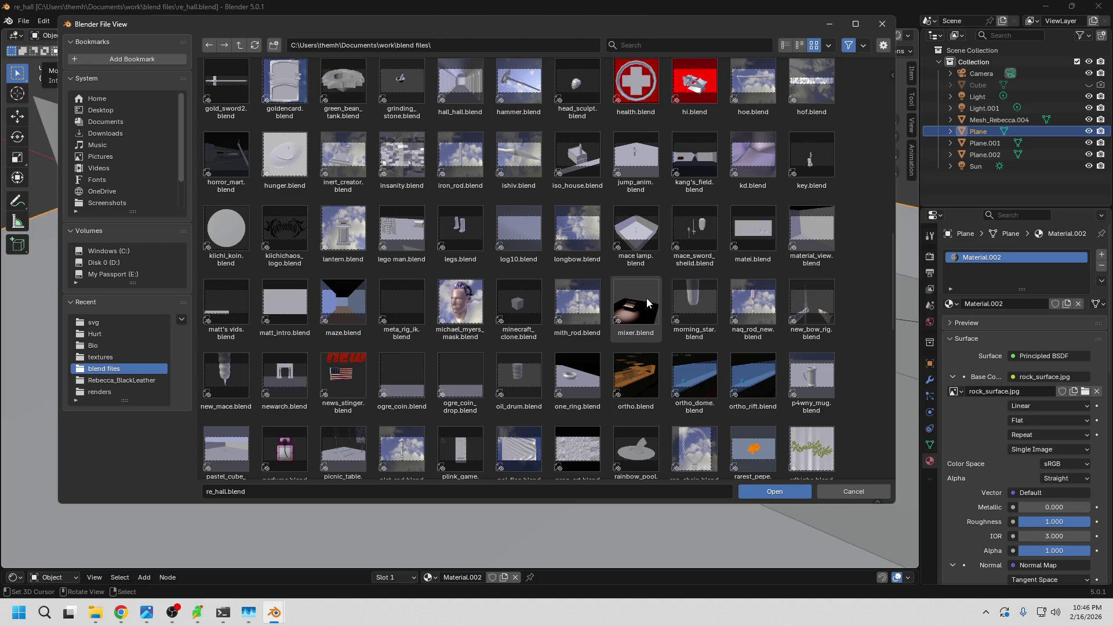
click(635, 237)
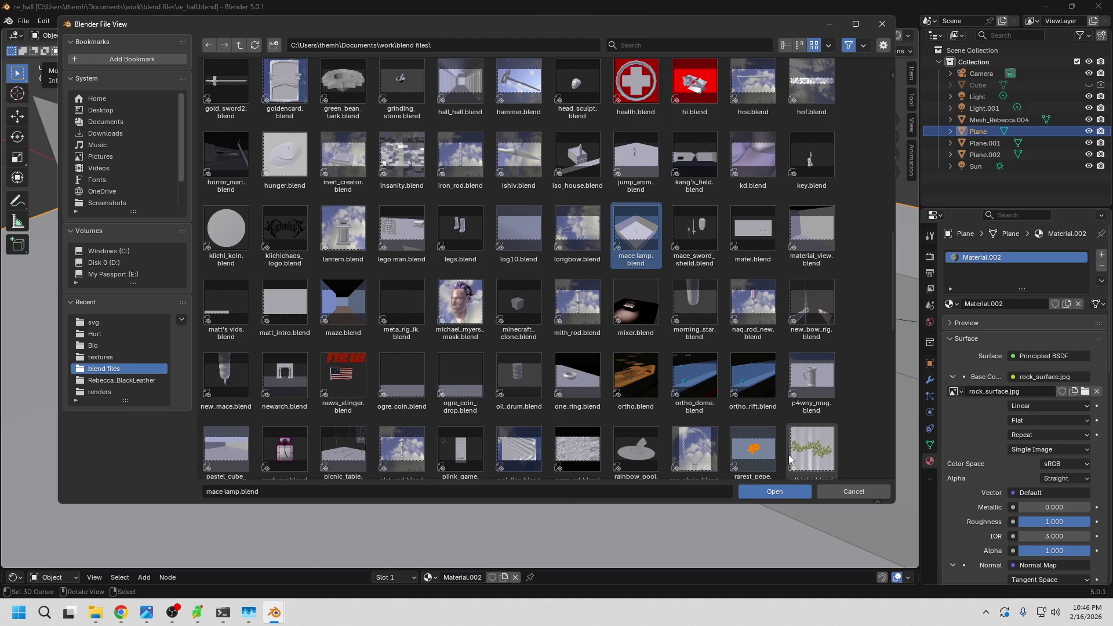
click(772, 492)
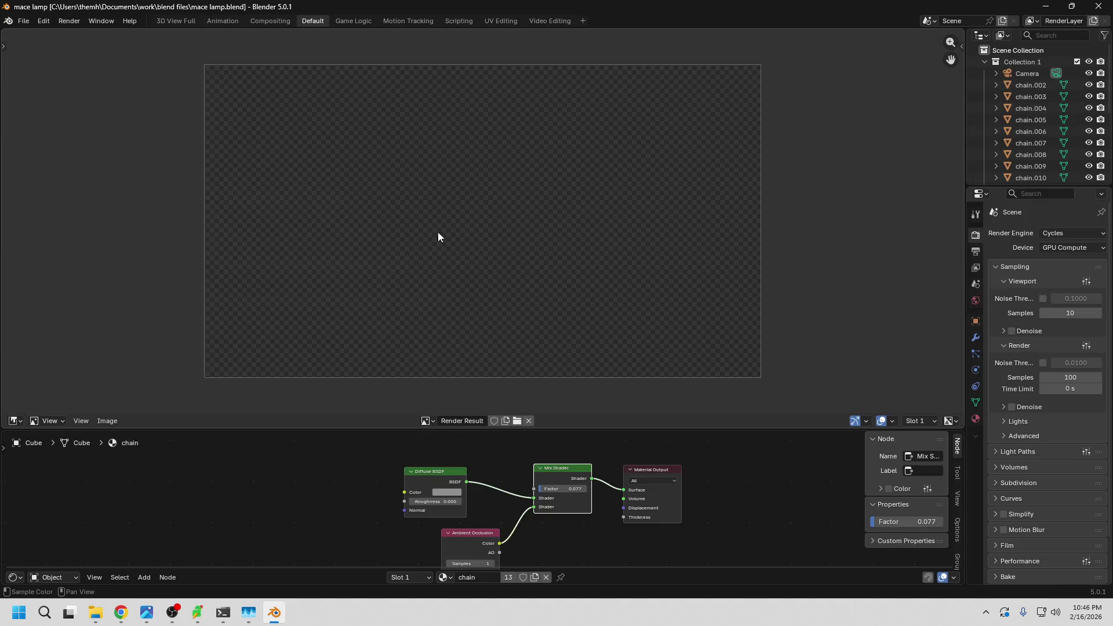
Turn the render image area into a 3D Viewport with Rendered shading
key(shift+F5)
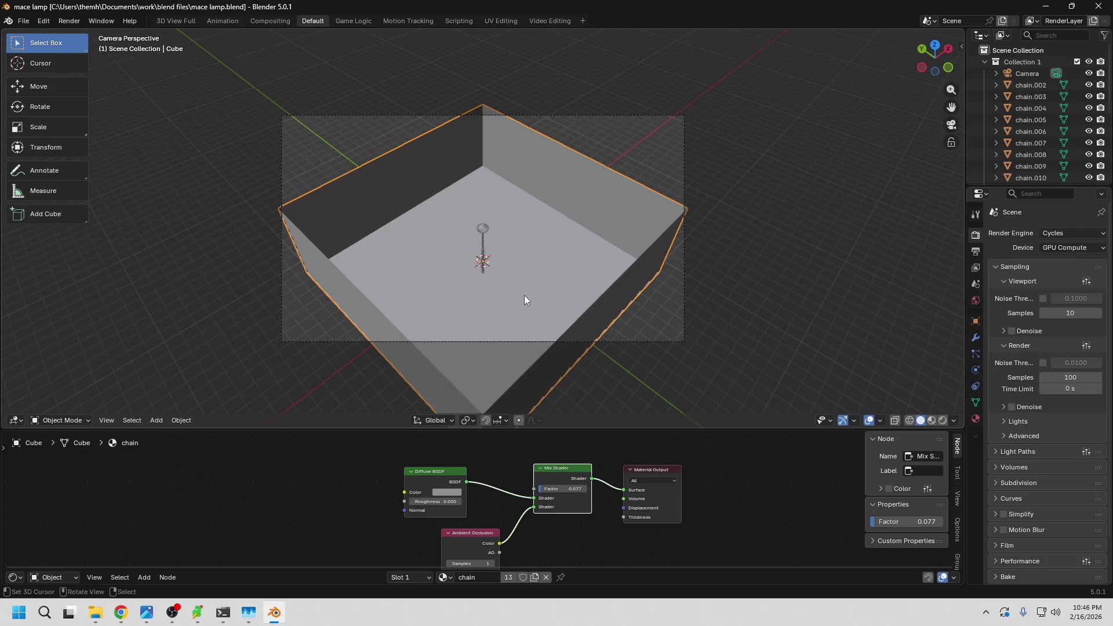
click(69, 21)
mouse_move(101, 21)
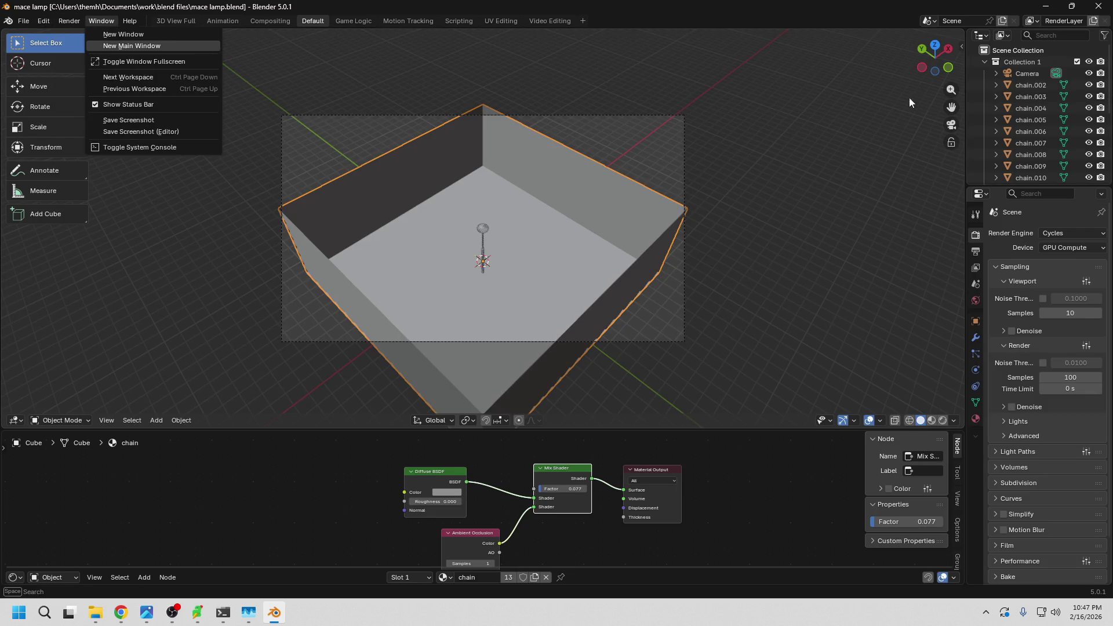
click(943, 419)
click(944, 419)
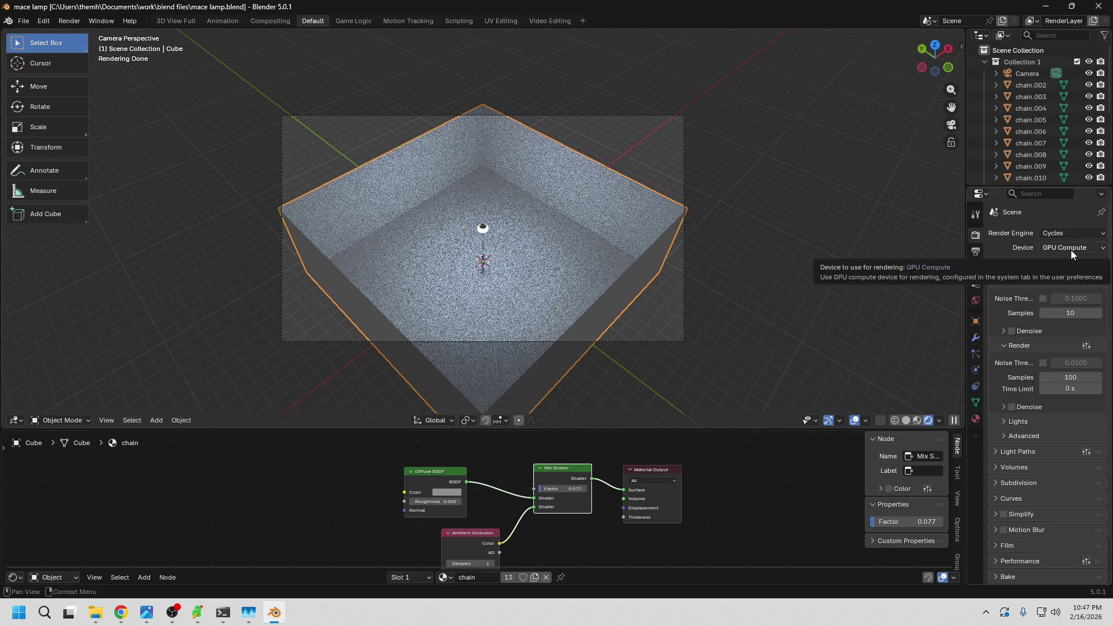
Switch the render engine to EEVEE and back to Cycles, and enable Viewport Denoise
click(1066, 234)
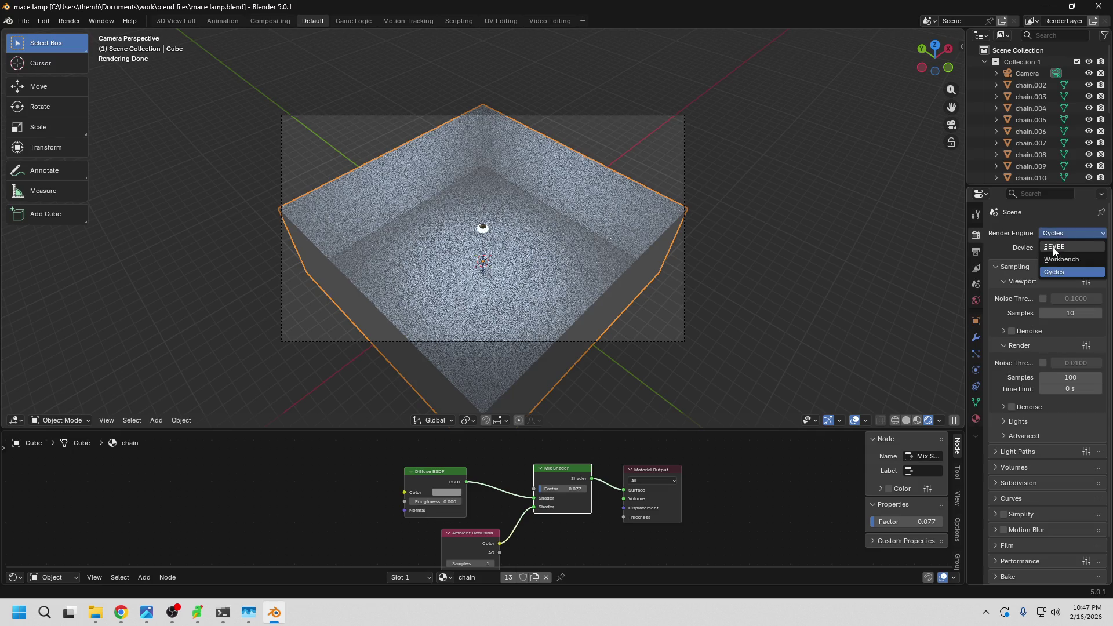
click(1053, 247)
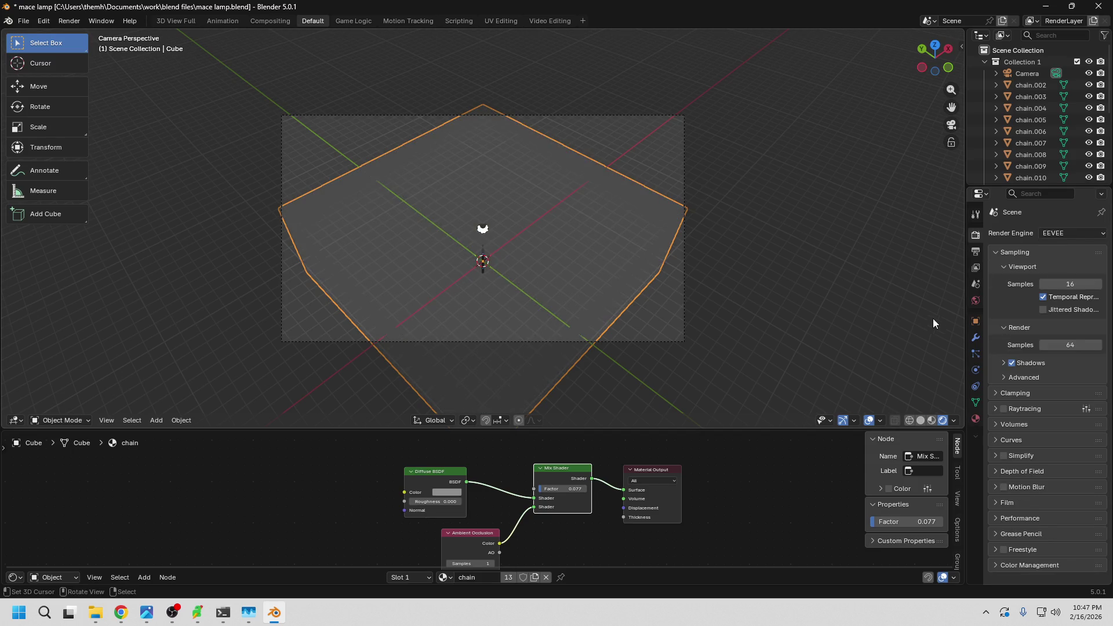
click(1068, 237)
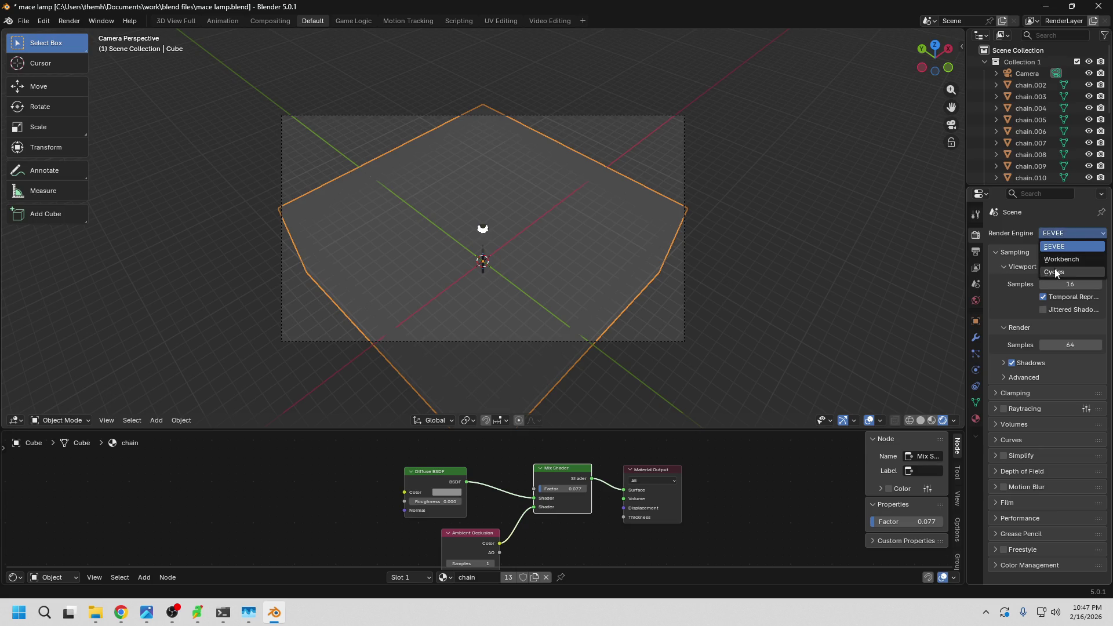
click(1054, 272)
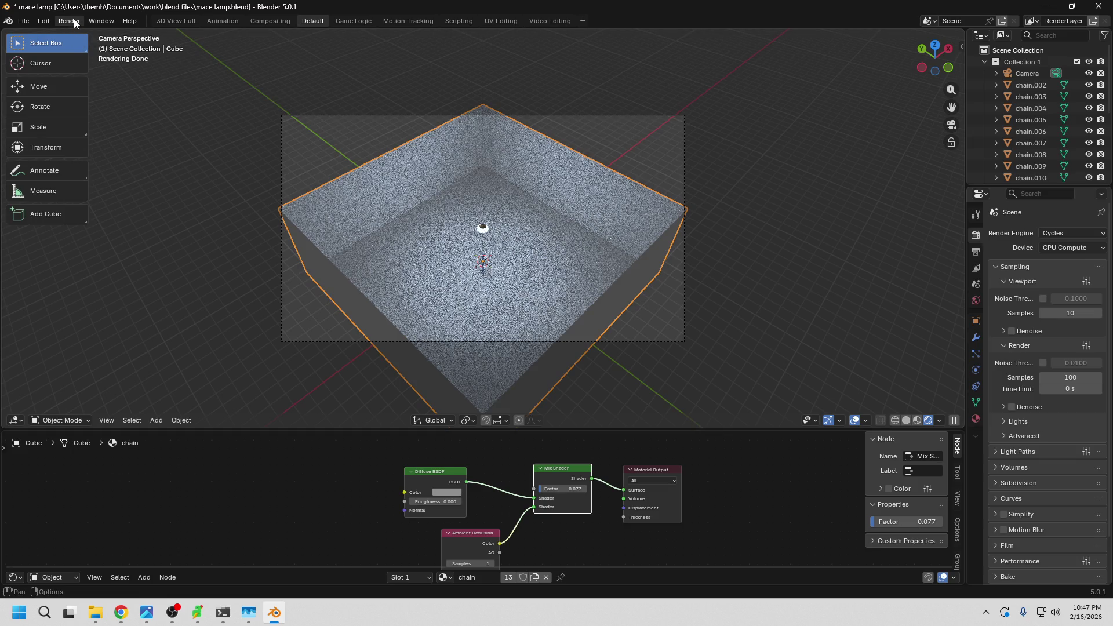
click(1012, 331)
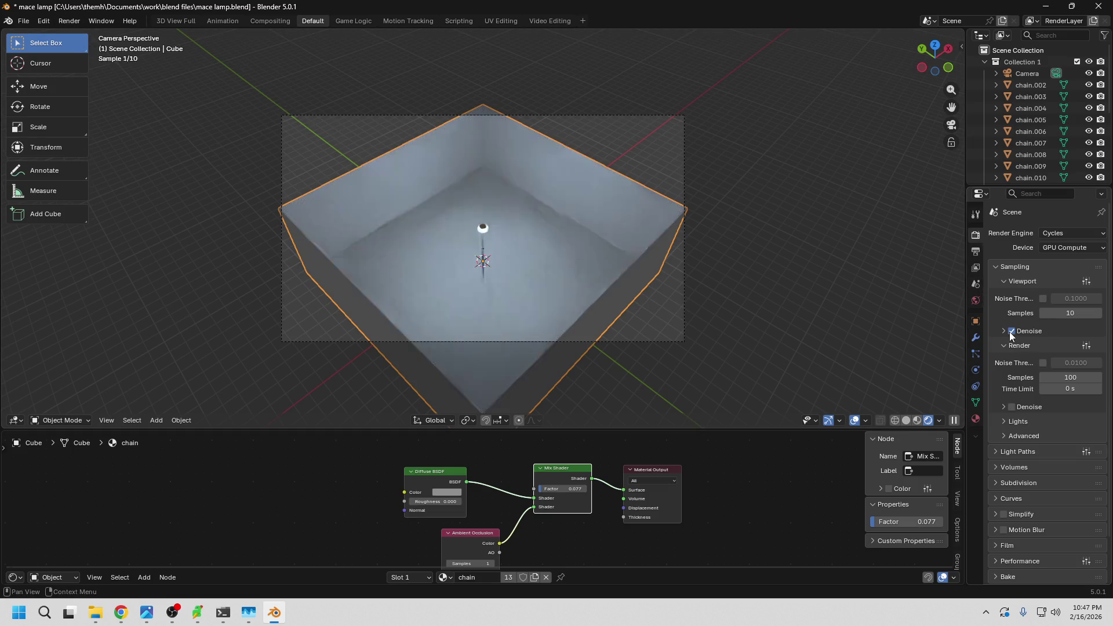
scroll(561, 317, up, 5)
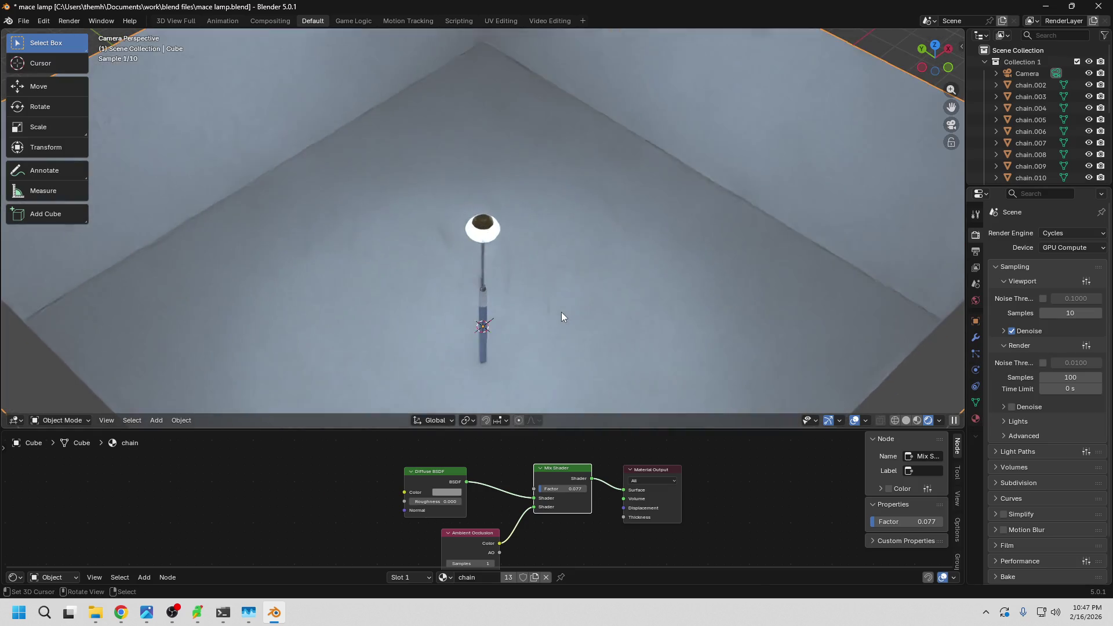
scroll(561, 316, up, 3)
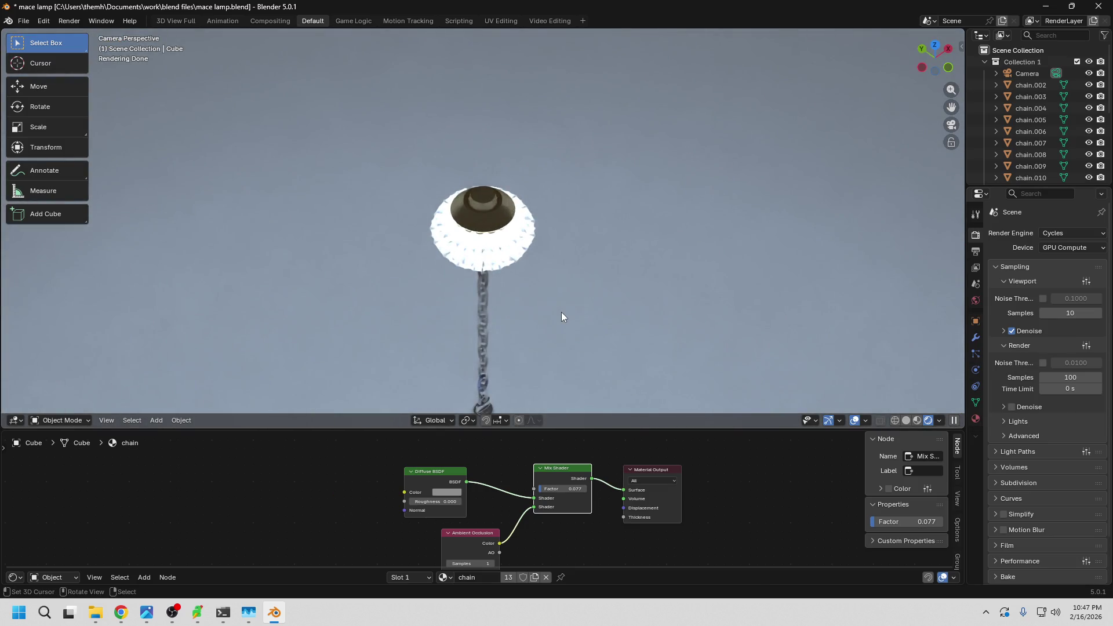
scroll(561, 316, up, 2)
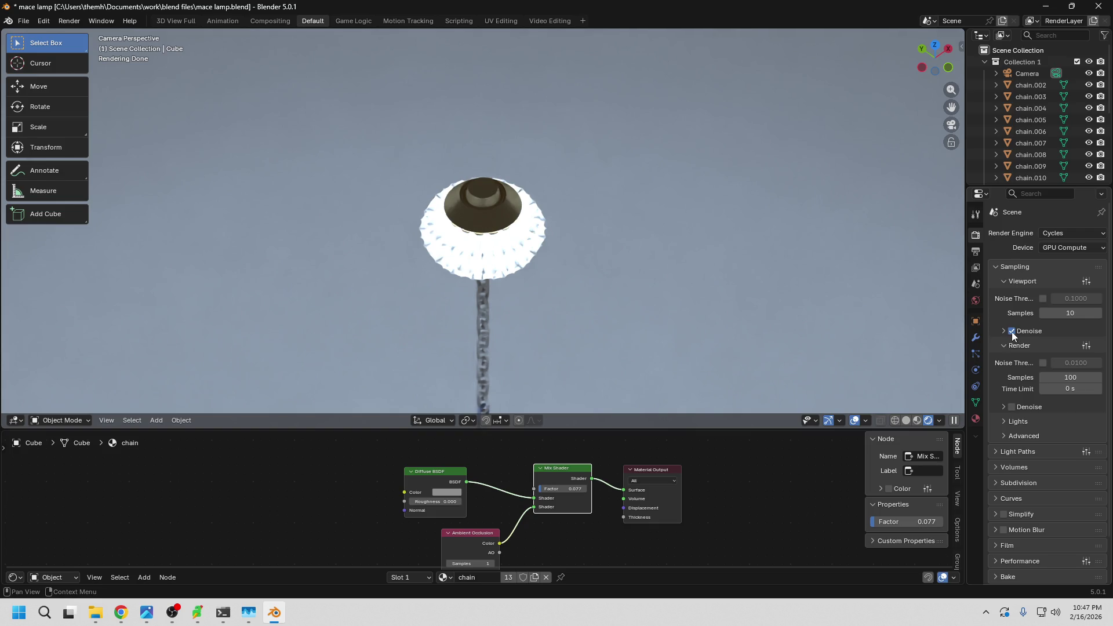
click(1012, 330)
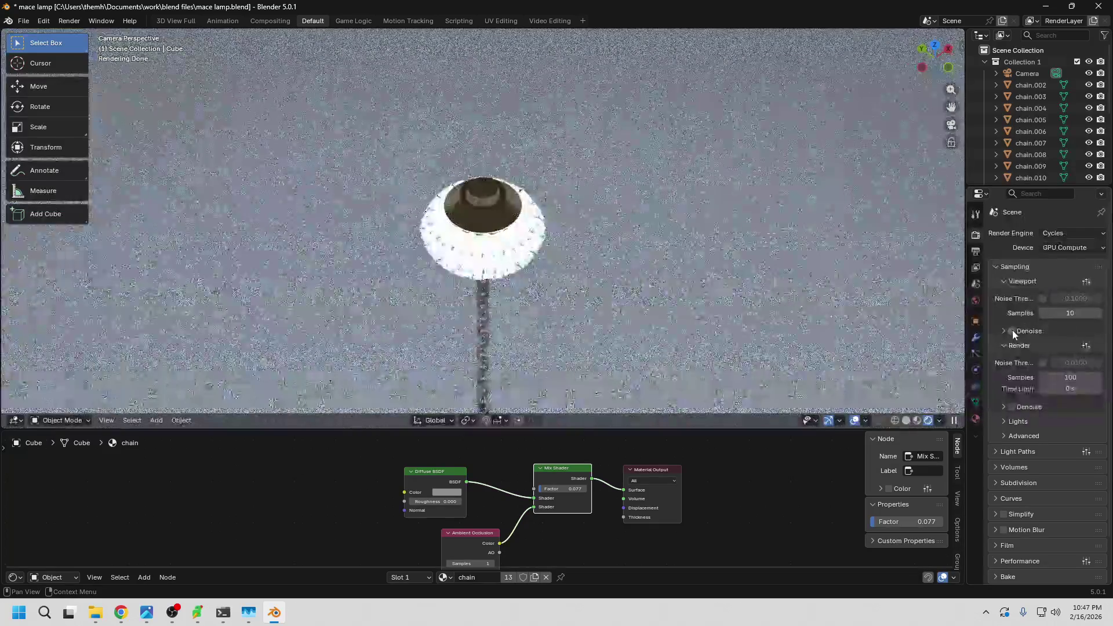
click(1011, 331)
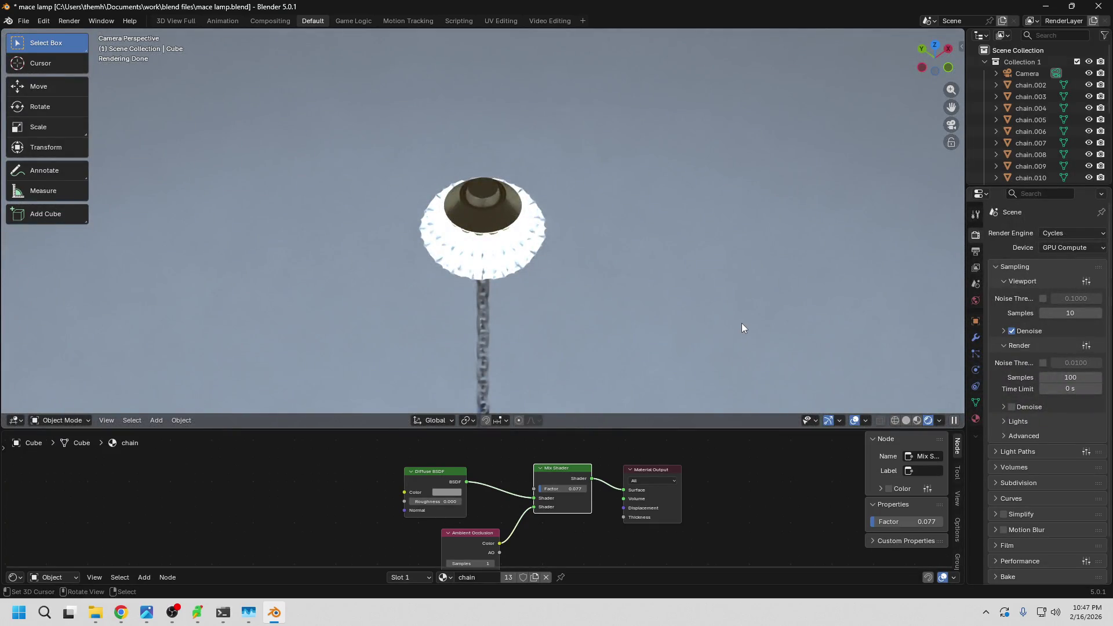
click(1012, 331)
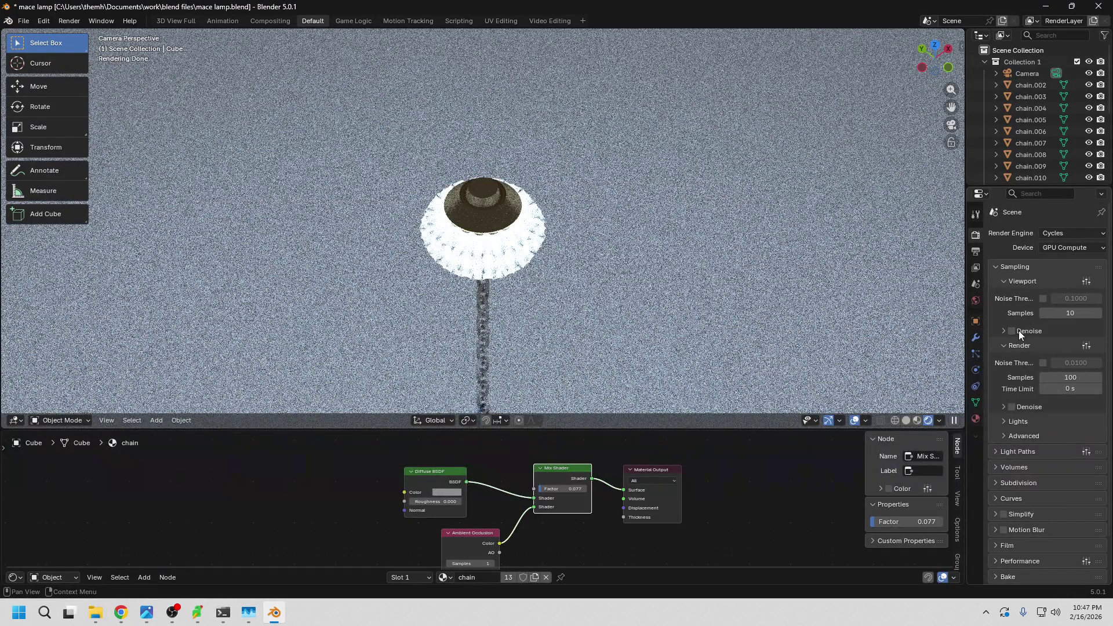
click(1011, 332)
click(1063, 312)
click(1011, 330)
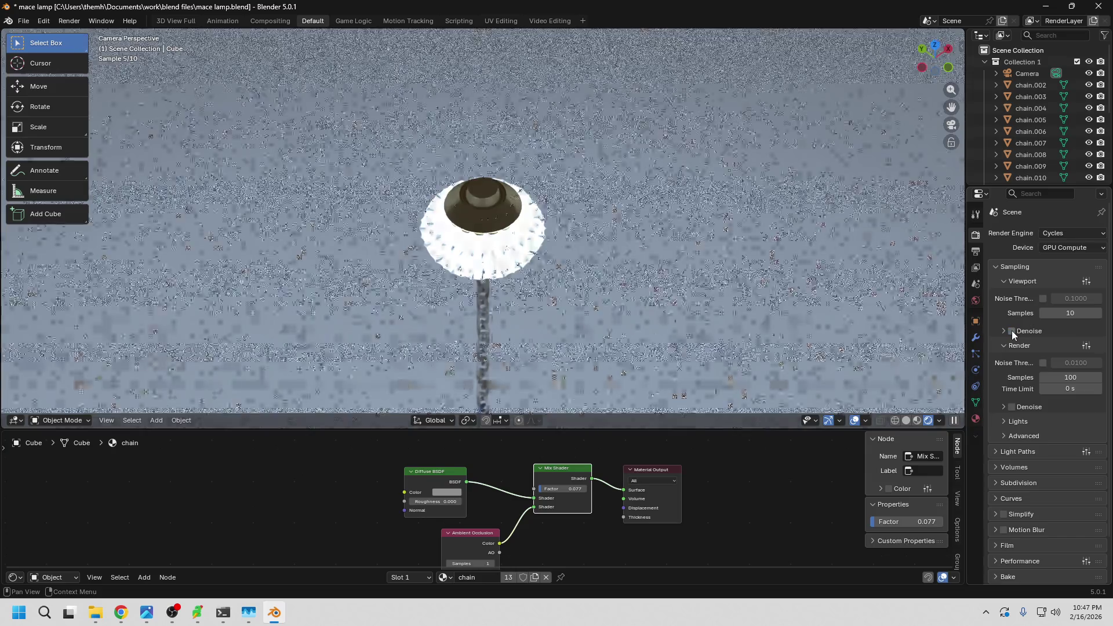
click(1067, 378)
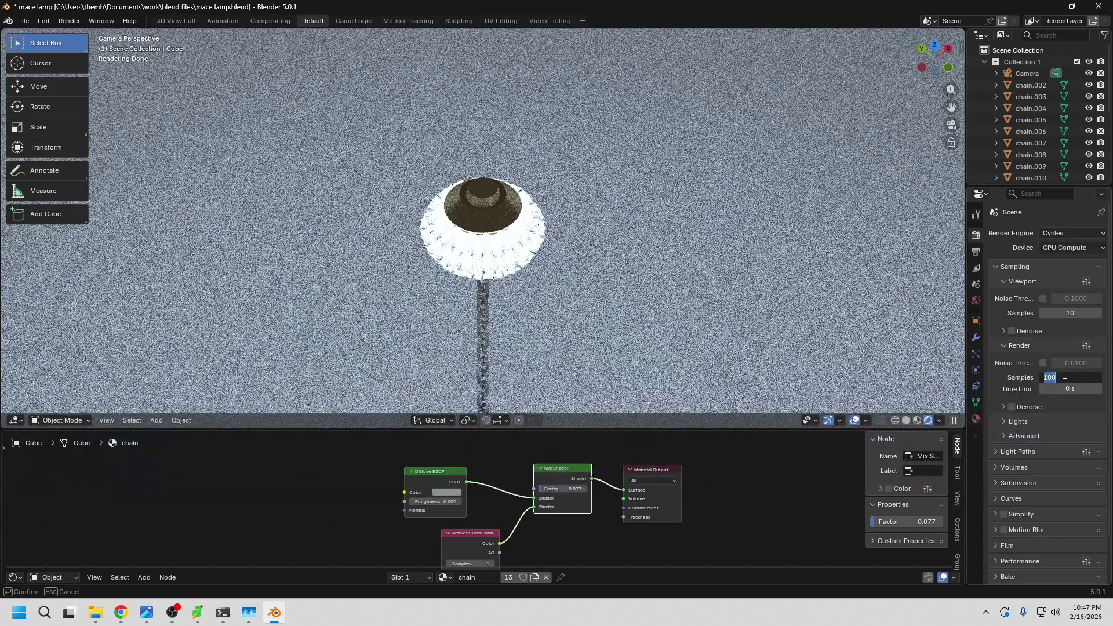
Set render samples to 1024 with Render Denoise on, and expand Light Paths
text(1024)
key(Return)
click(1011, 407)
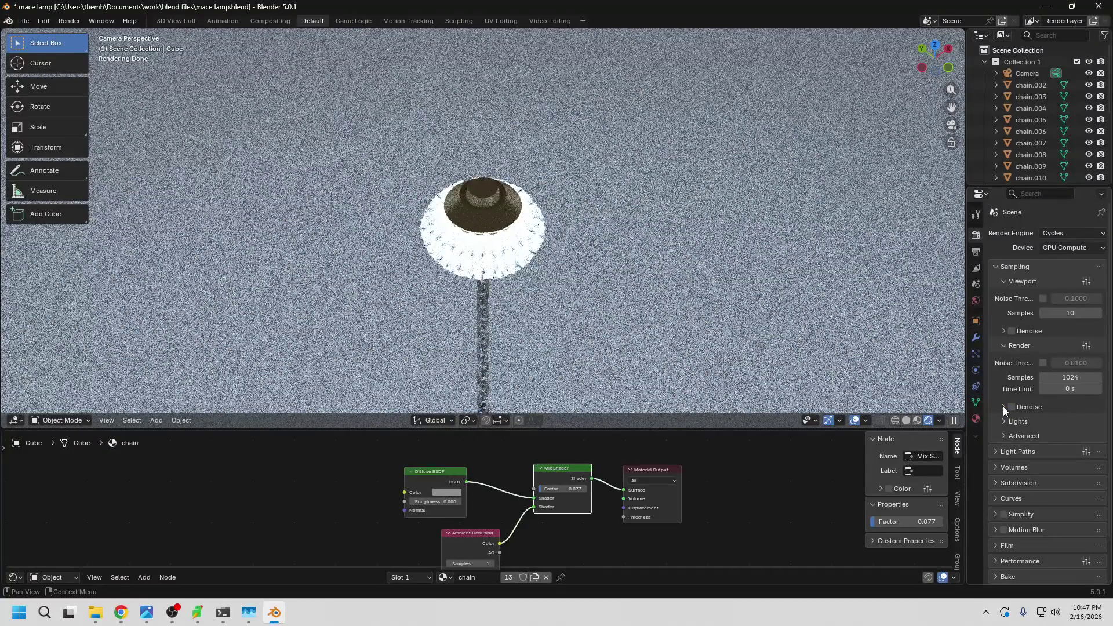
click(1005, 421)
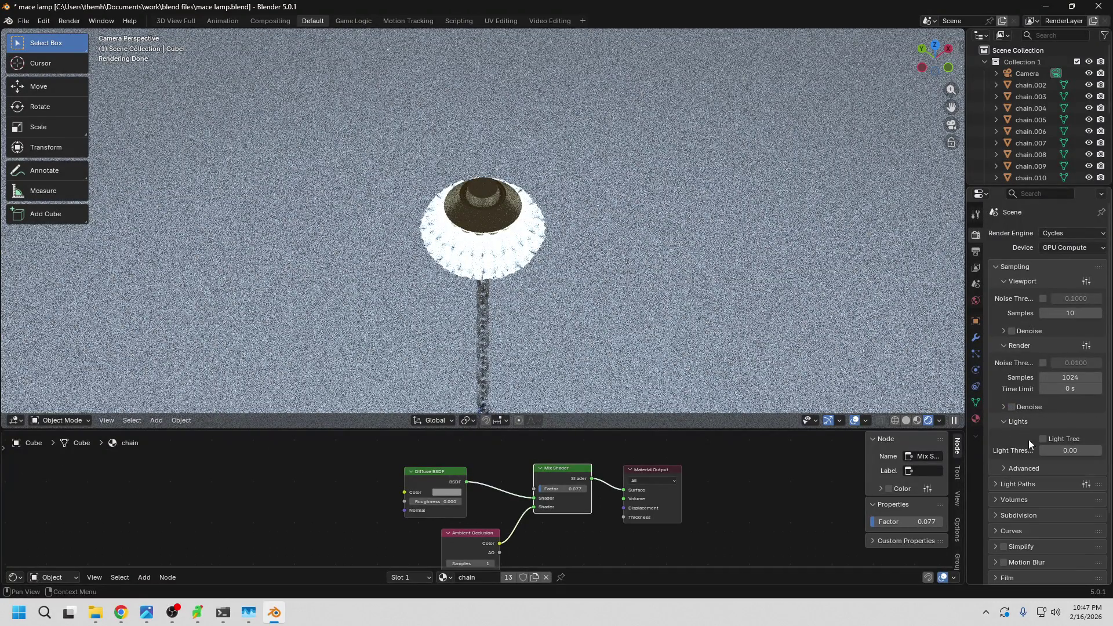
click(1004, 423)
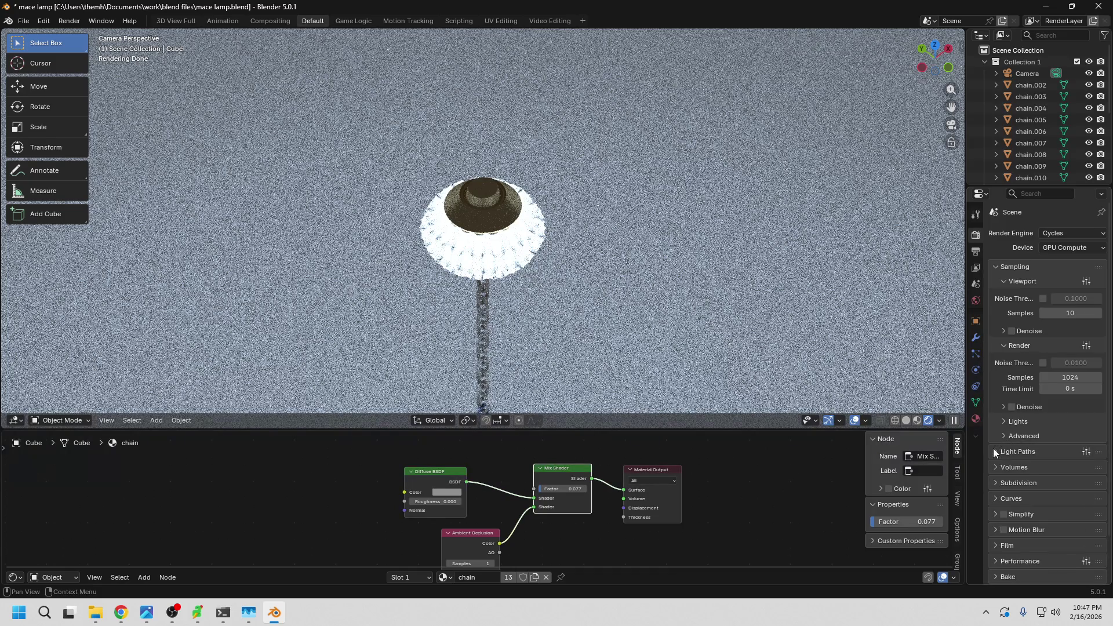
click(994, 447)
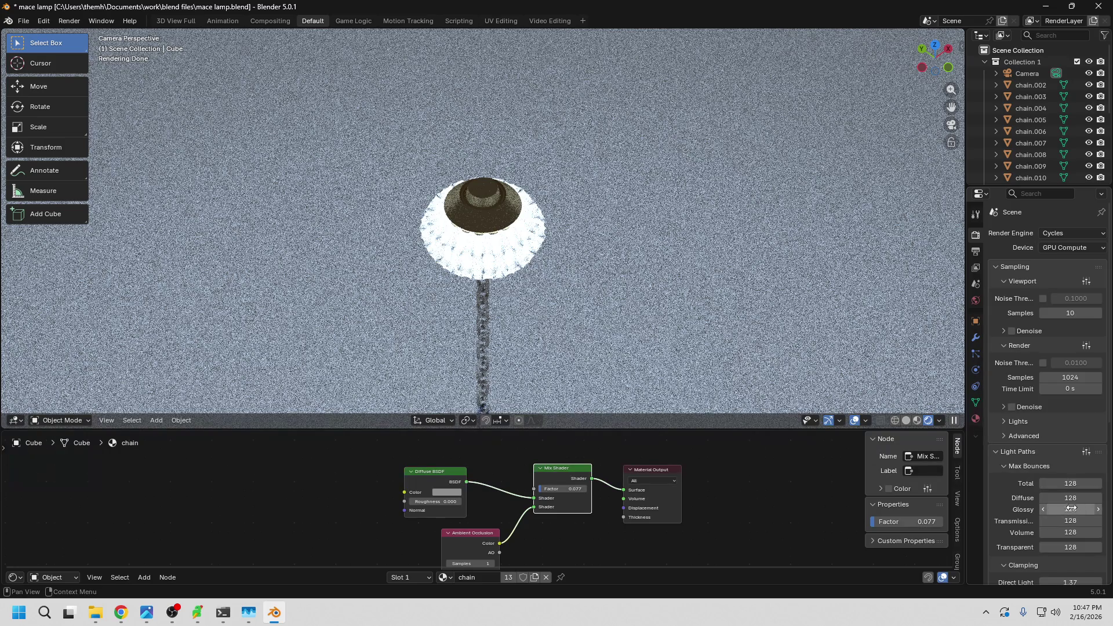
Set Diffuse, Glossy, Transmission, Volume and Transparent bounces to 24 each
click(1067, 498)
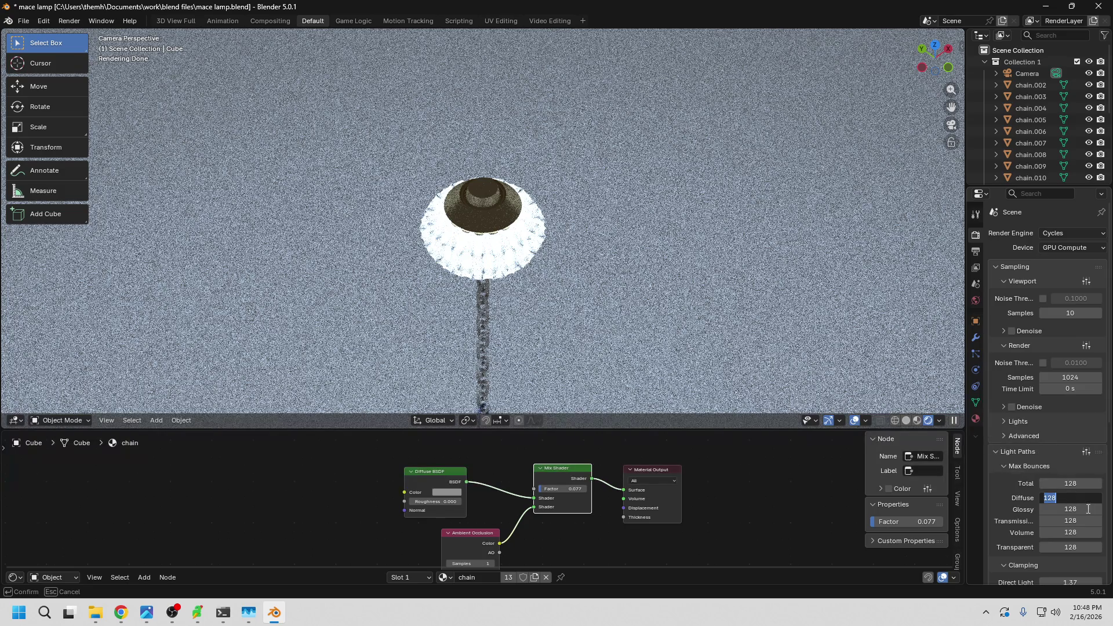
text(24)
key(Return)
click(1070, 509)
text(24)
key(Return)
click(1072, 522)
text(24)
key(Return)
click(1070, 532)
text(24)
key(Return)
click(1070, 547)
text(24)
key(Return)
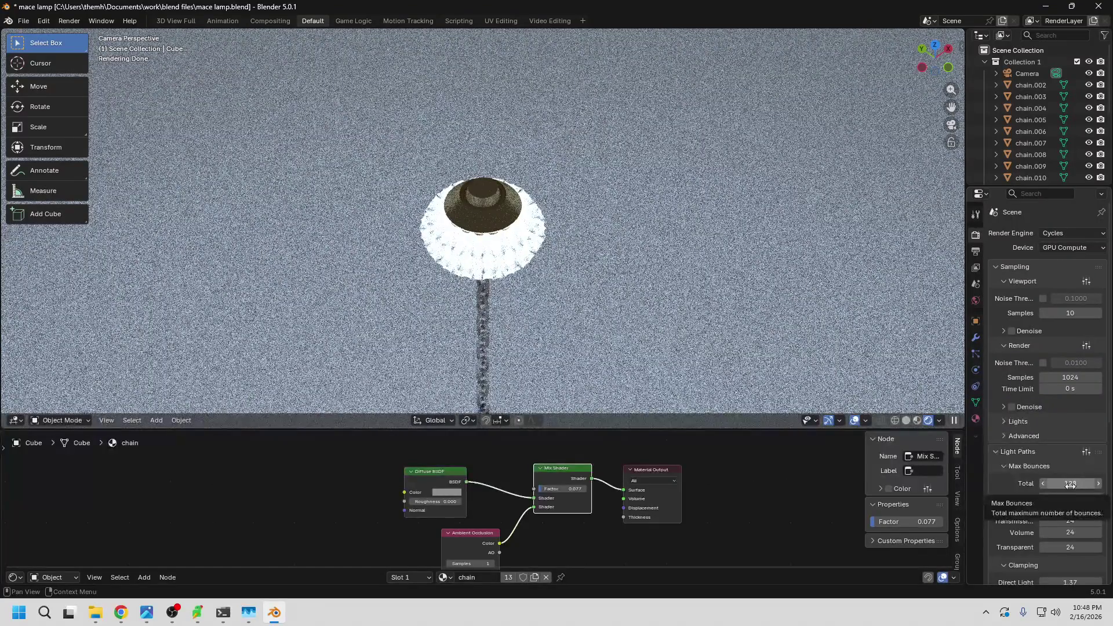
Set the Total bounce limit to 120
click(1070, 484)
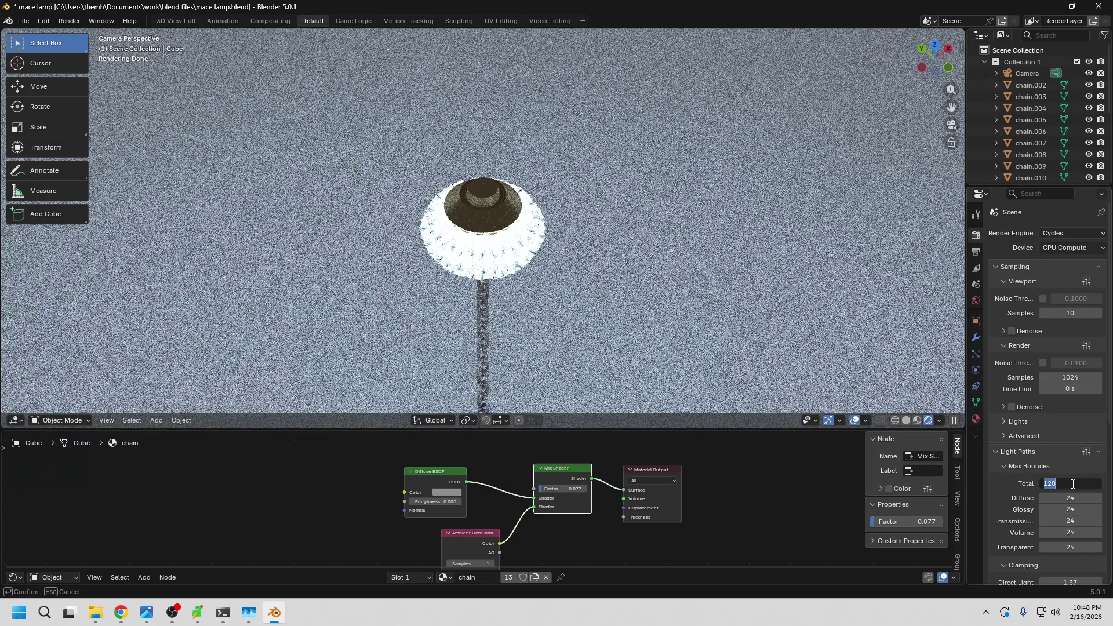
text(120)
key(Return)
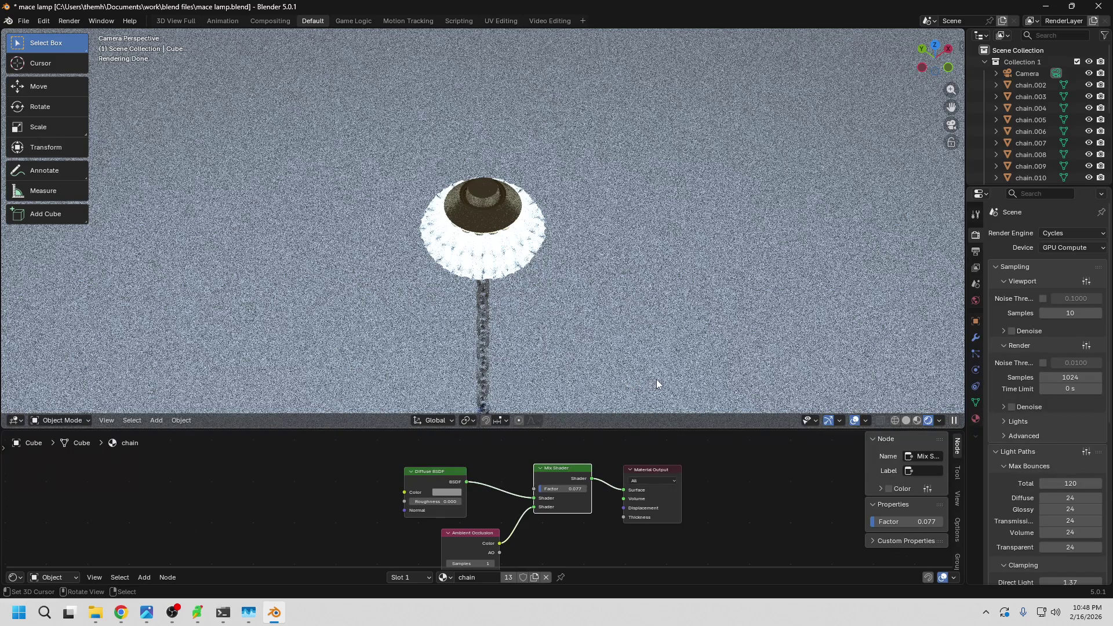
scroll(280, 228, down, 5)
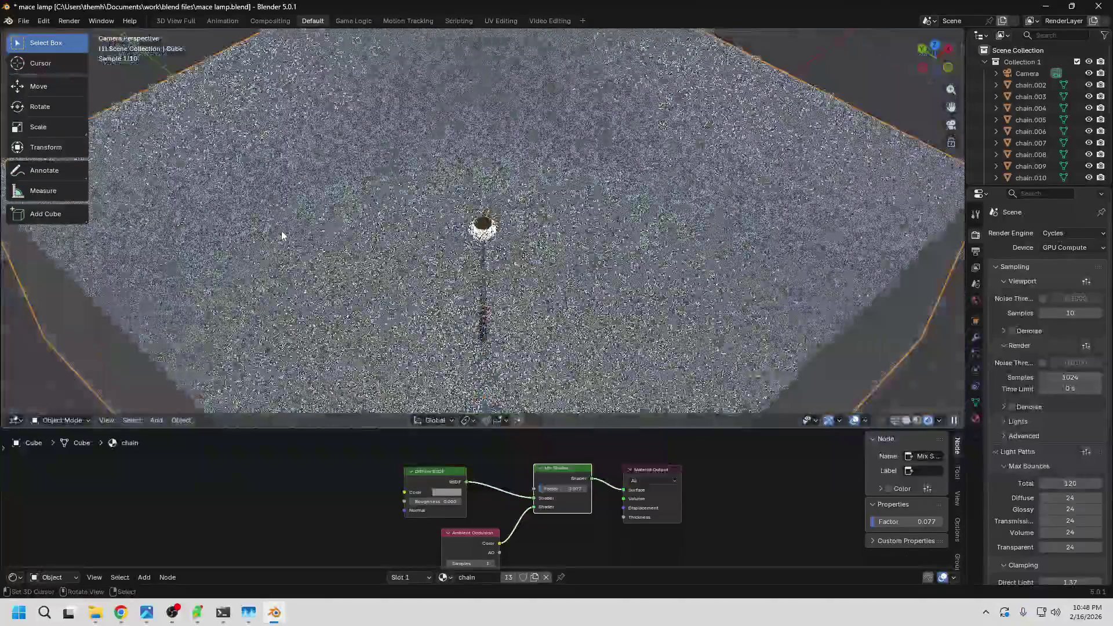
click(75, 21)
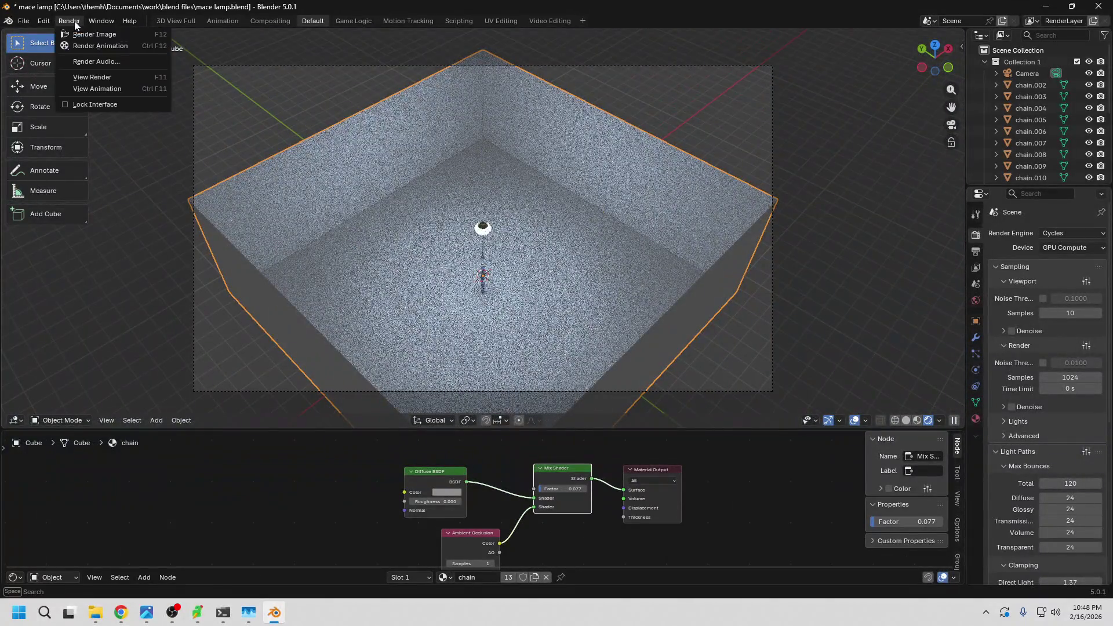
Render the Cycles image, zoom in on the lamp, close the result and select the camera
click(108, 35)
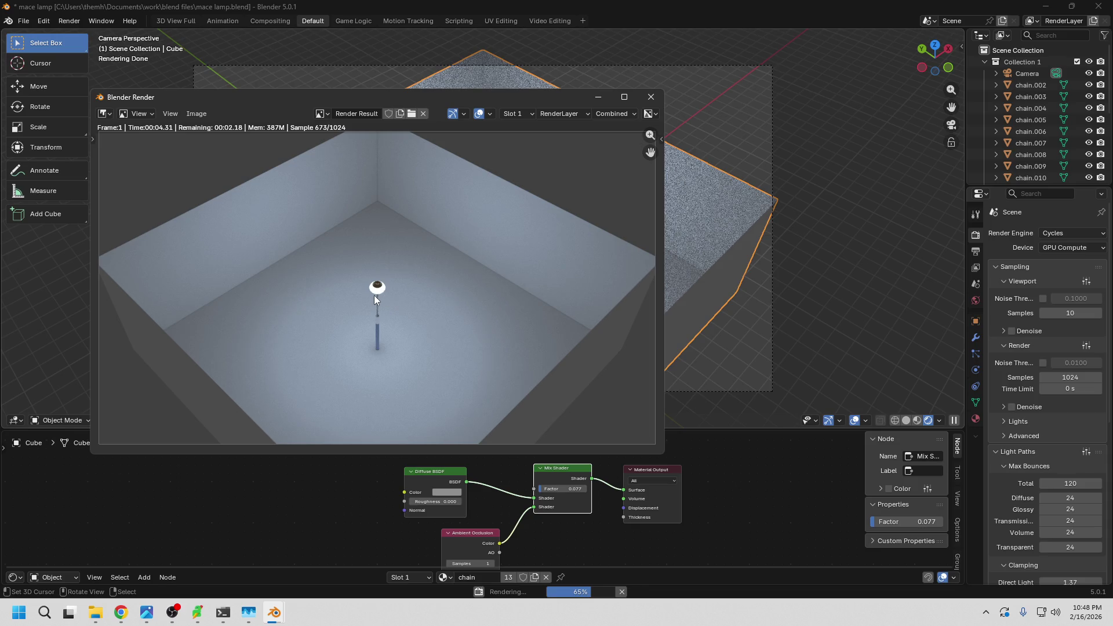
scroll(376, 303, up, 8)
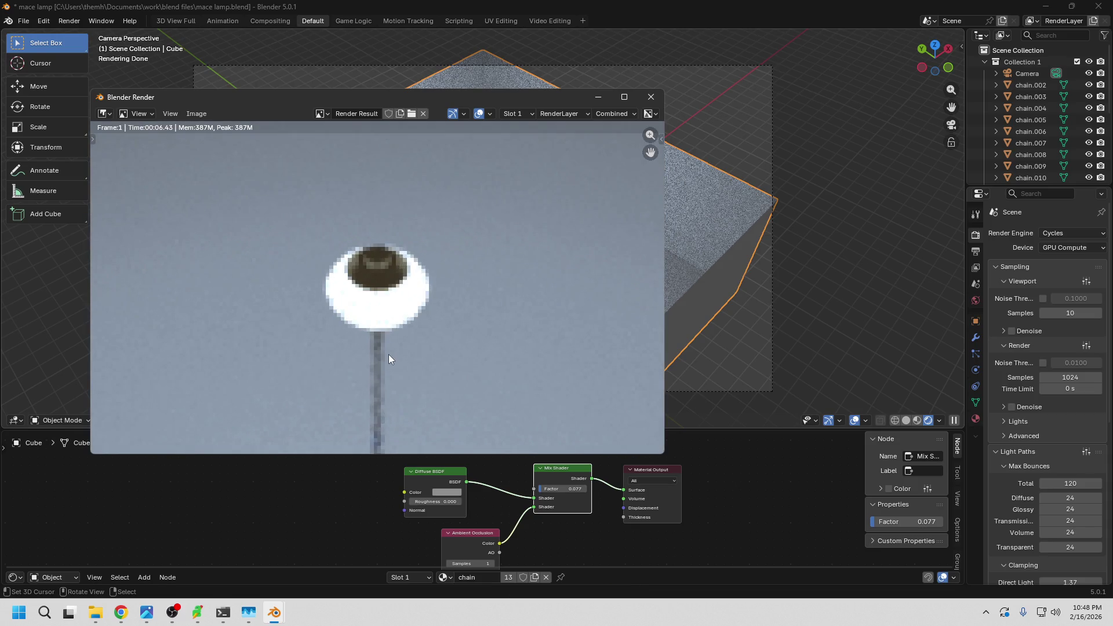
scroll(388, 359, down, 10)
scroll(388, 359, up, 4)
scroll(389, 359, up, 10)
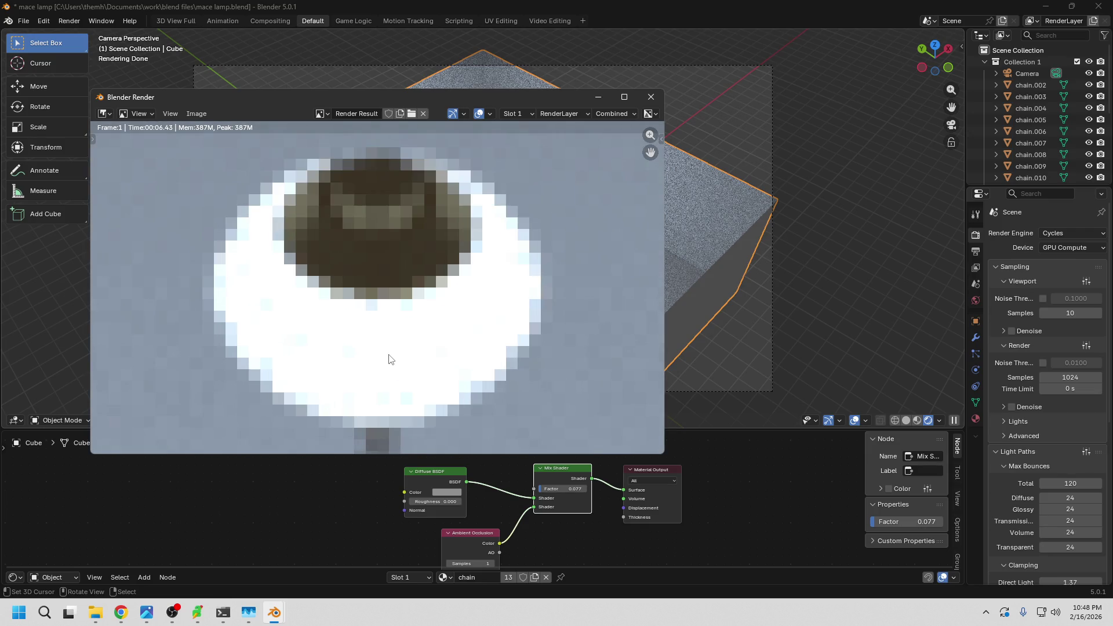
scroll(389, 359, up, 2)
scroll(390, 359, down, 15)
scroll(390, 359, up, 2)
scroll(404, 345, up, 2)
scroll(404, 344, down, 4)
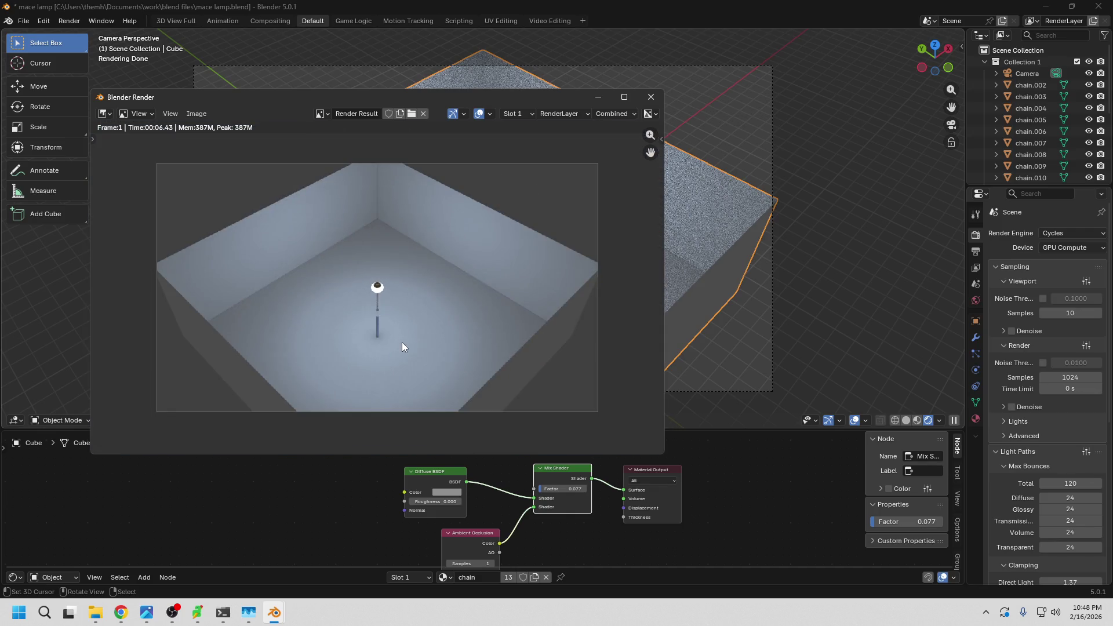
click(650, 97)
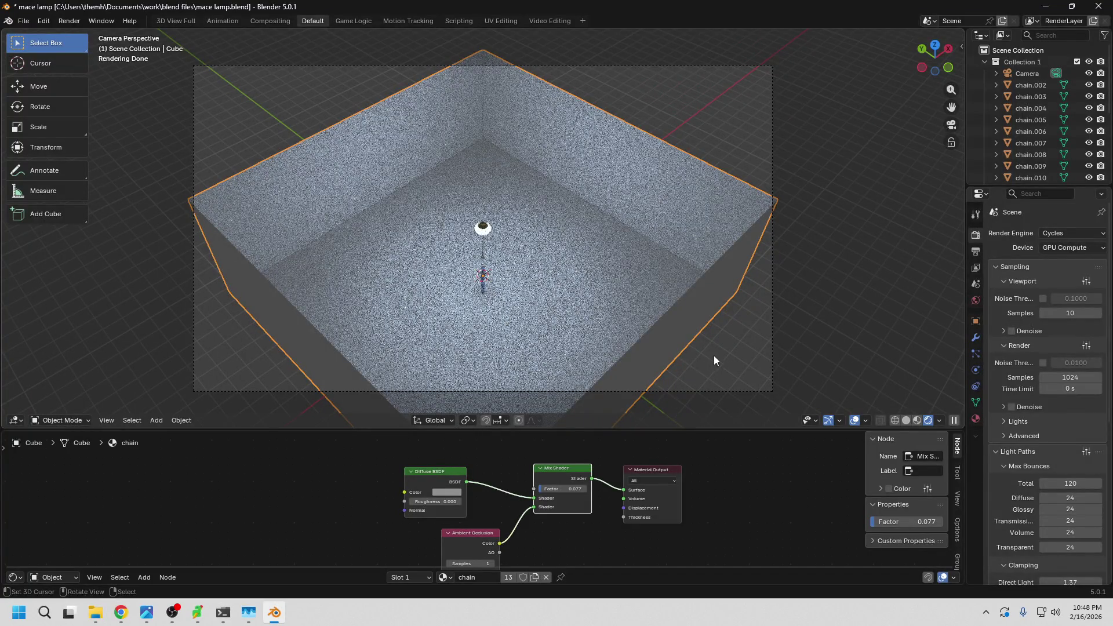
click(773, 357)
Push the camera closer along Z and tilt it around its own X axis
key(g)
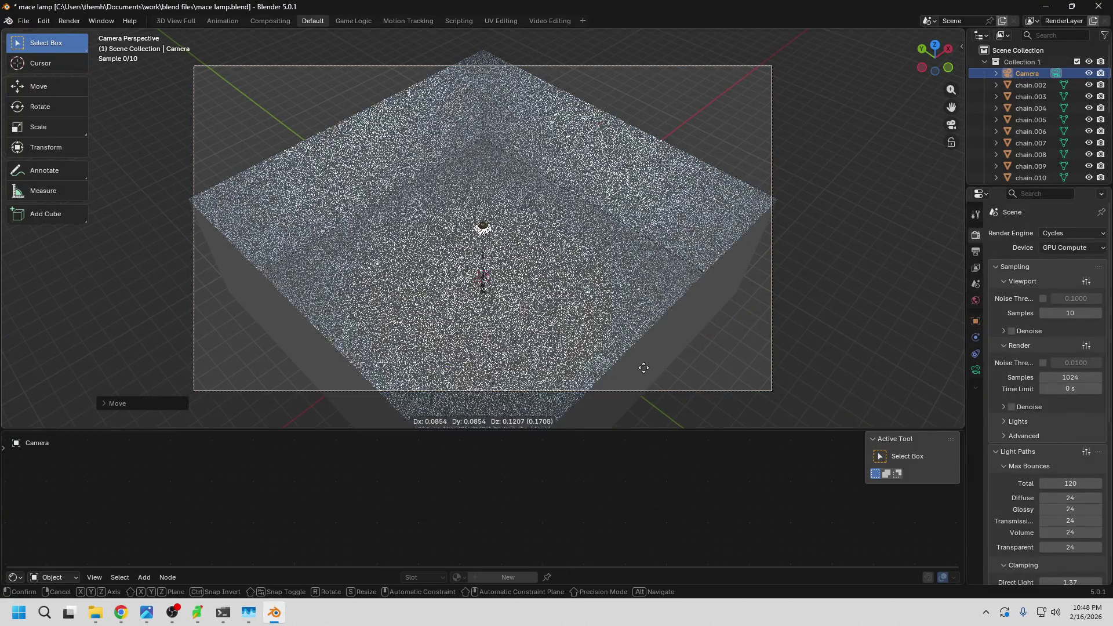
key(z)
key(z)
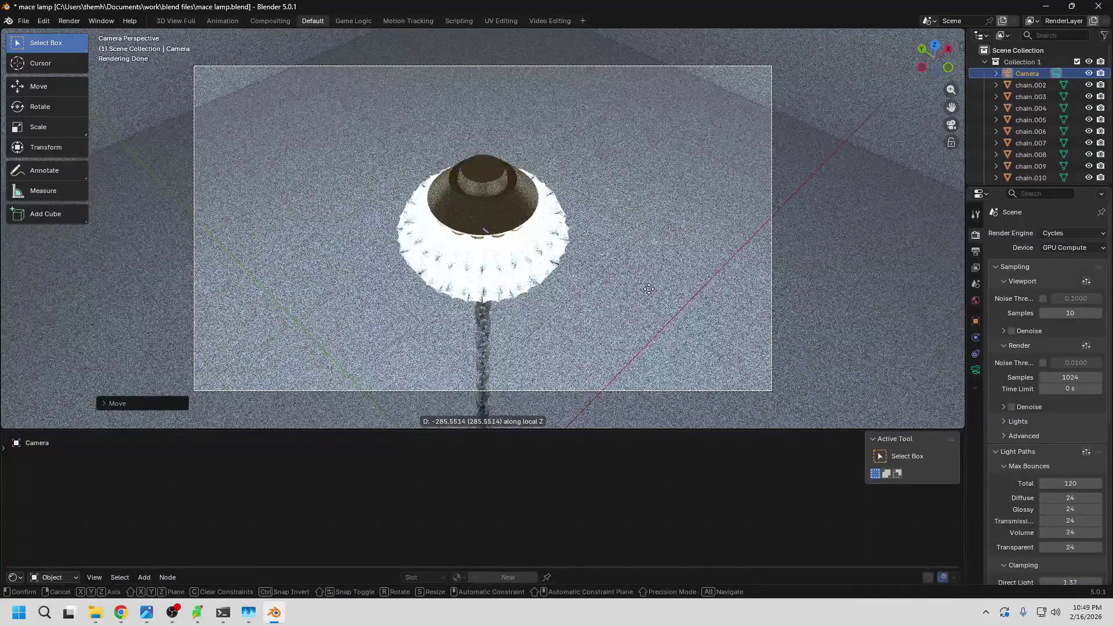
click(648, 297)
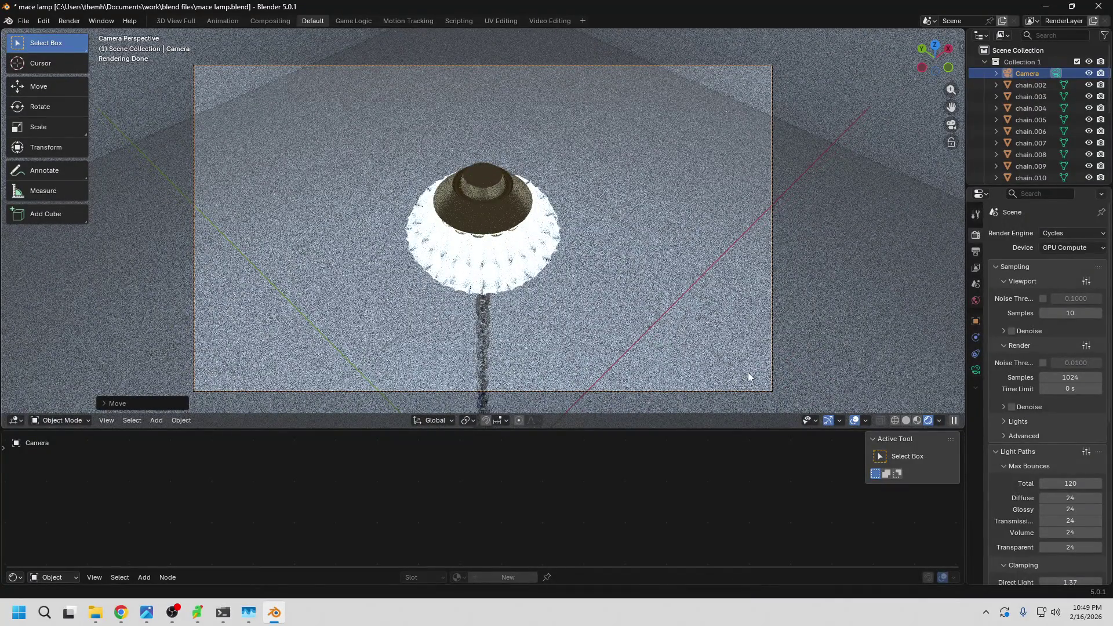
key(r)
key(x)
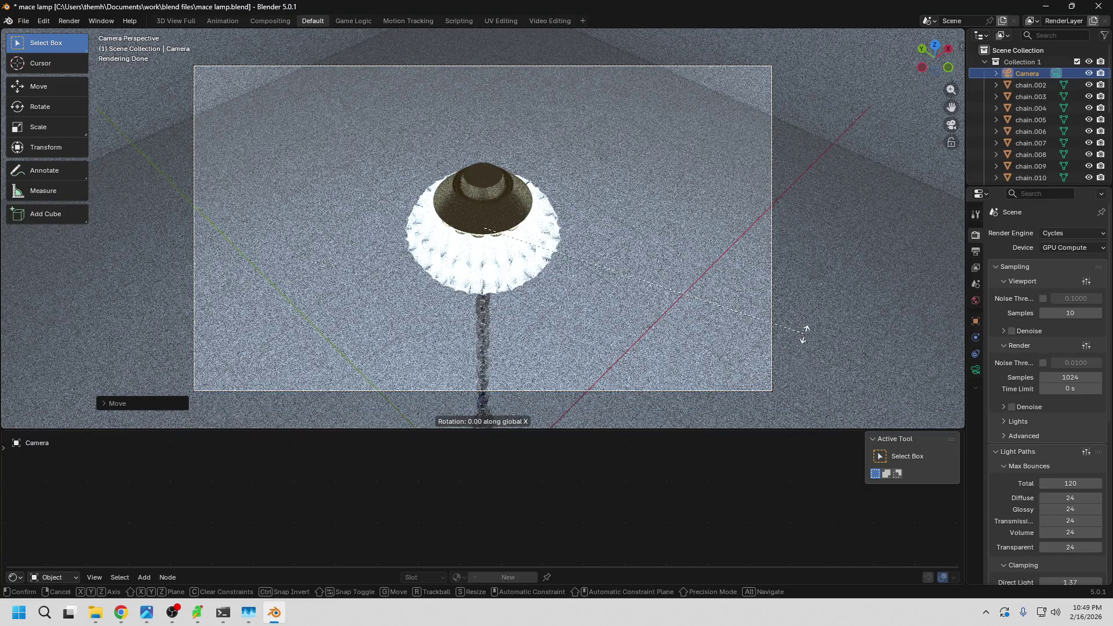
key(z)
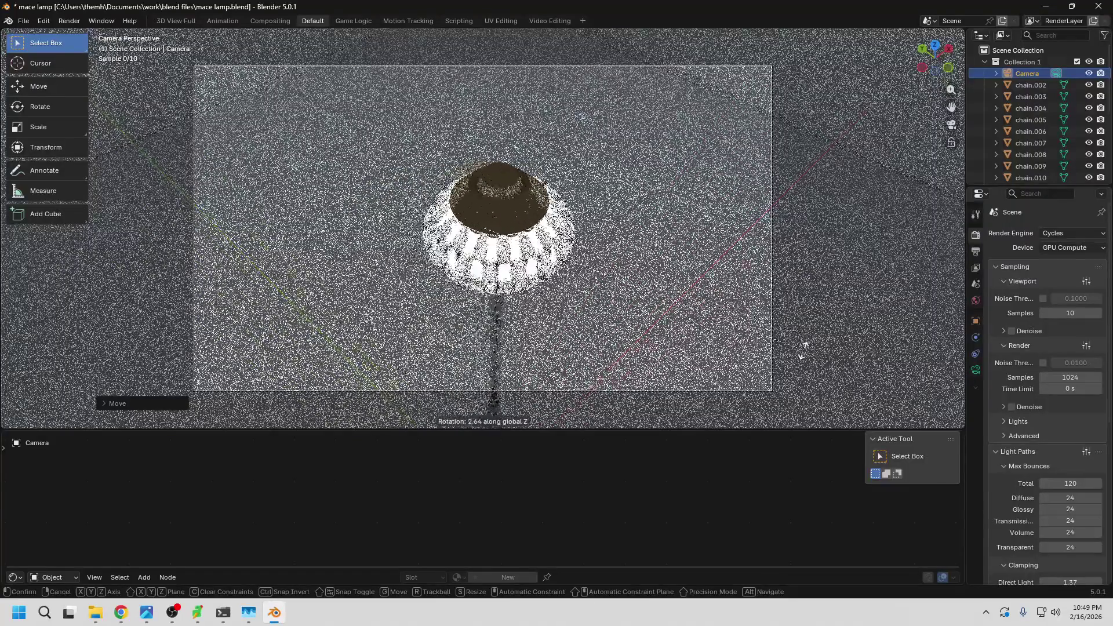
key(z)
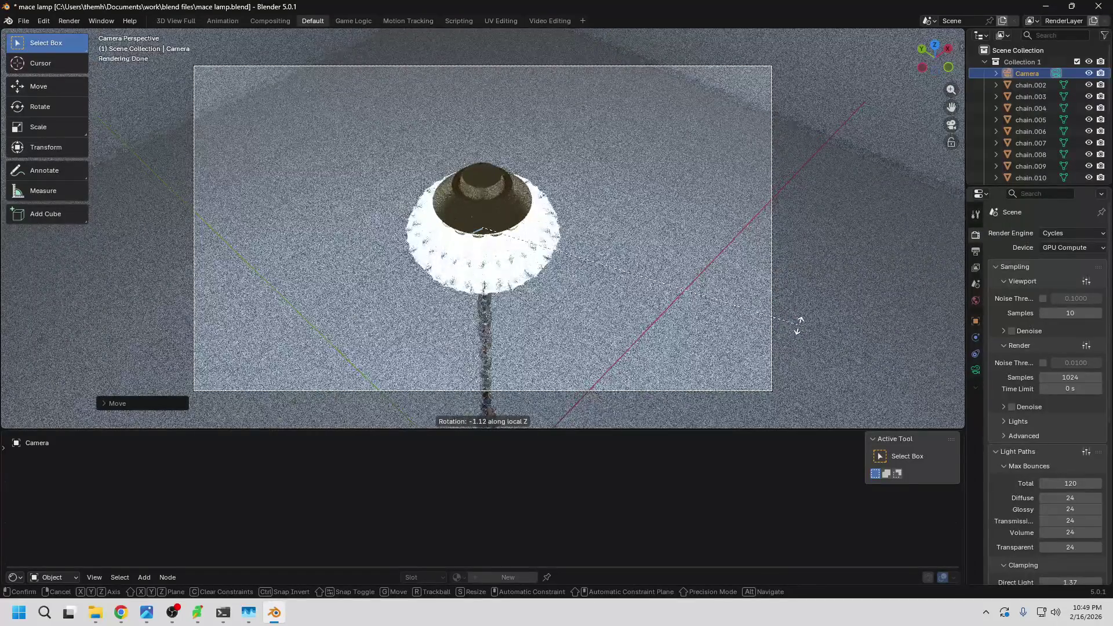
key(x)
key(x)
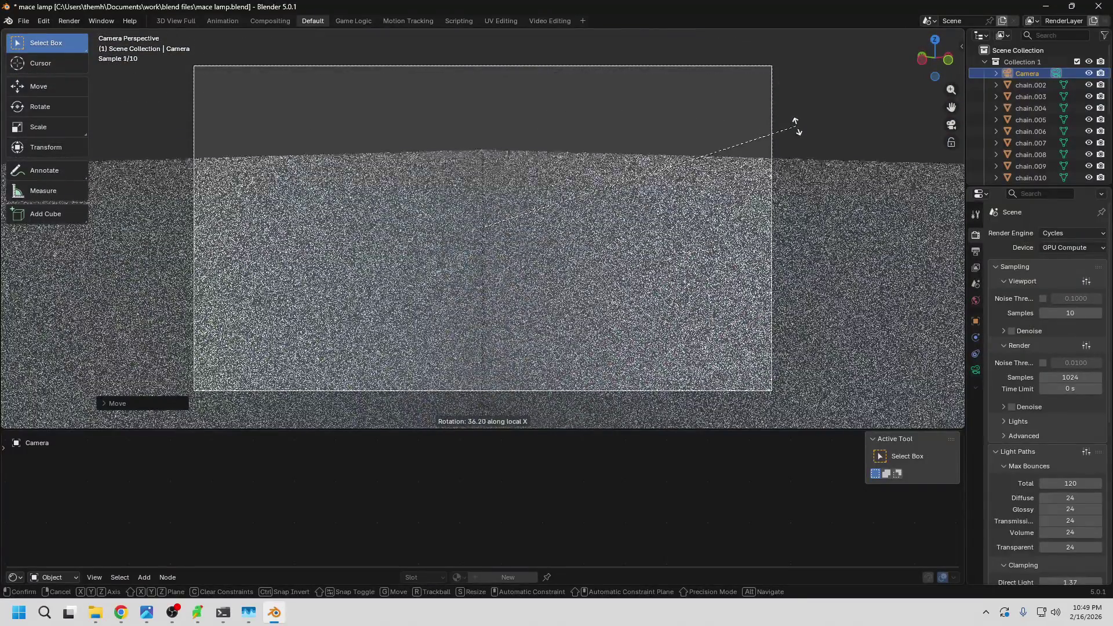
click(796, 125)
Adjust the camera's height, its distance to the lamp, and its horizontal position
key(g)
key(z)
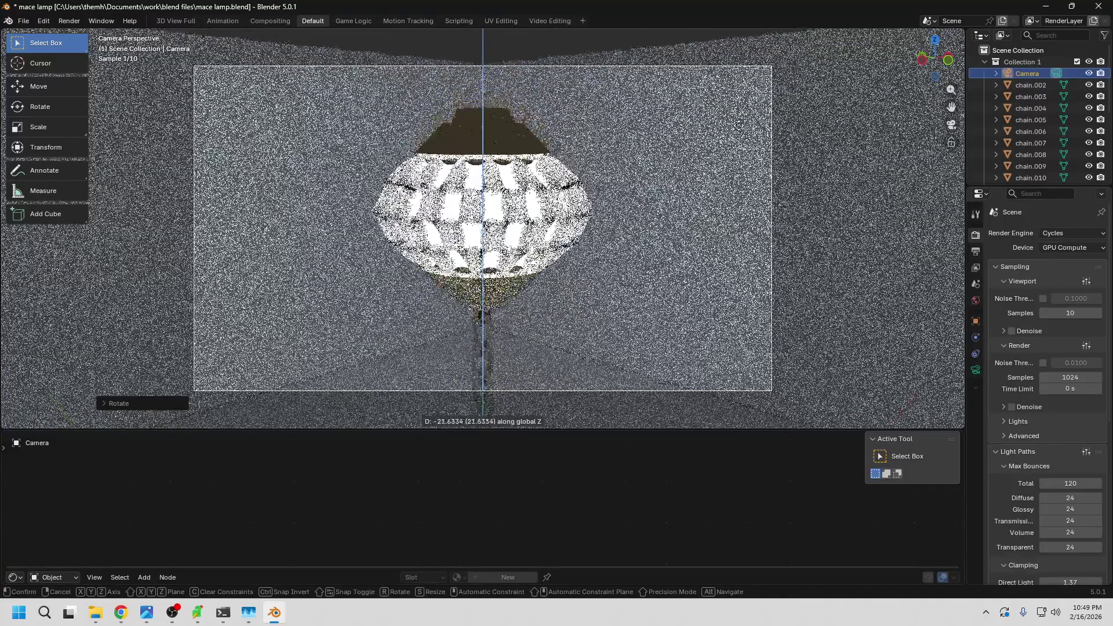
click(740, 122)
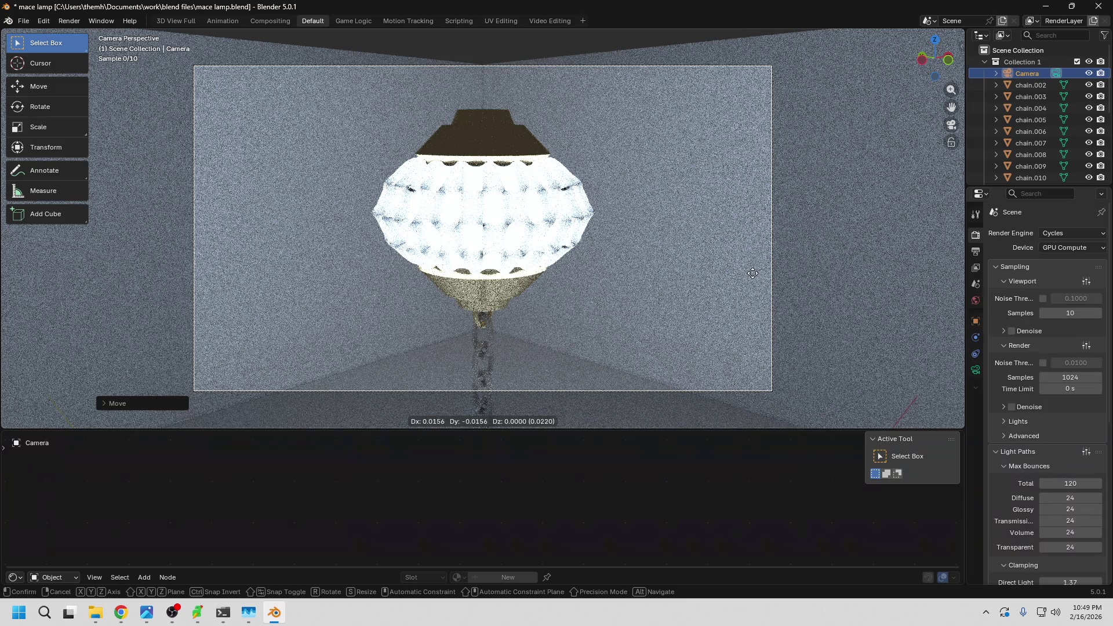
key(g)
key(z)
key(z)
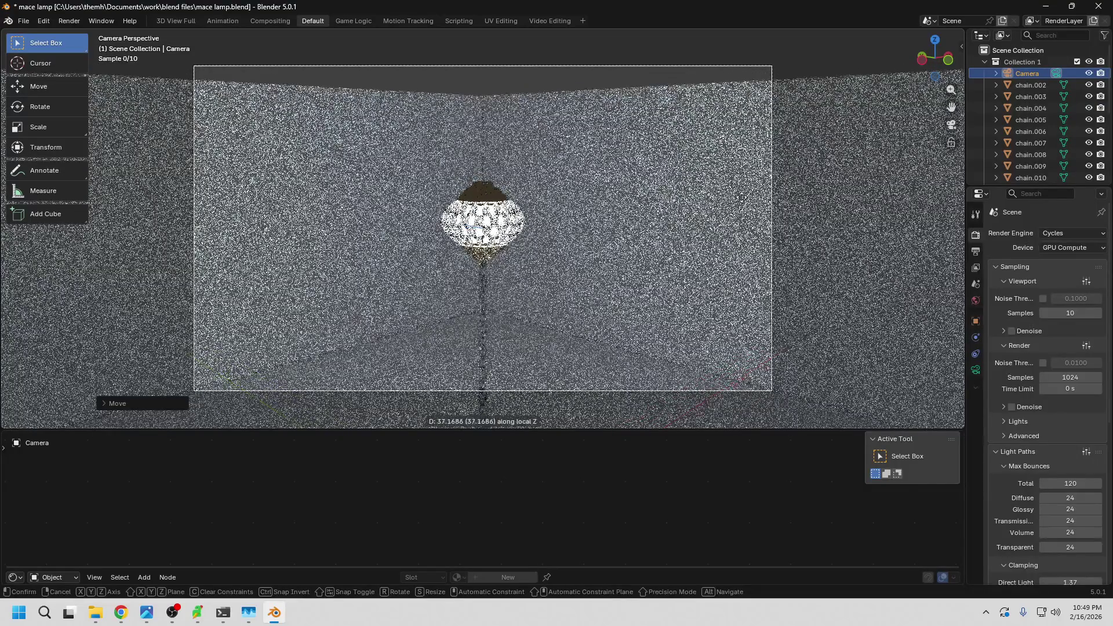
click(742, 196)
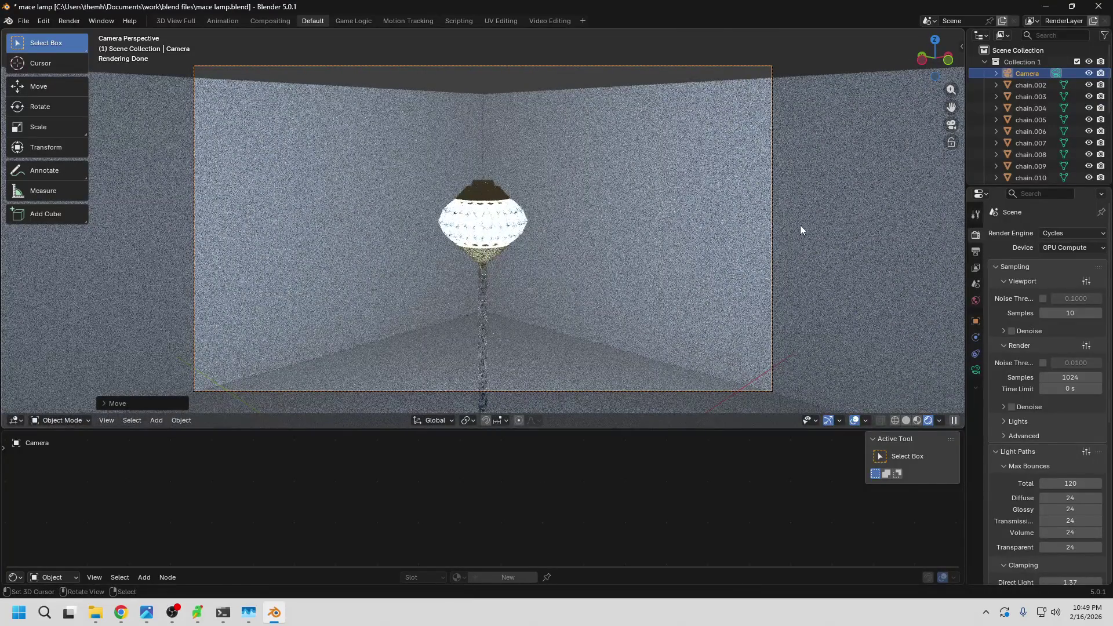
key(g)
key(shift+z)
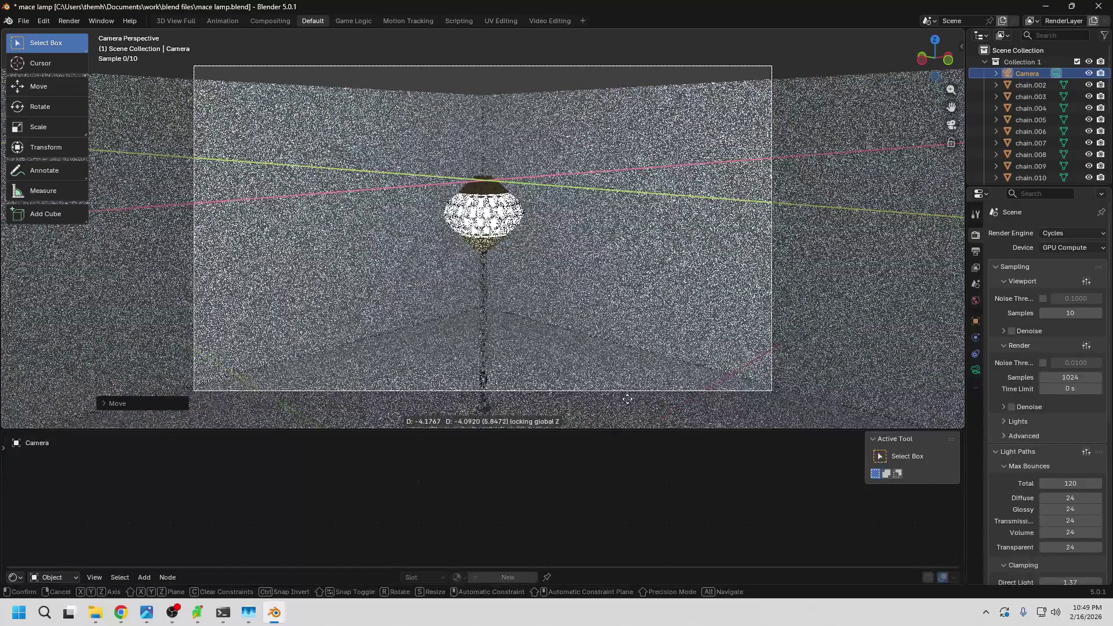
click(582, 177)
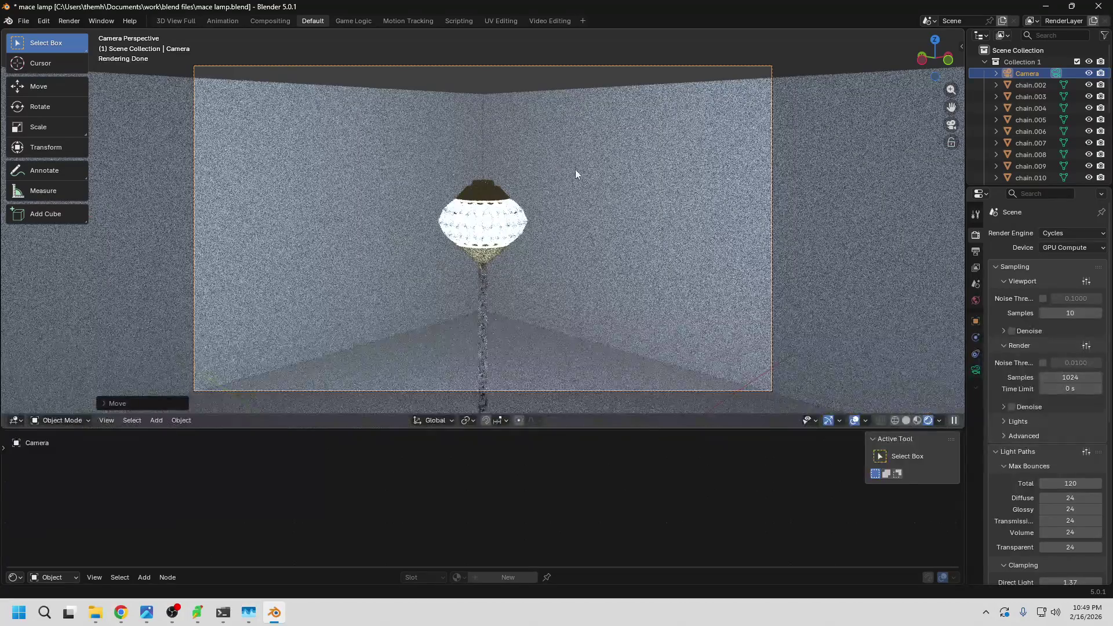
In Top view, offset the camera by −50 on X and Y, then look through it
key(KP_7)
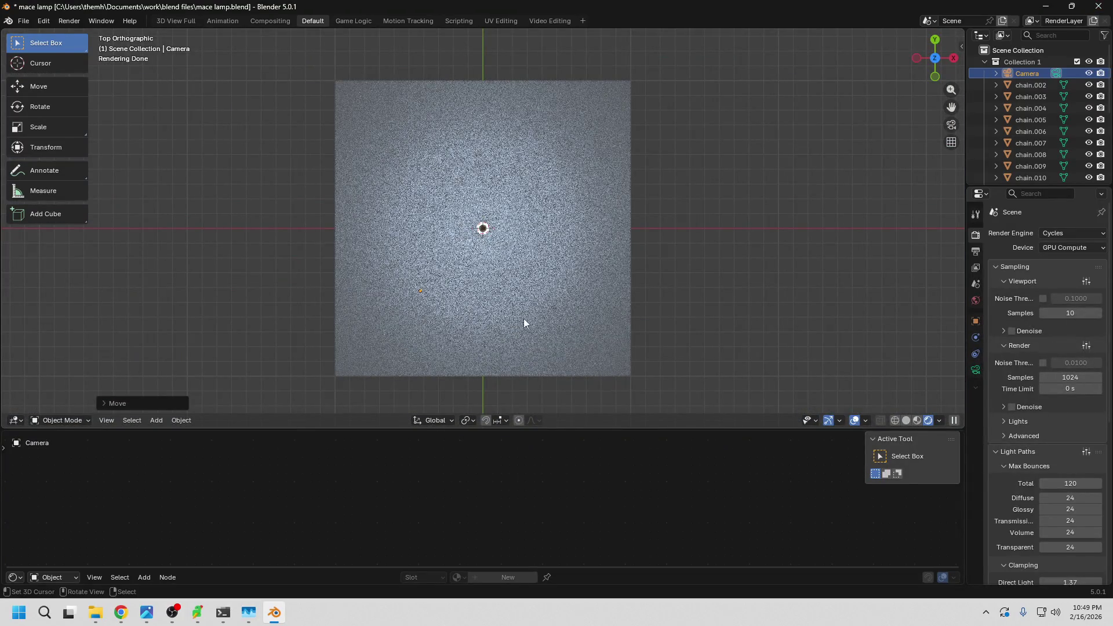
key(g)
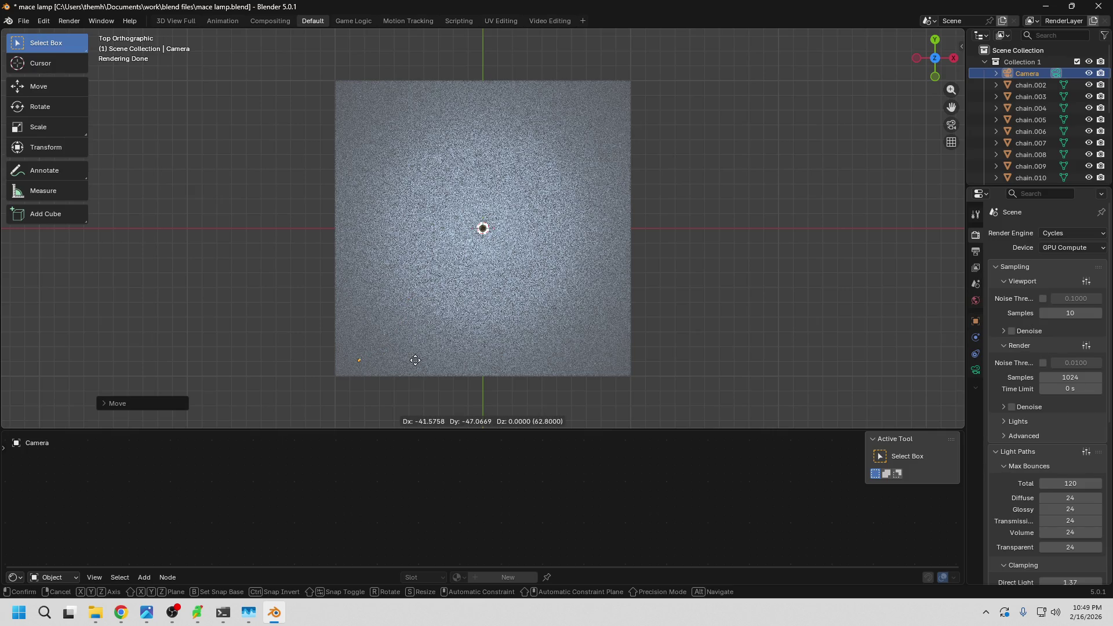
key(ctrl)
click(405, 361)
key(KP_0)
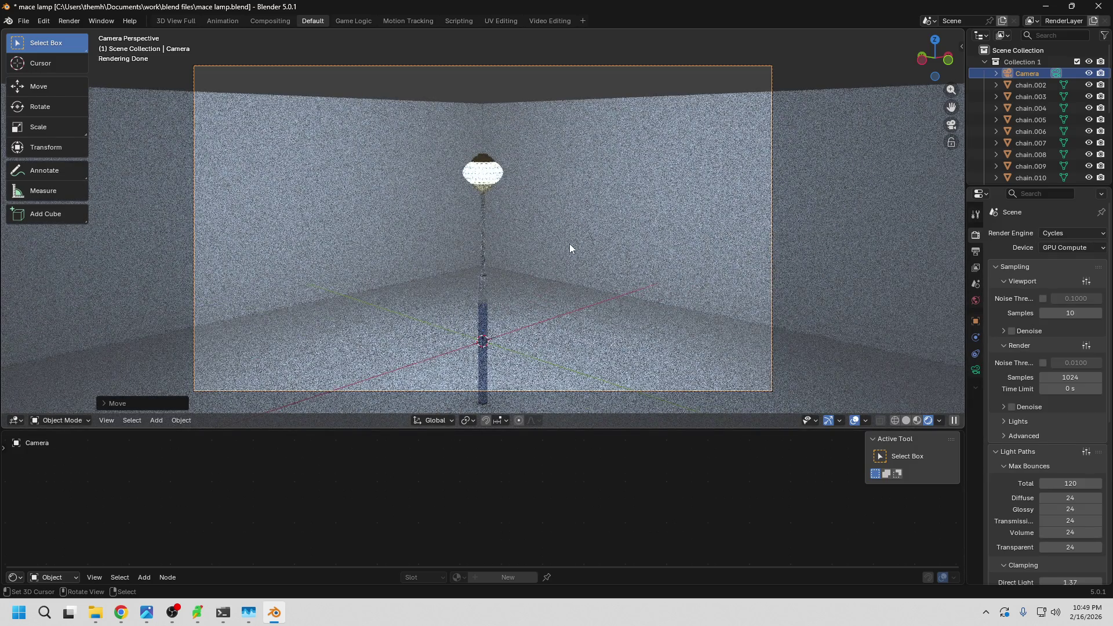
click(69, 21)
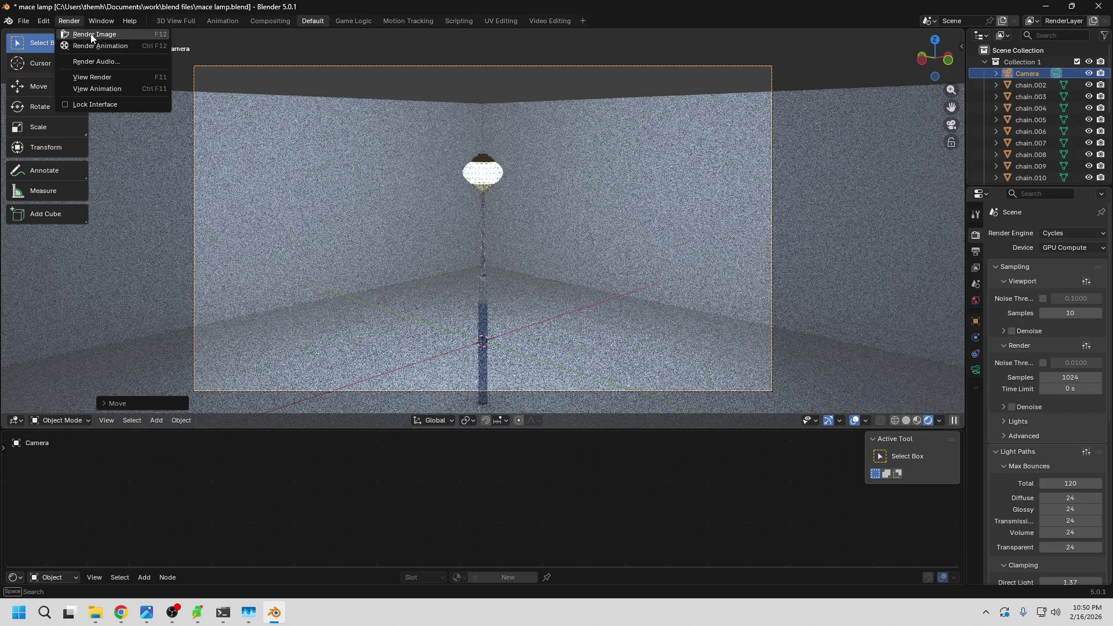
Render a still image of the camera view in Cycles
click(94, 37)
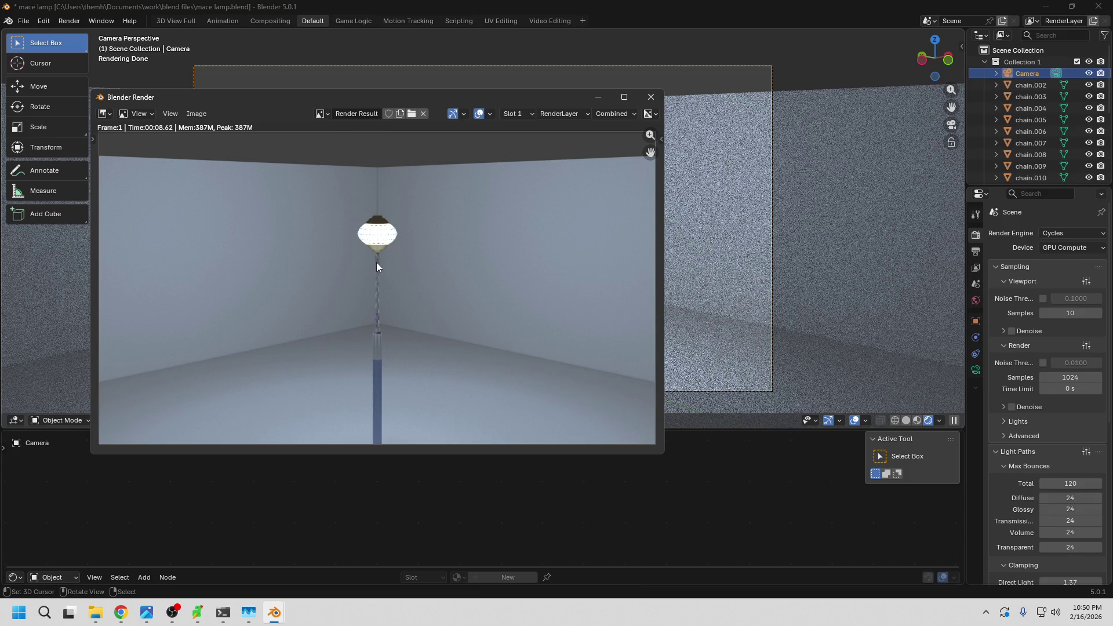
scroll(377, 267, up, 5)
scroll(380, 265, down, 5)
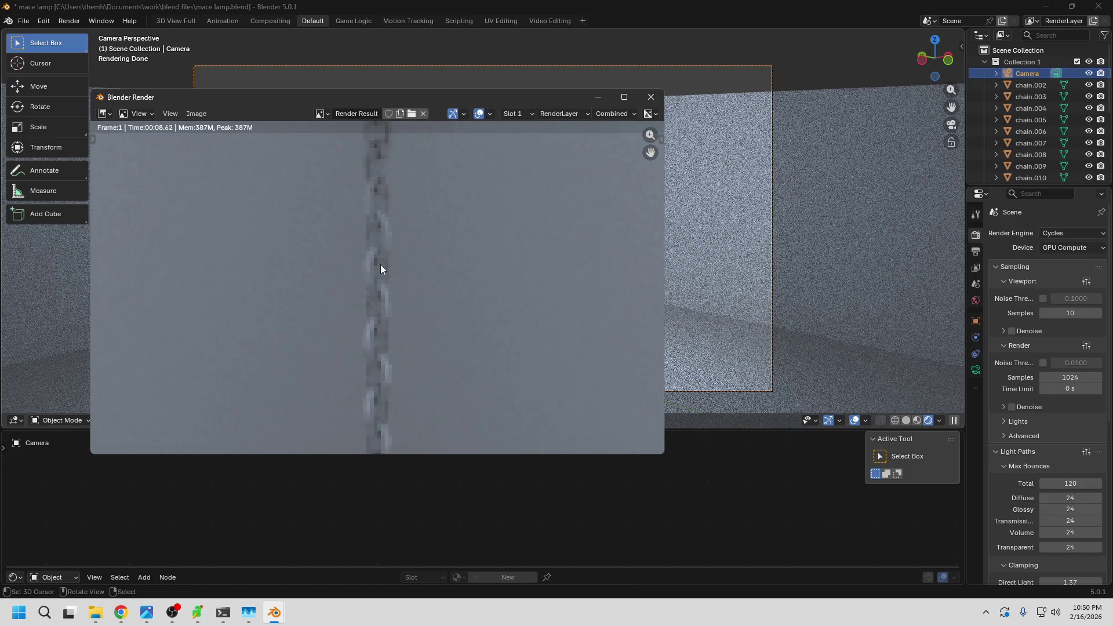
scroll(380, 264, down, 3)
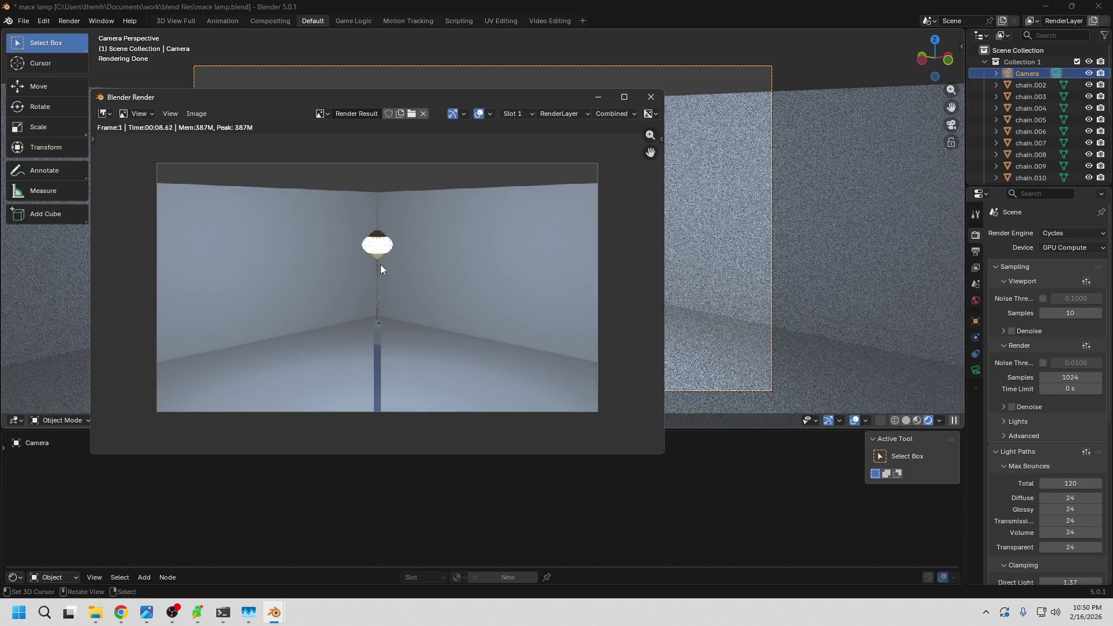
Enlarge and zoom the render result to inspect the lamp, then close it
drag(664, 453, 746, 577)
scroll(452, 408, up, 3)
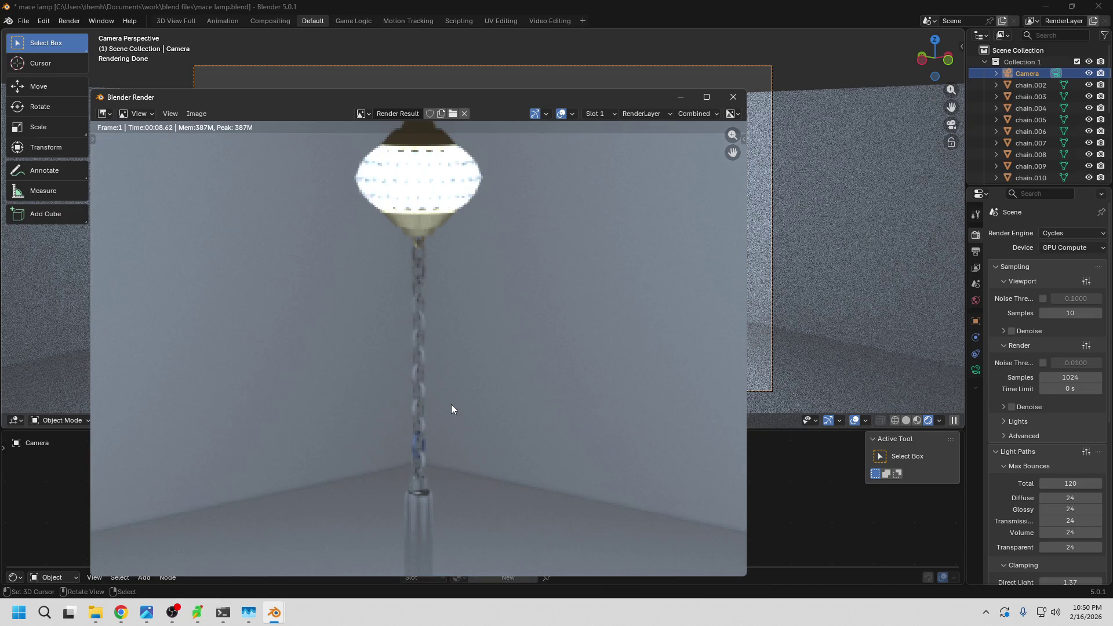
click(706, 97)
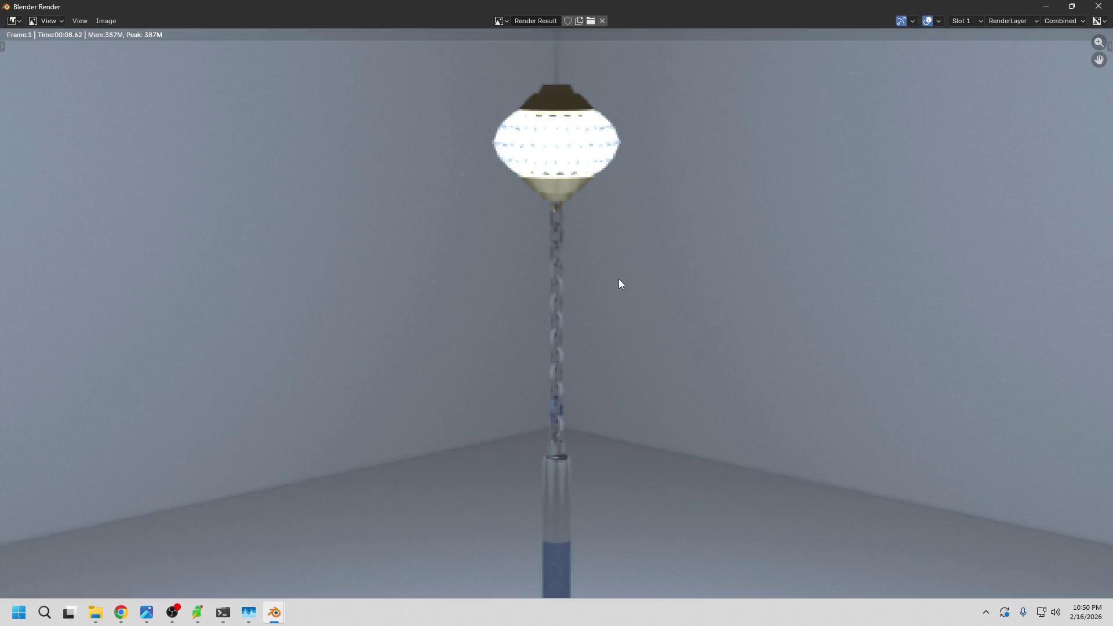
scroll(616, 280, down, 3)
scroll(616, 280, up, 1)
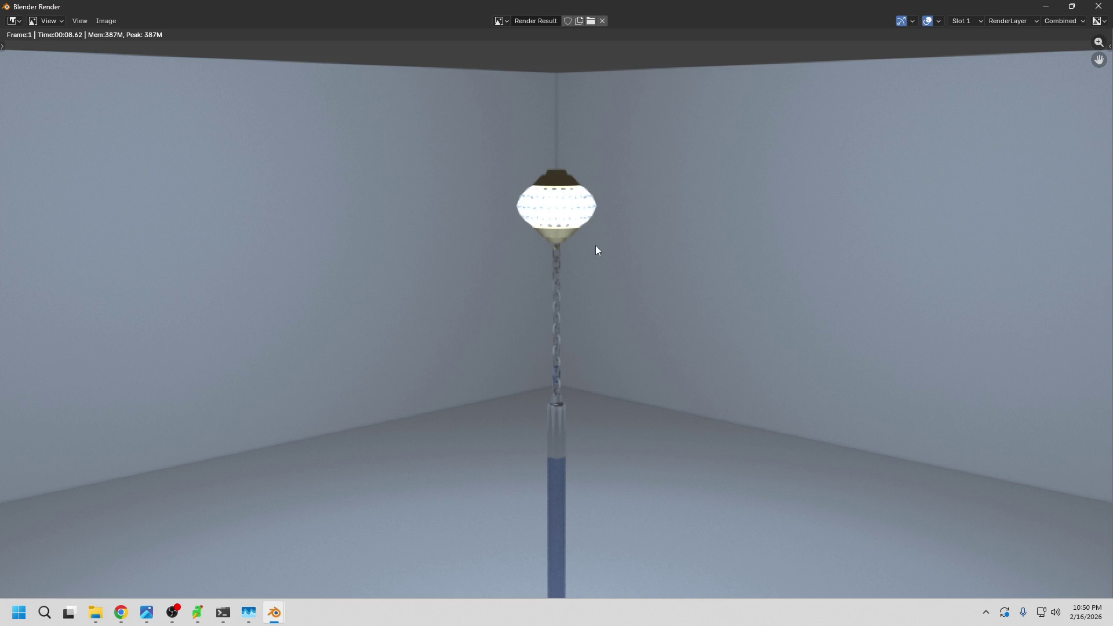
scroll(566, 384, down, 1)
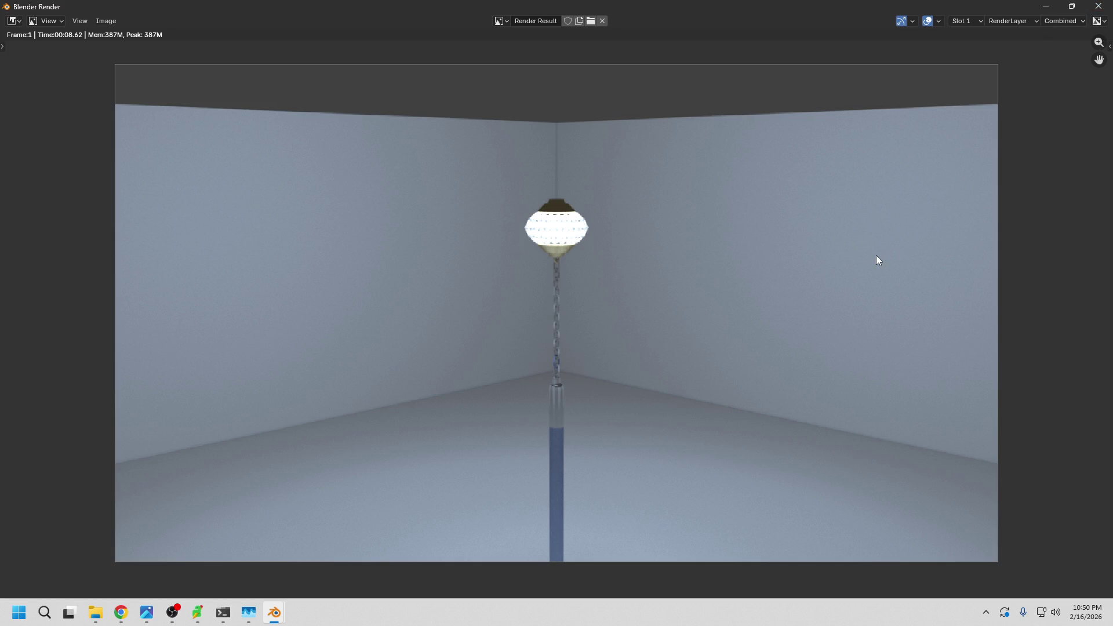
click(1071, 6)
key(Escape)
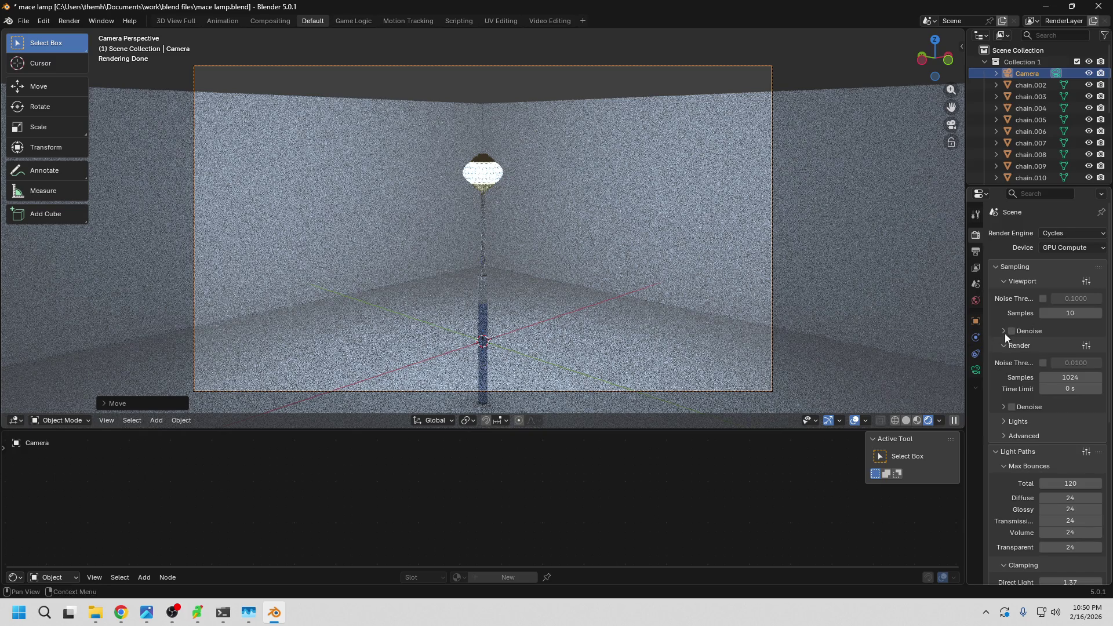
click(1055, 233)
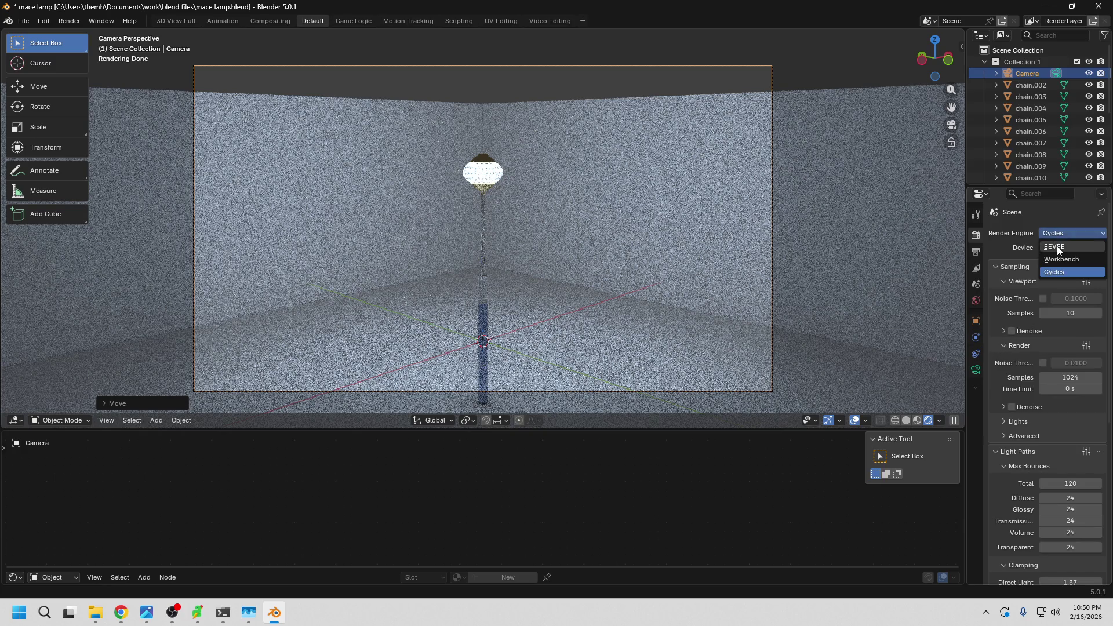
click(1056, 245)
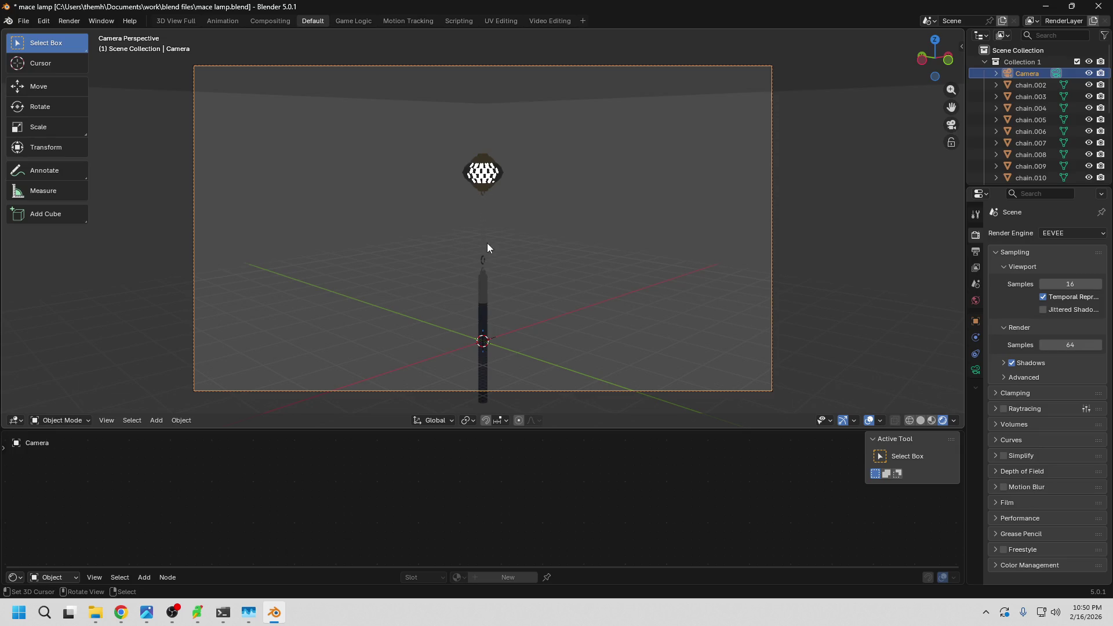
scroll(499, 297, up, 5)
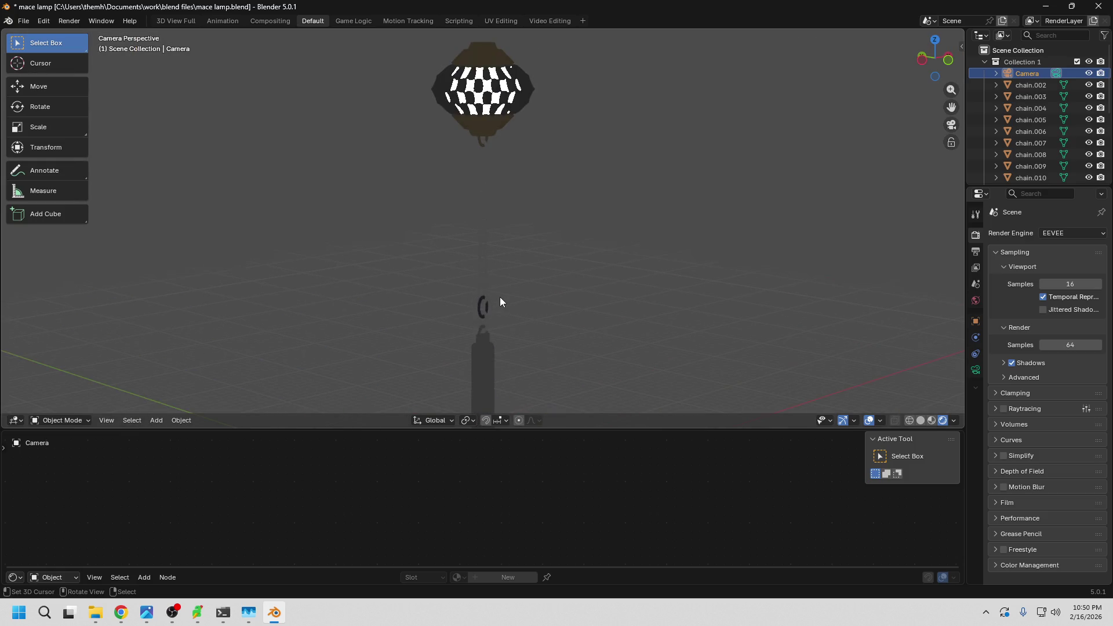
scroll(492, 235, down, 5)
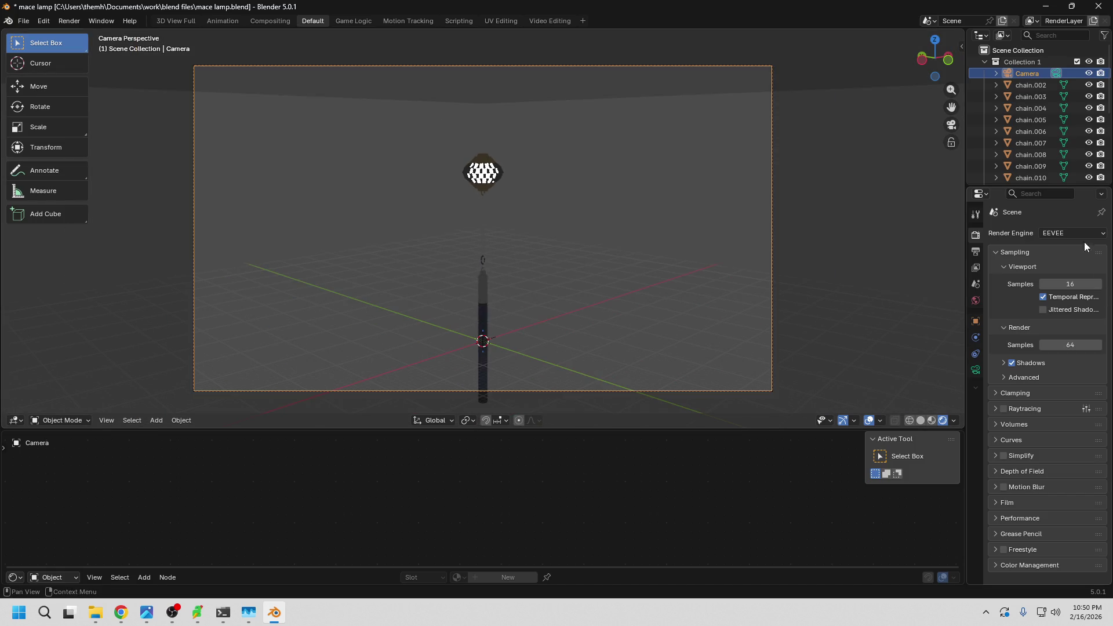
click(1071, 235)
click(1059, 272)
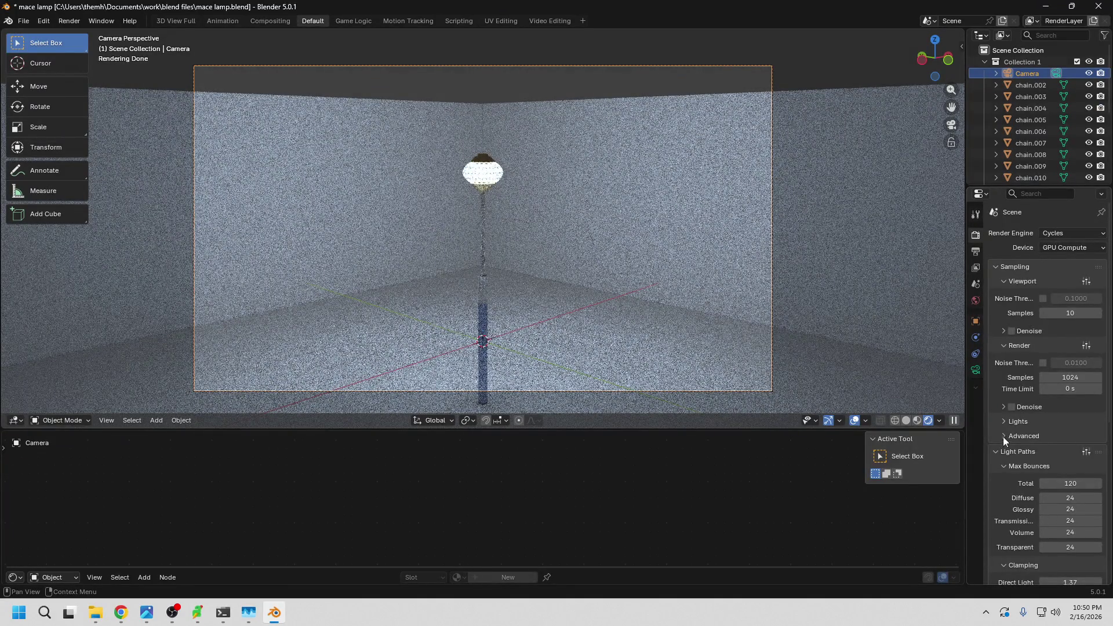
Select Cylinder in a widened Outliner and show its white Glossy BSDF cap material (roughness 0.084)
scroll(1028, 87, down, 5)
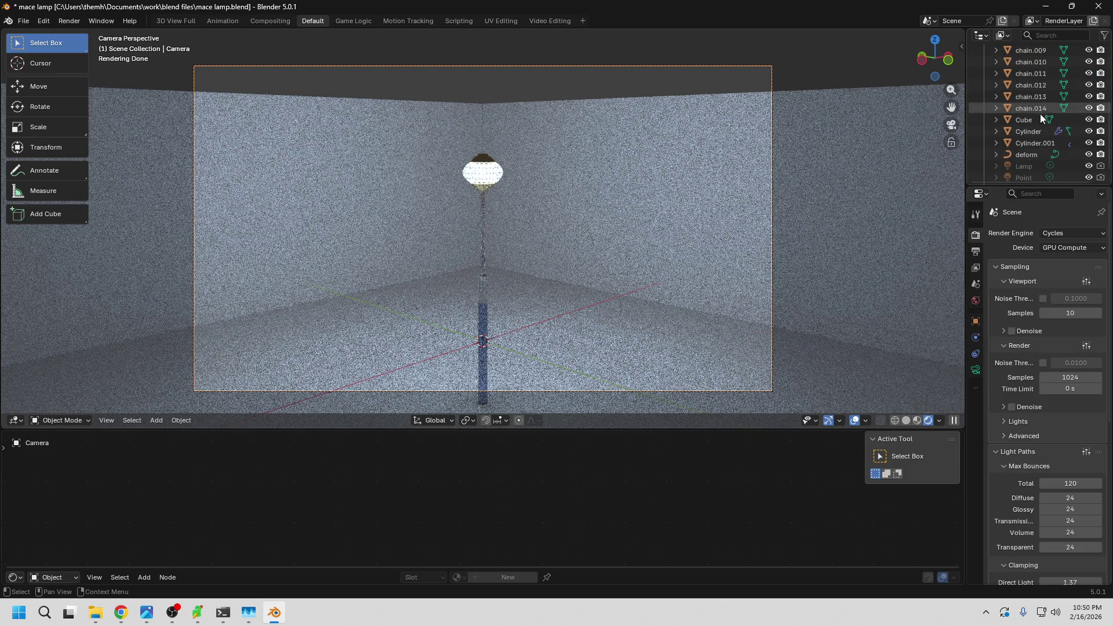
scroll(1024, 148, down, 1)
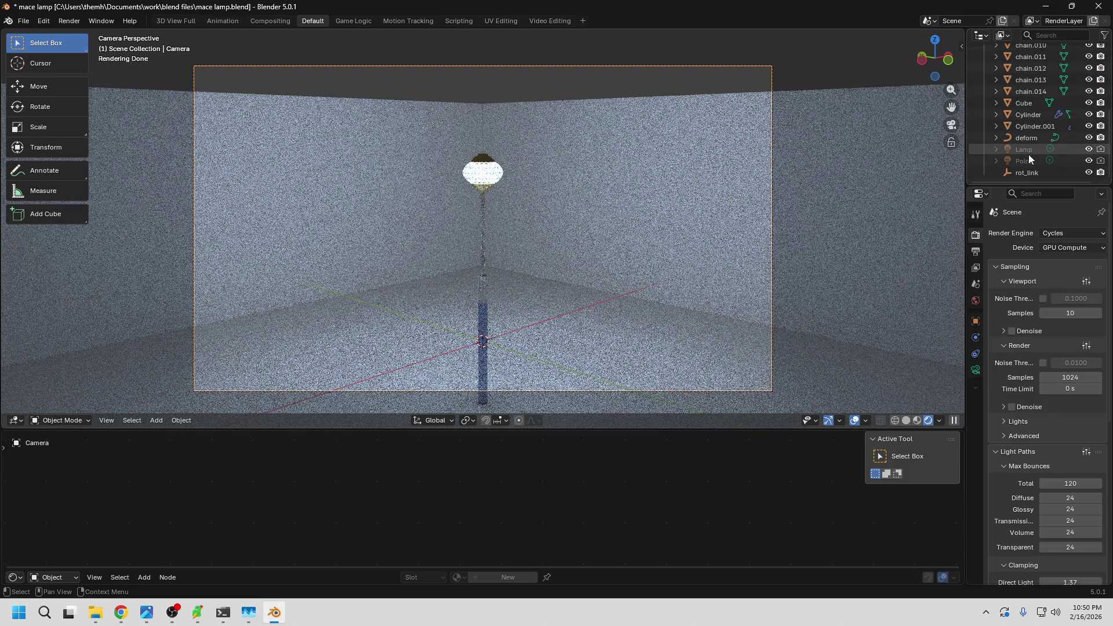
scroll(1028, 155, up, 6)
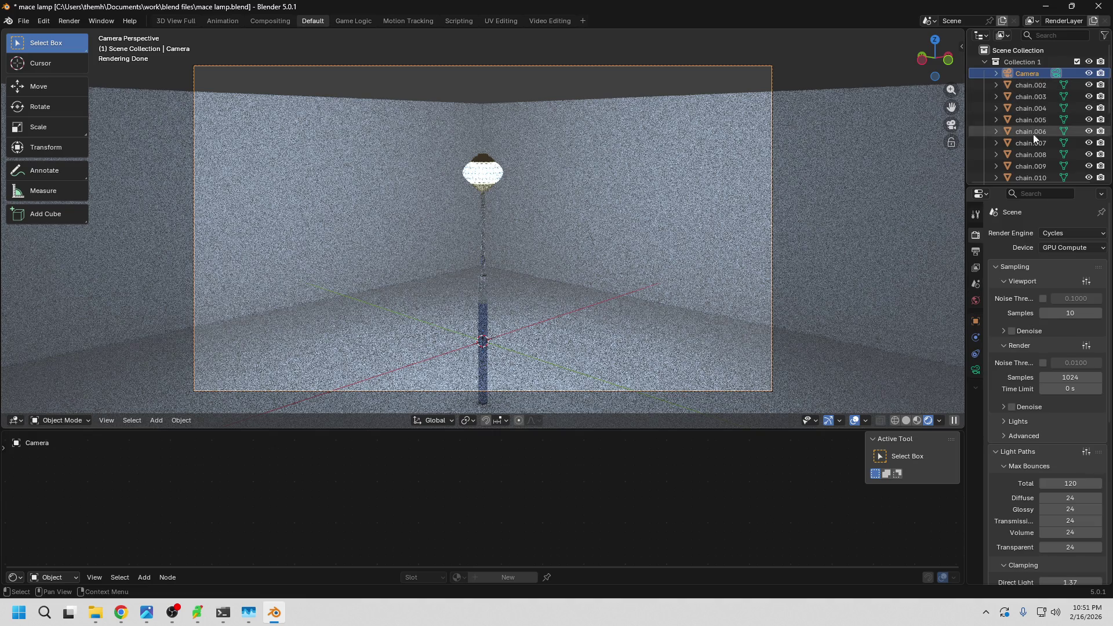
scroll(1037, 164, down, 2)
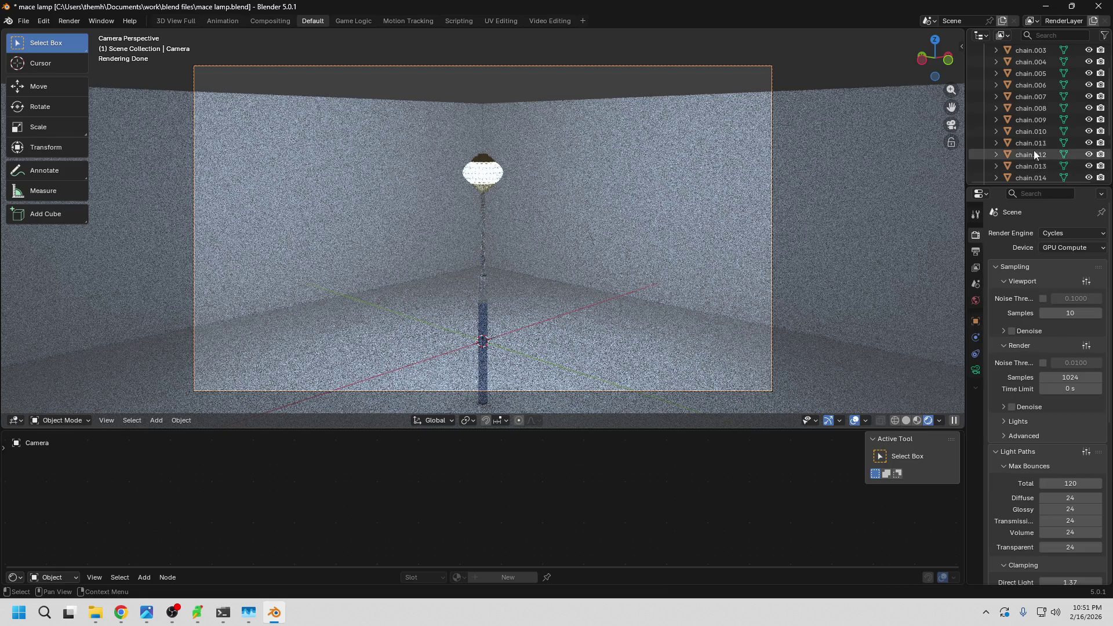
scroll(1037, 147, down, 4)
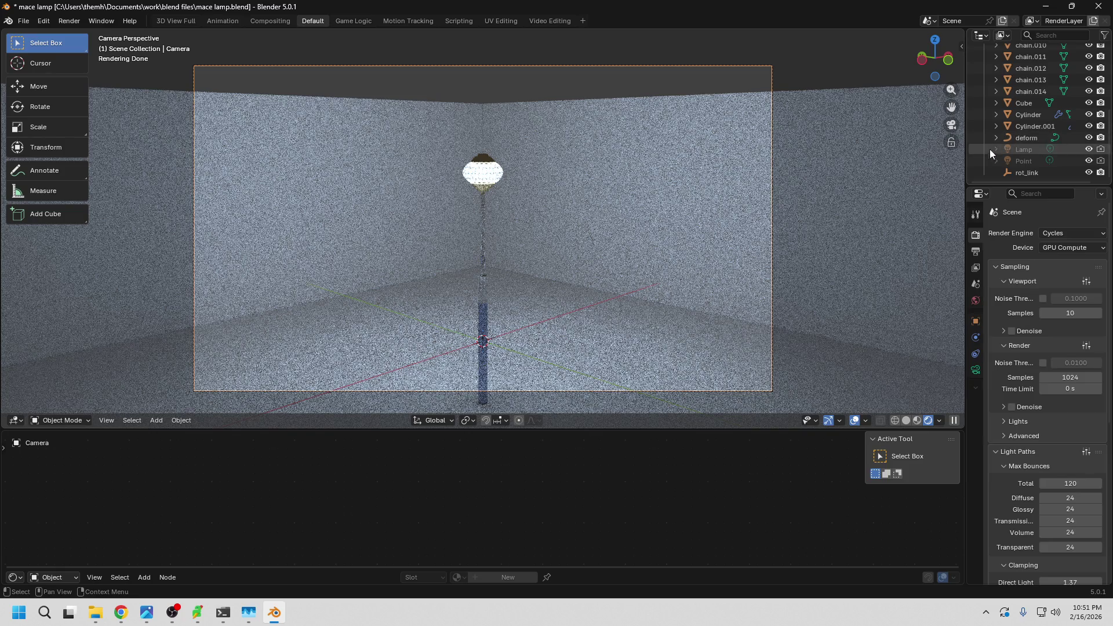
drag(968, 164, 880, 164)
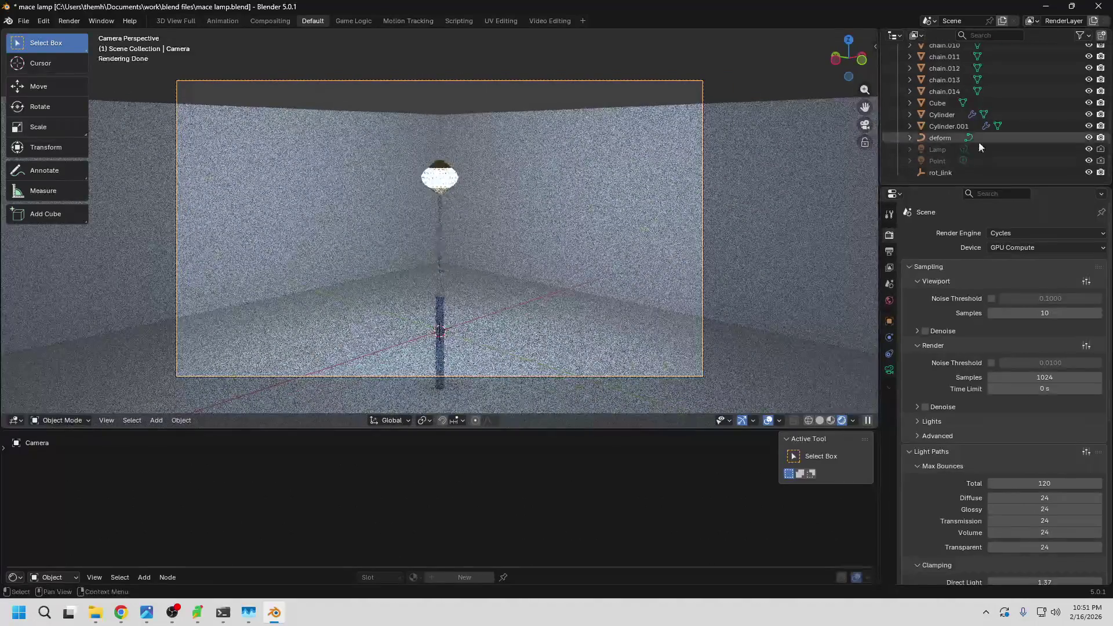
scroll(979, 152, up, 5)
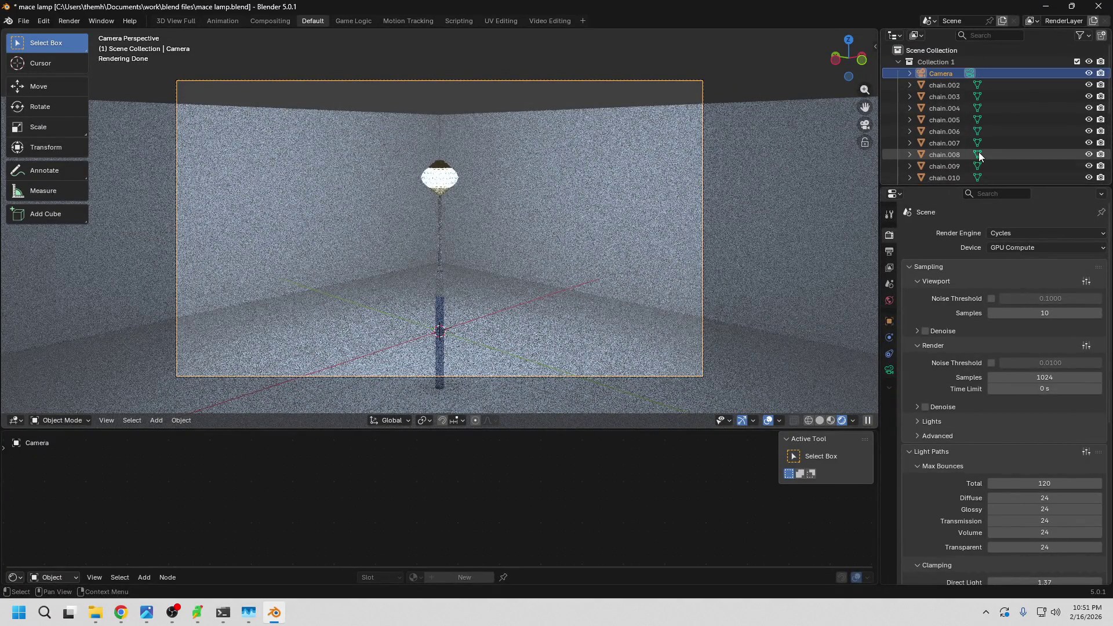
scroll(985, 119, down, 4)
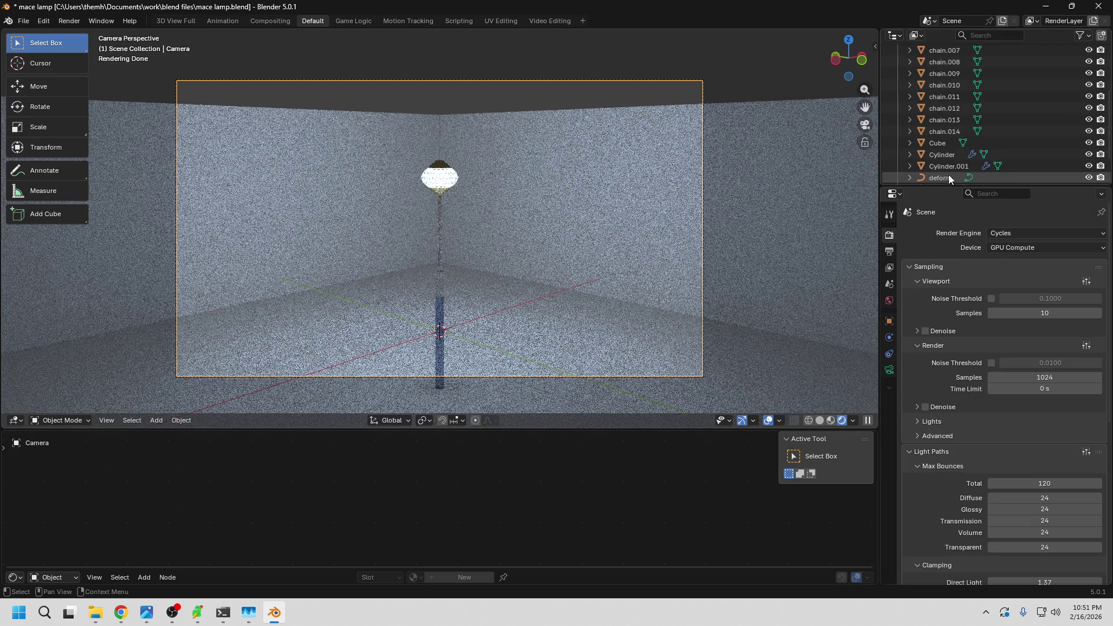
click(944, 155)
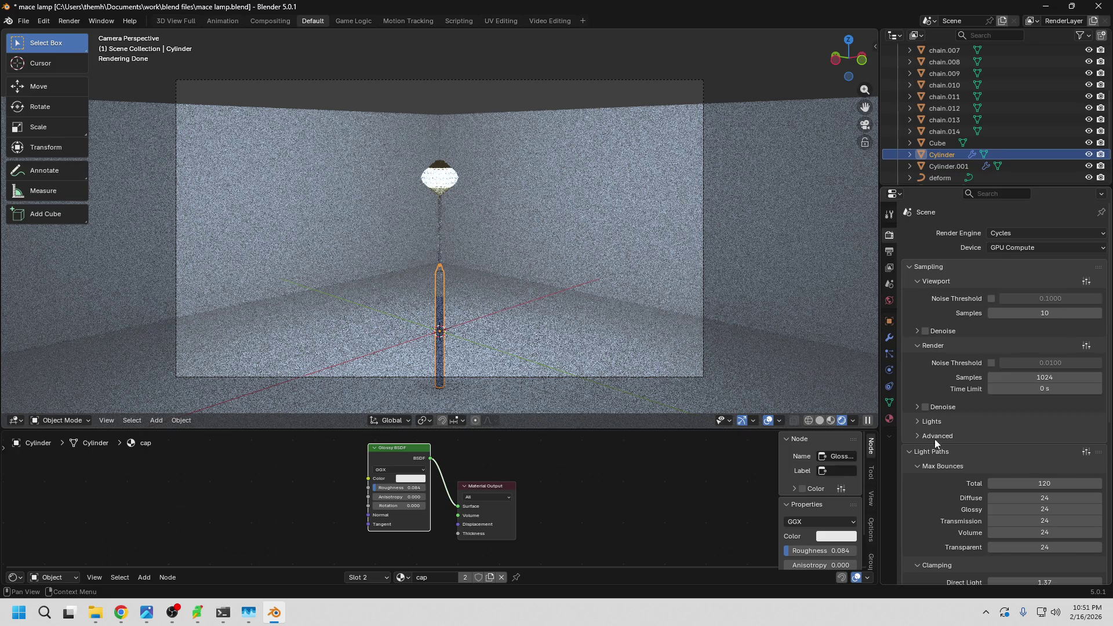
click(889, 418)
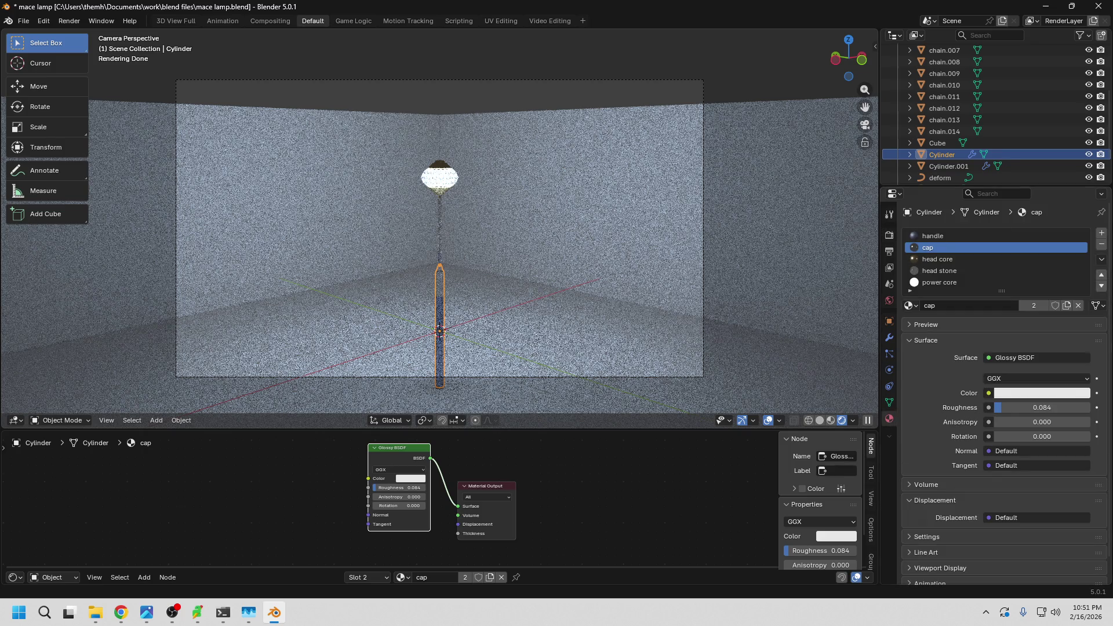
key(alt+Tab)
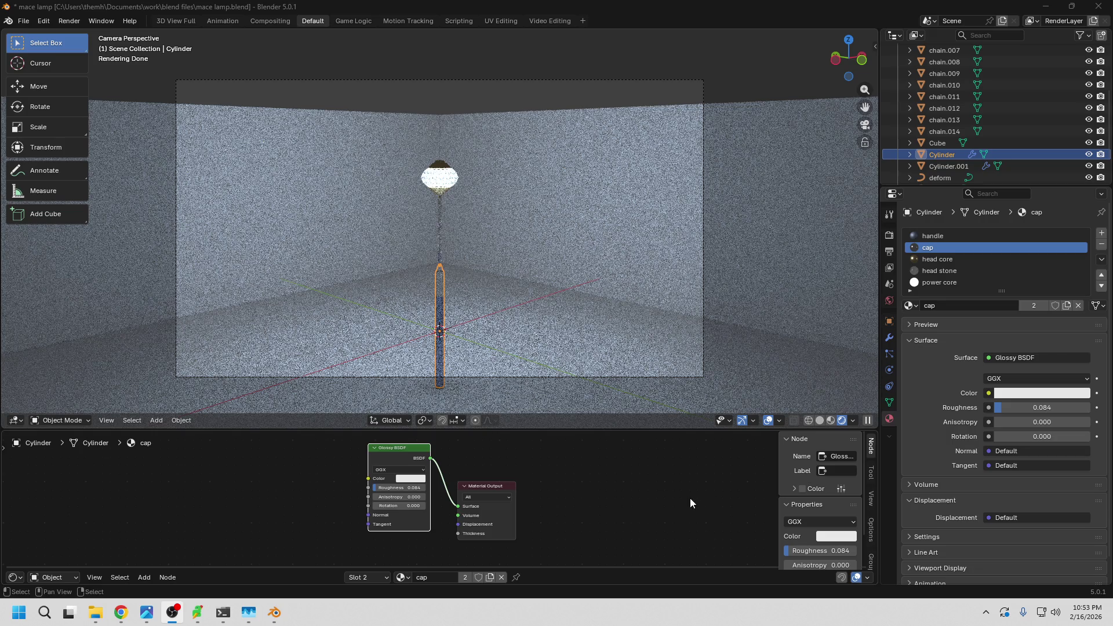
Set the power core material's Emission Strength to 7
click(942, 282)
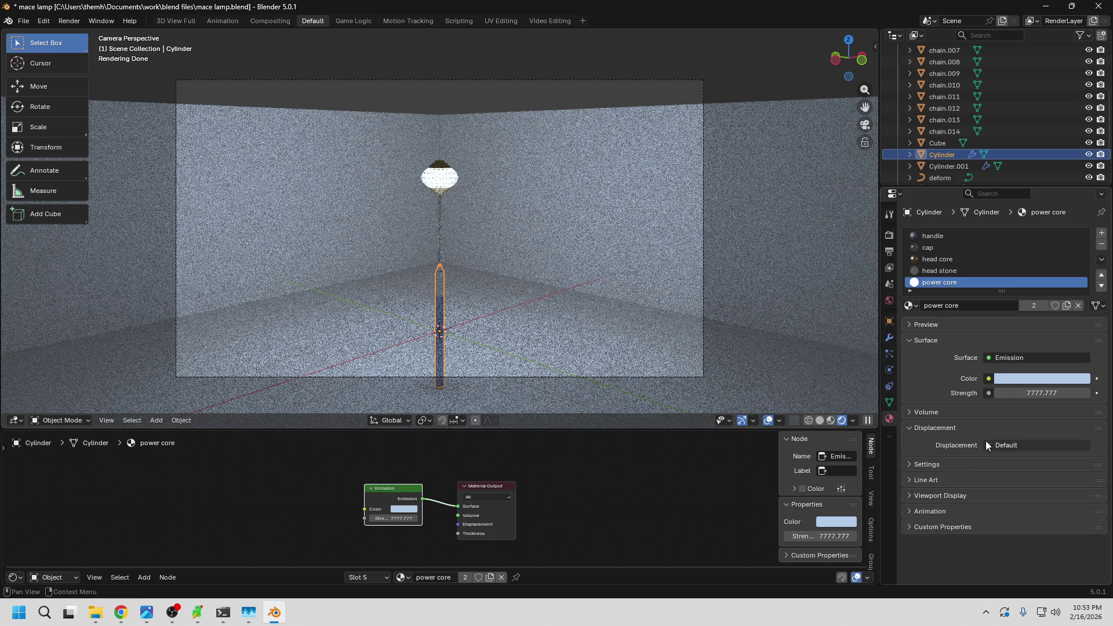
click(1040, 394)
text(7)
key(Return)
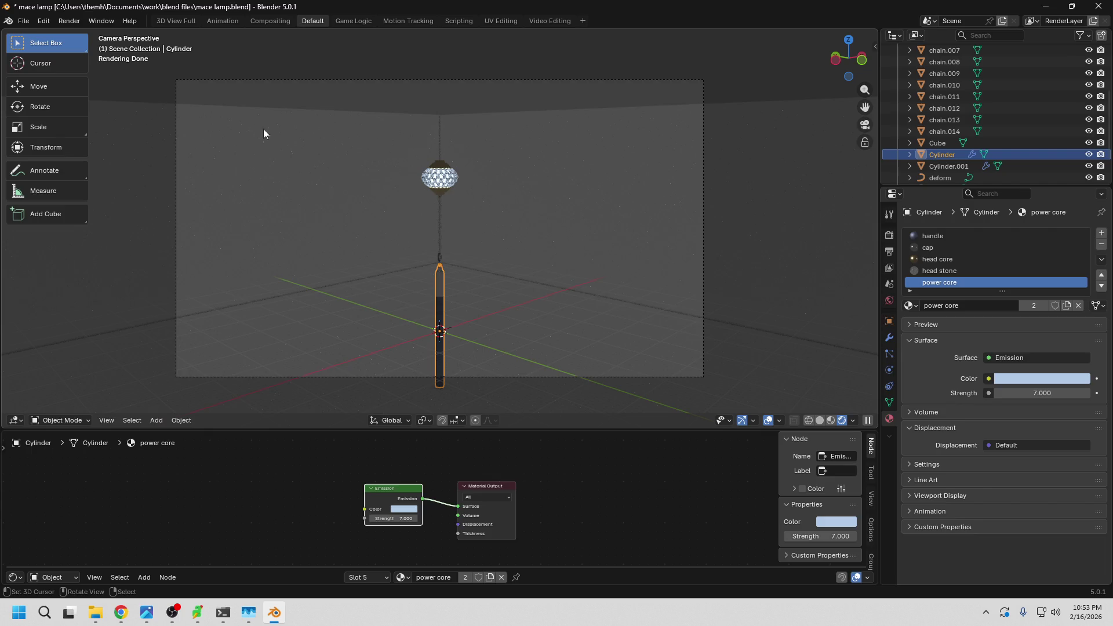
Render an image of the camera view, then close the render window
click(72, 21)
click(78, 33)
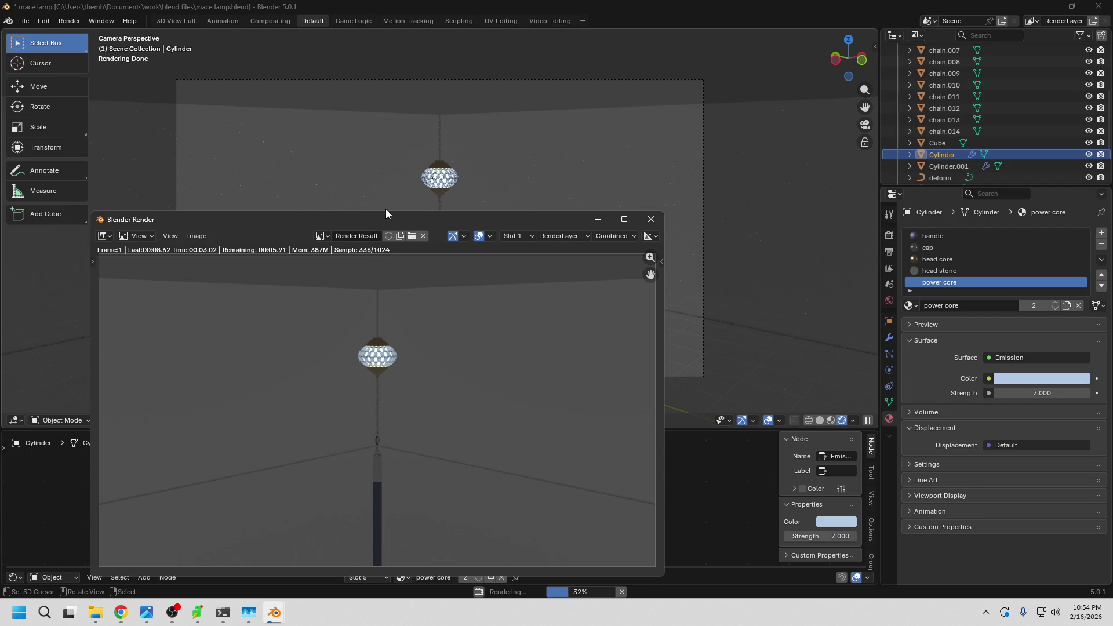
key(Escape)
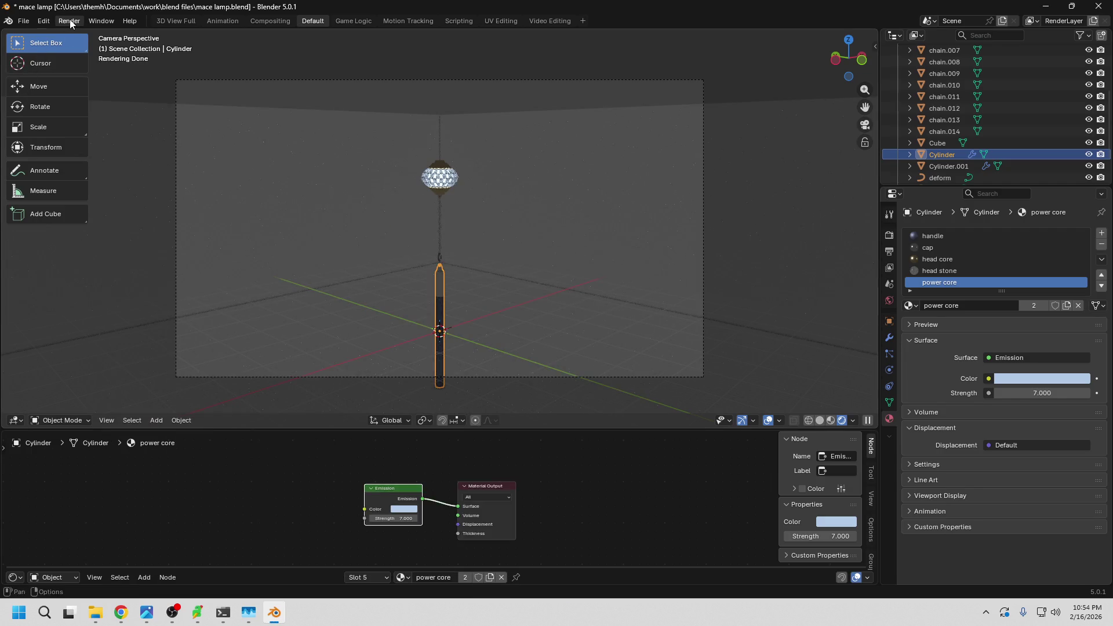
Render the scene again and close the finished render window
click(71, 21)
click(91, 36)
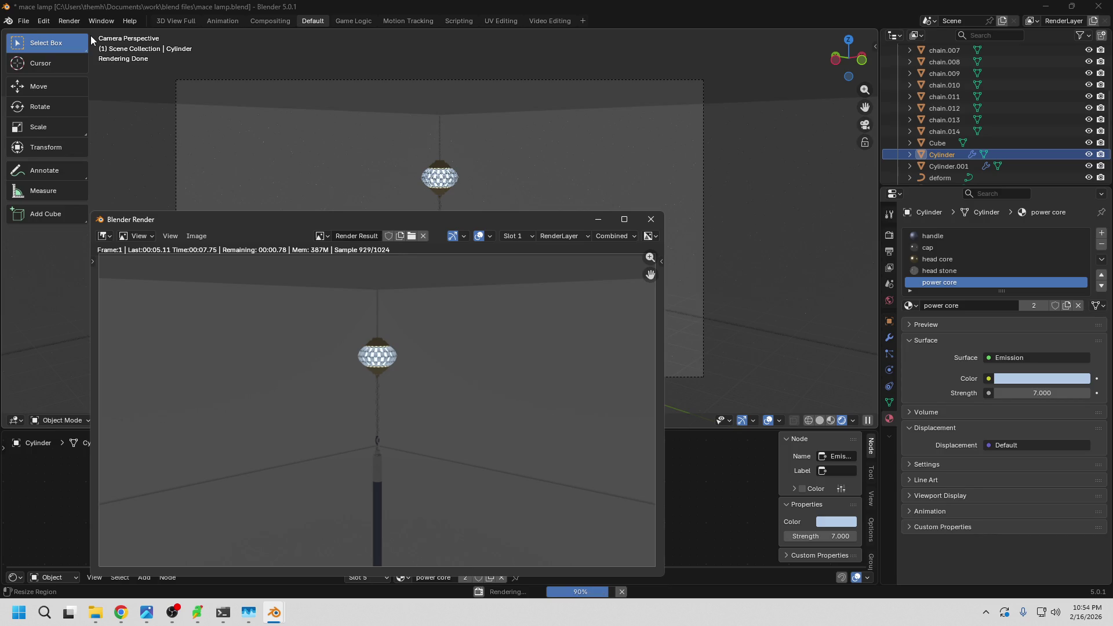
click(651, 222)
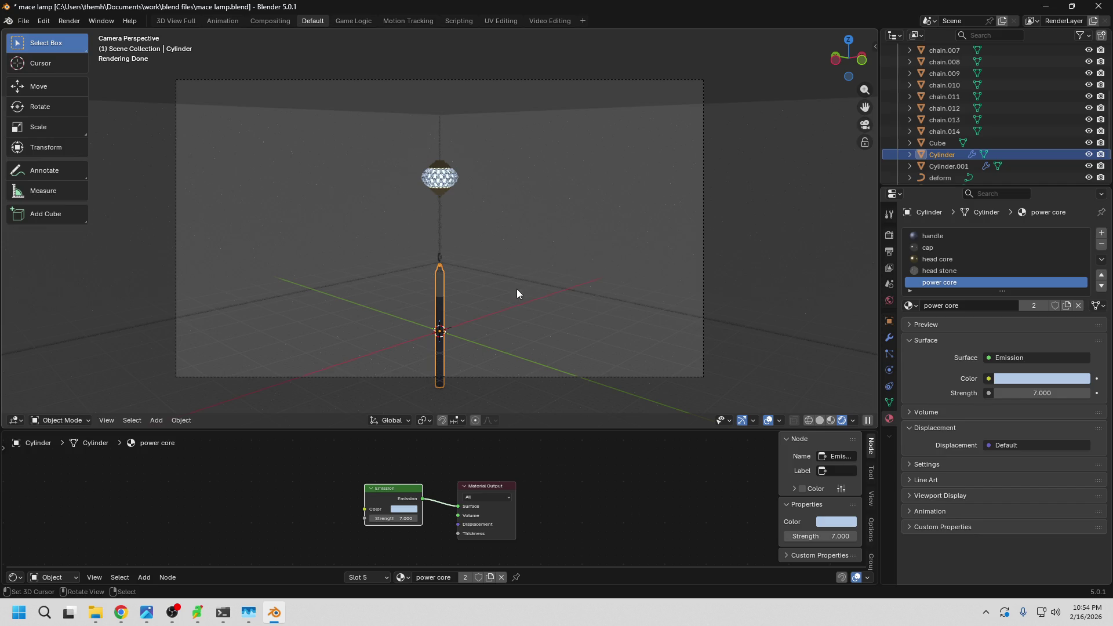
key(shift+a)
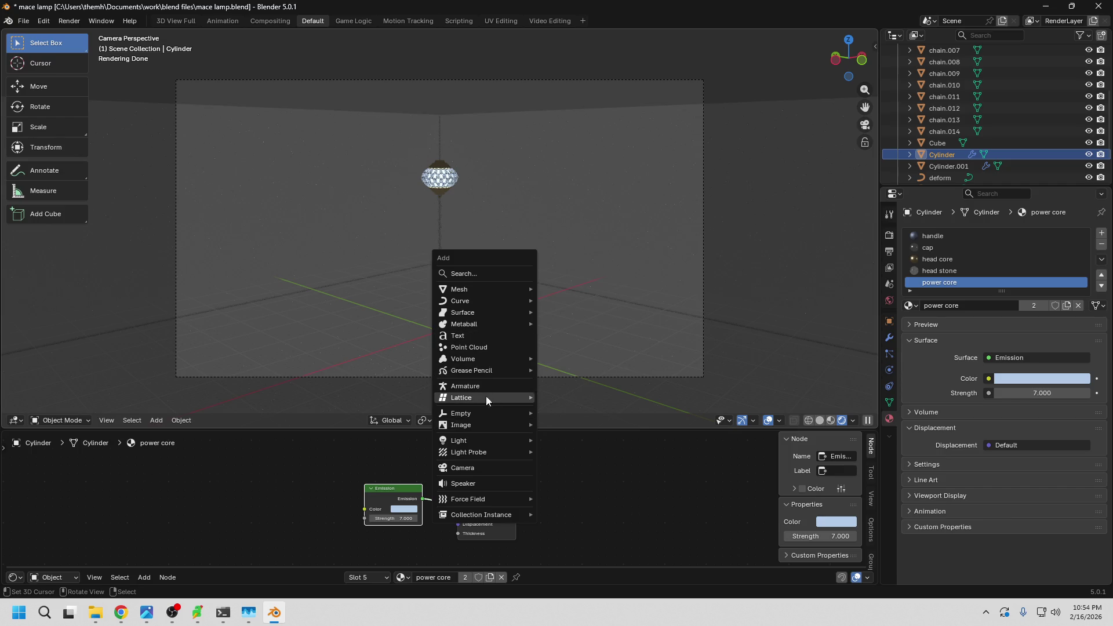
Add a point light, move it up along the Z axis, and begin editing its radius
mouse_move(485, 443)
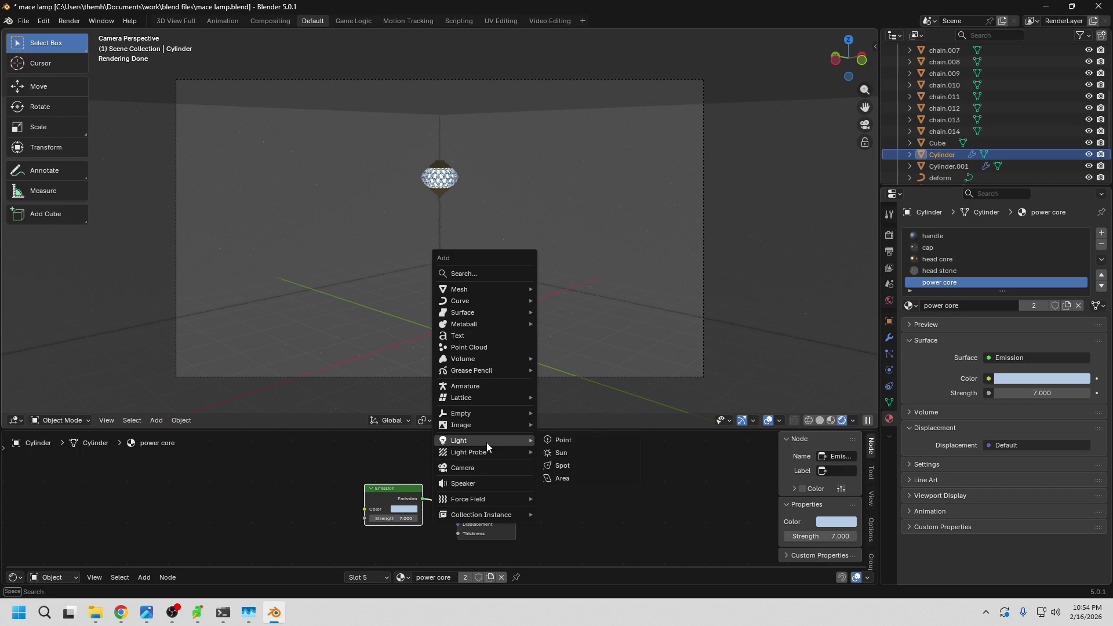
click(582, 440)
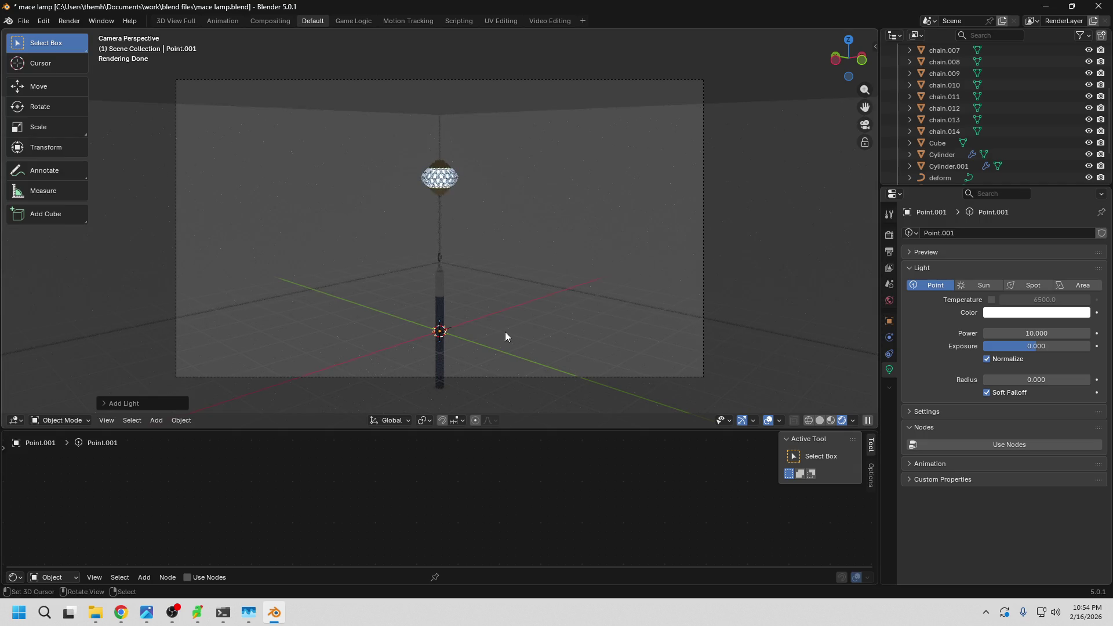
key(g)
key(z)
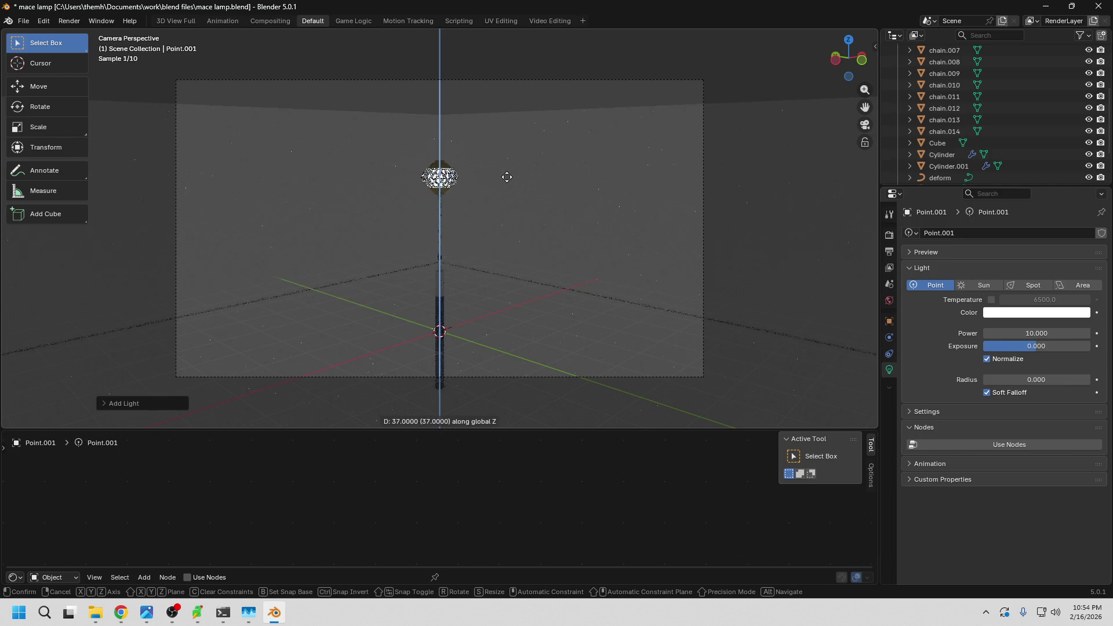
click(507, 181)
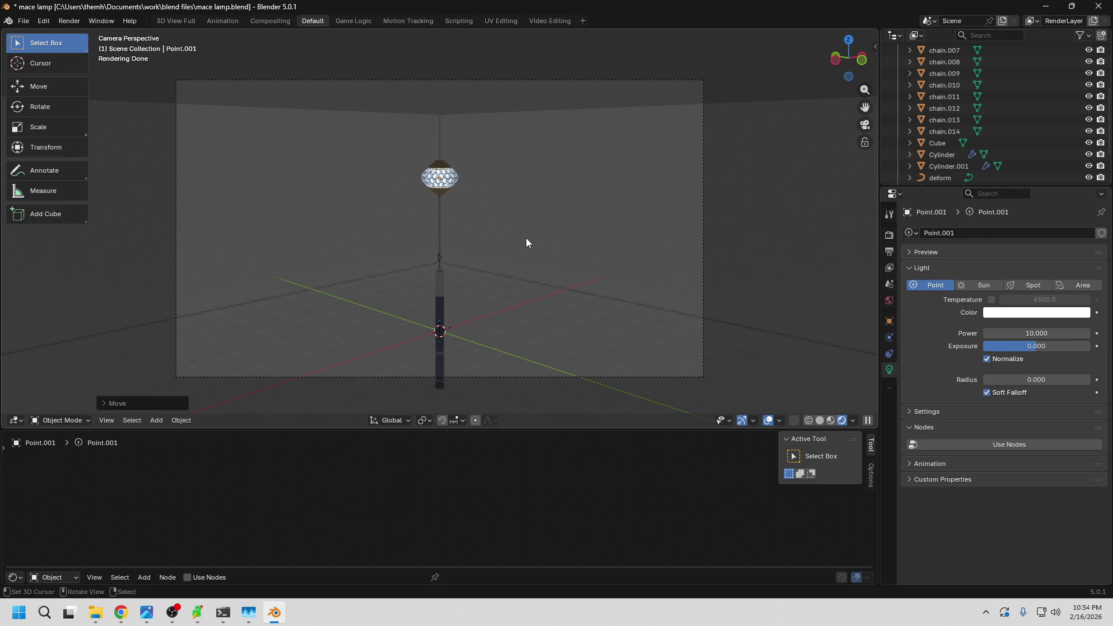
mouse_move(1014, 379)
mouse_down()
mouse_move(1055, 379)
mouse_move(1015, 381)
mouse_up()
click(1015, 381)
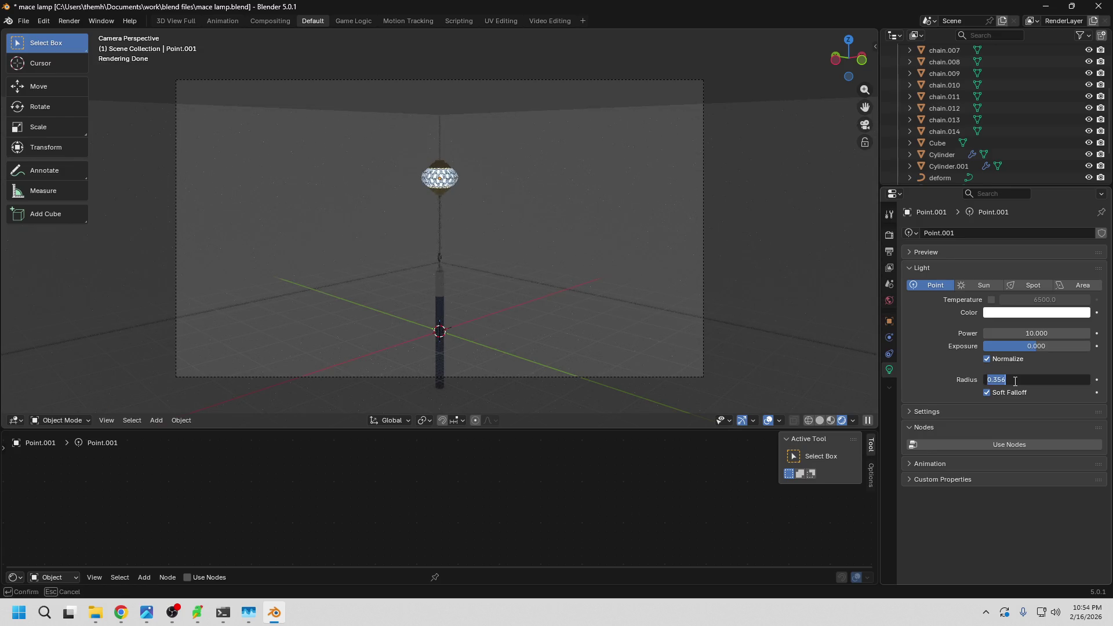
Set the point light's power to 7777 W, trying radius 1 and 0 and power 100 along the way
text(1)
key(Return)
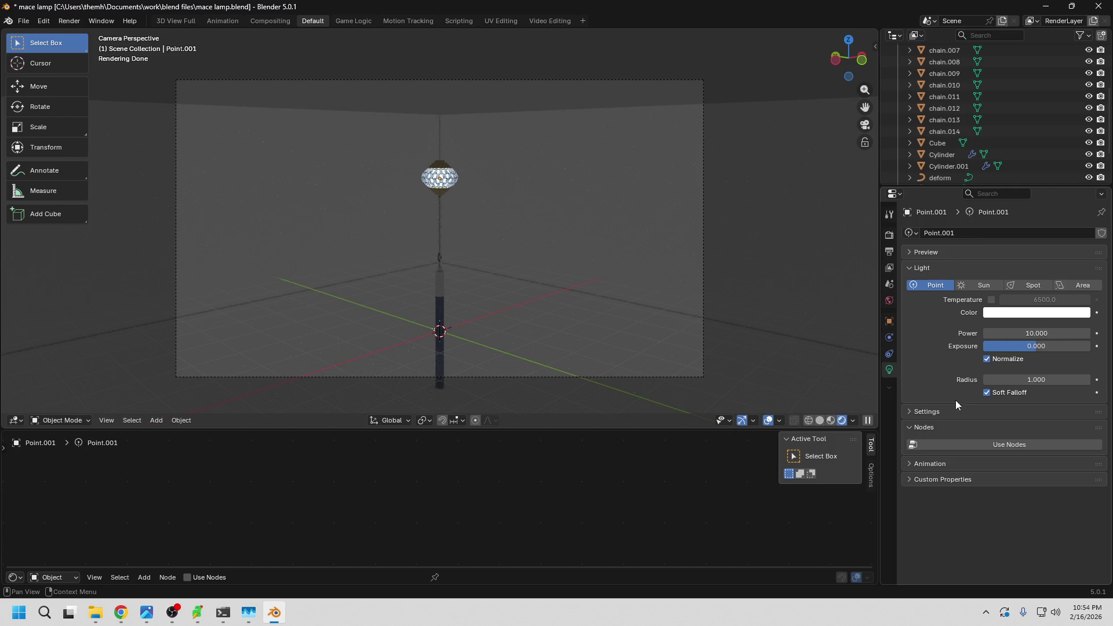
click(1022, 333)
text(100)
key(Return)
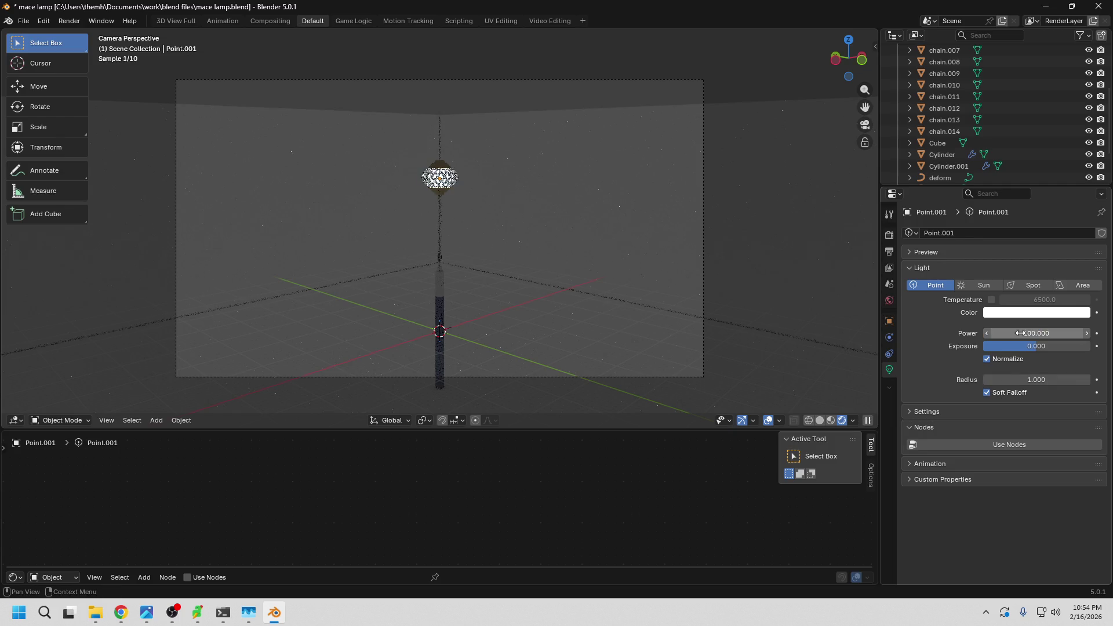
click(1027, 382)
text(0)
key(Return)
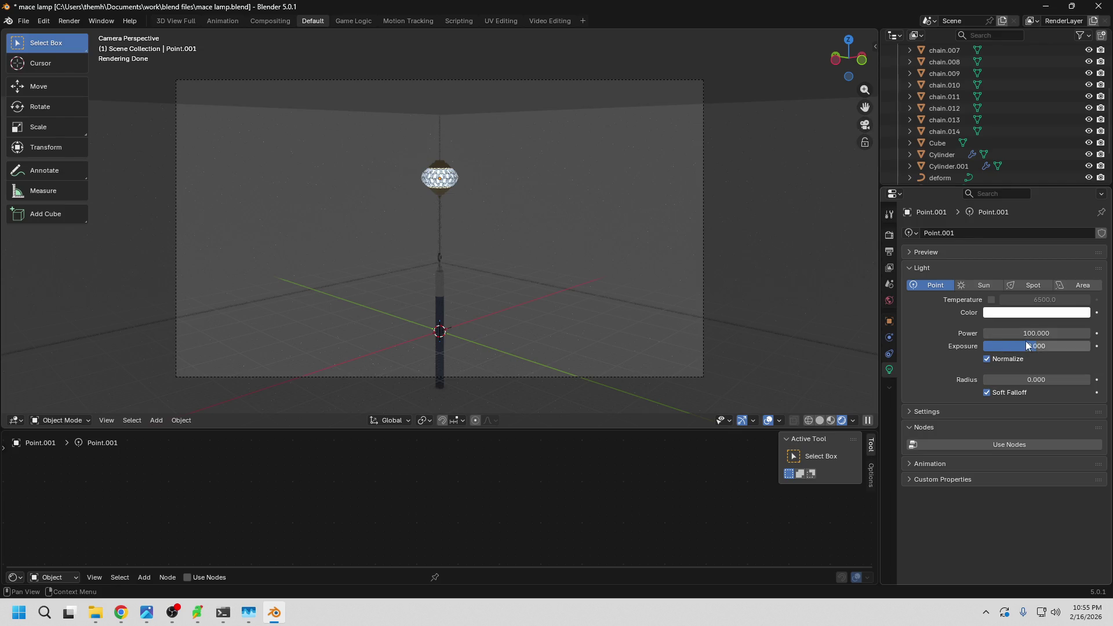
click(1001, 333)
text(7777)
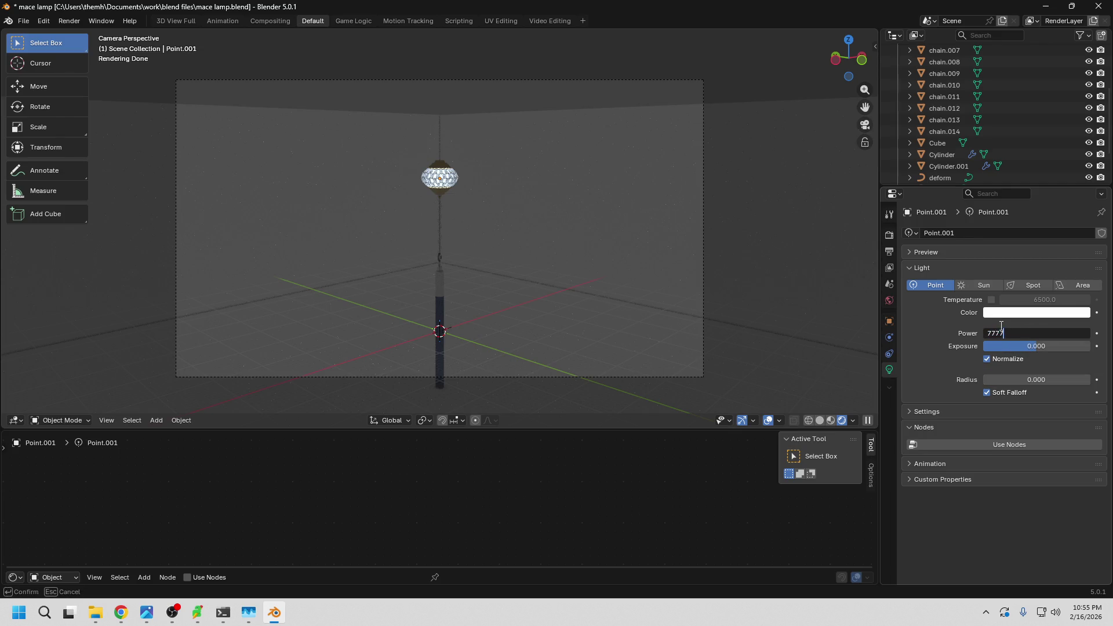
key(Return)
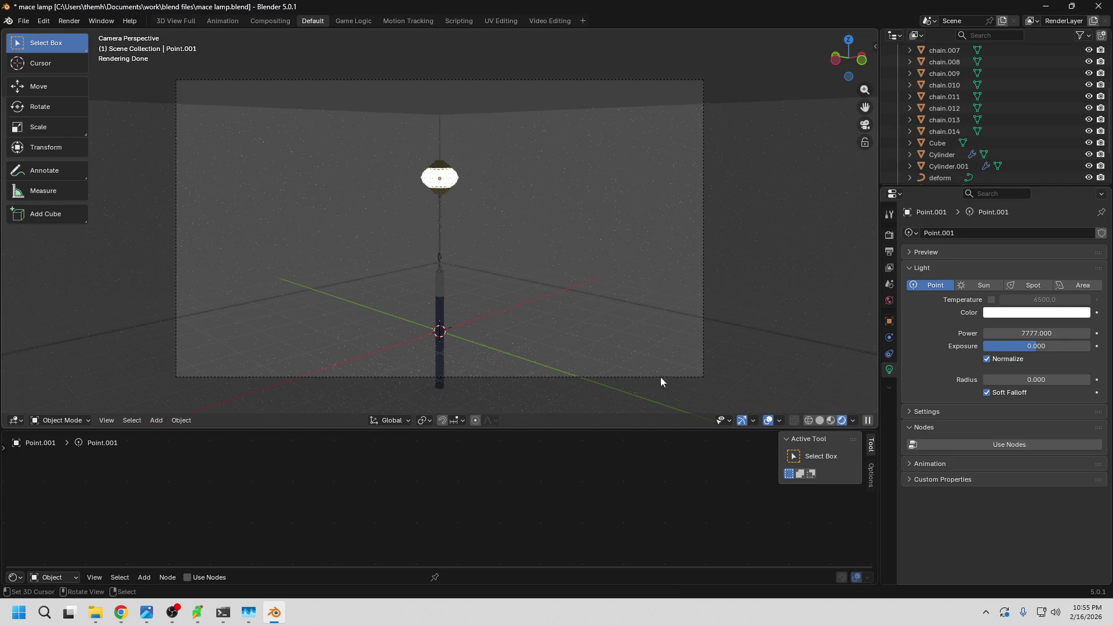
Reposition the light vertically, set its radius to 1, and switch to wireframe shading
key(g)
key(z)
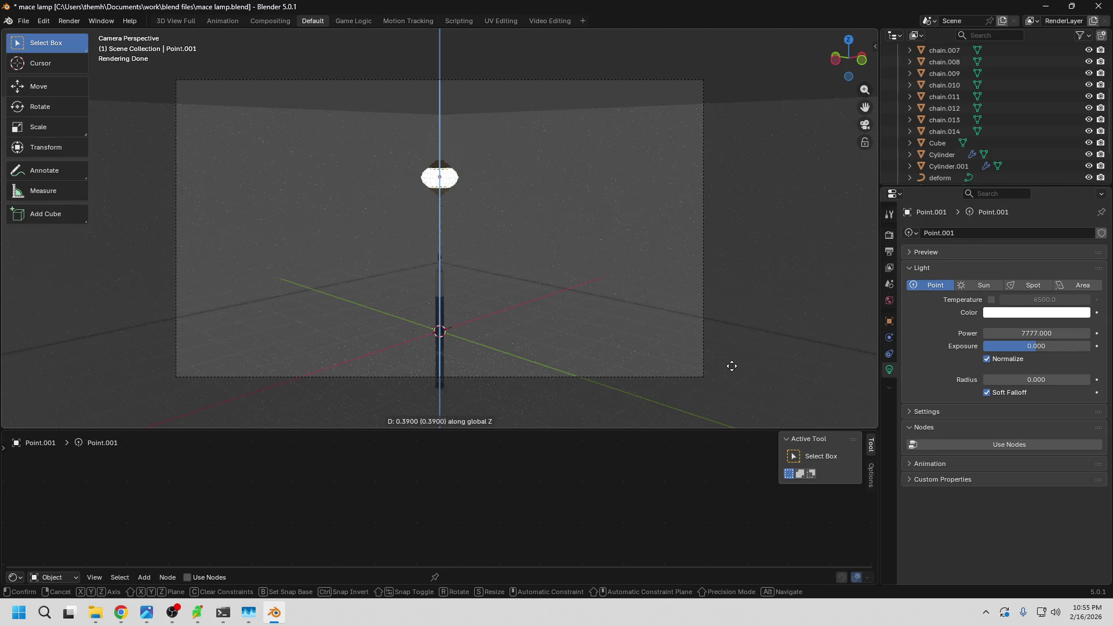
click(733, 366)
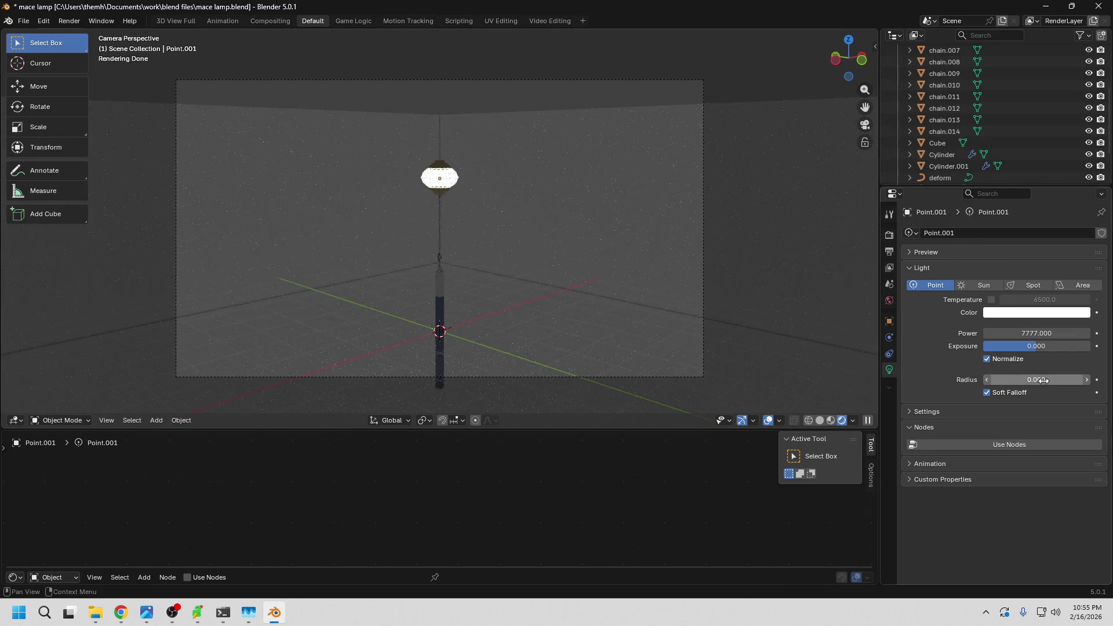
mouse_move(1036, 379)
mouse_down()
mouse_move(1049, 380)
mouse_move(1026, 382)
mouse_up()
click(1026, 381)
text(1)
key(Return)
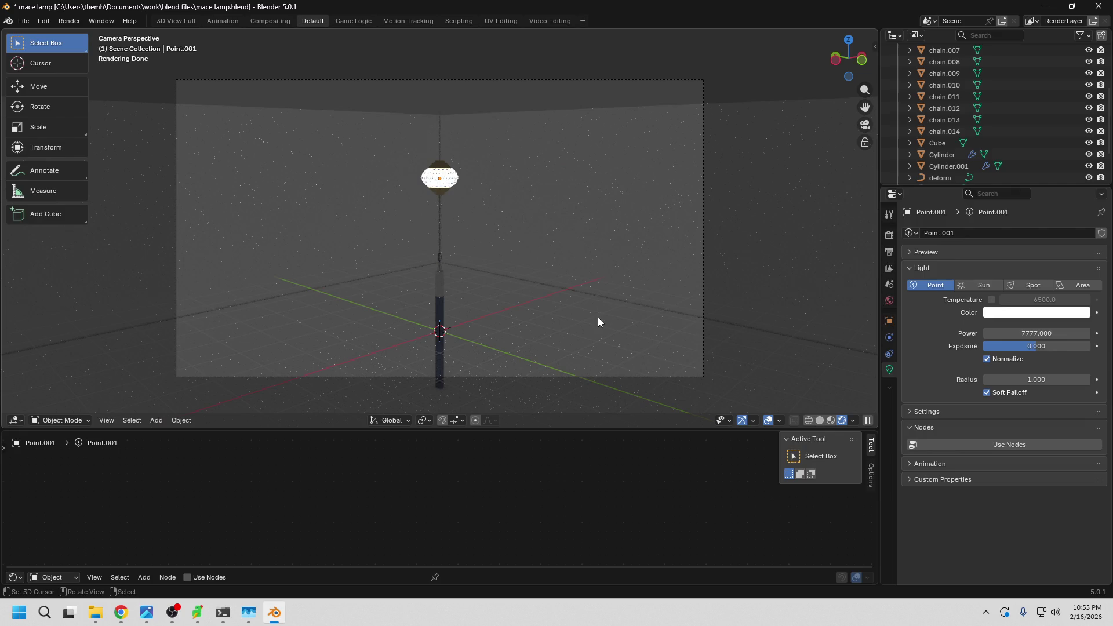
key(z)
click(523, 288)
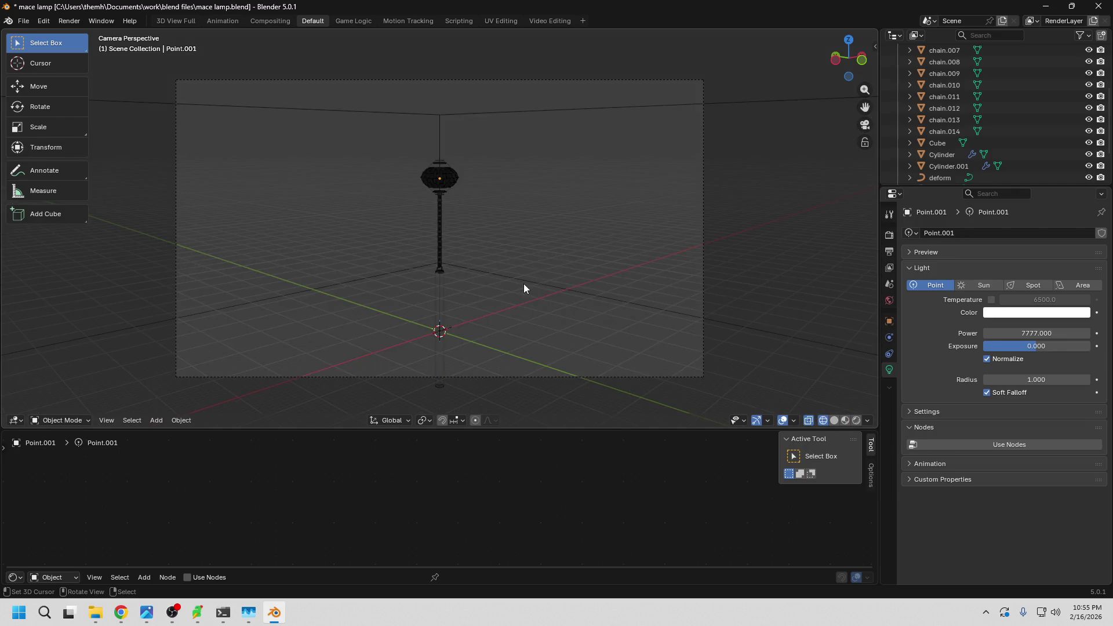
Switch to a zoomed-in top orthographic wireframe view of the lamp
drag(1021, 380, 1039, 380)
click(834, 421)
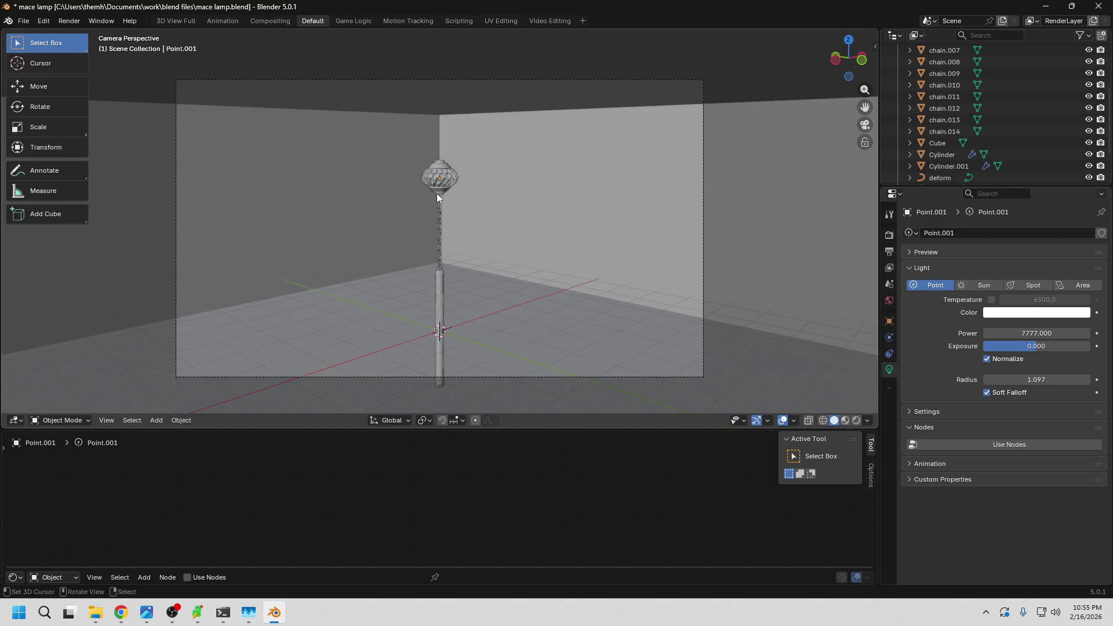
middle_drag(410, 203, 455, 227)
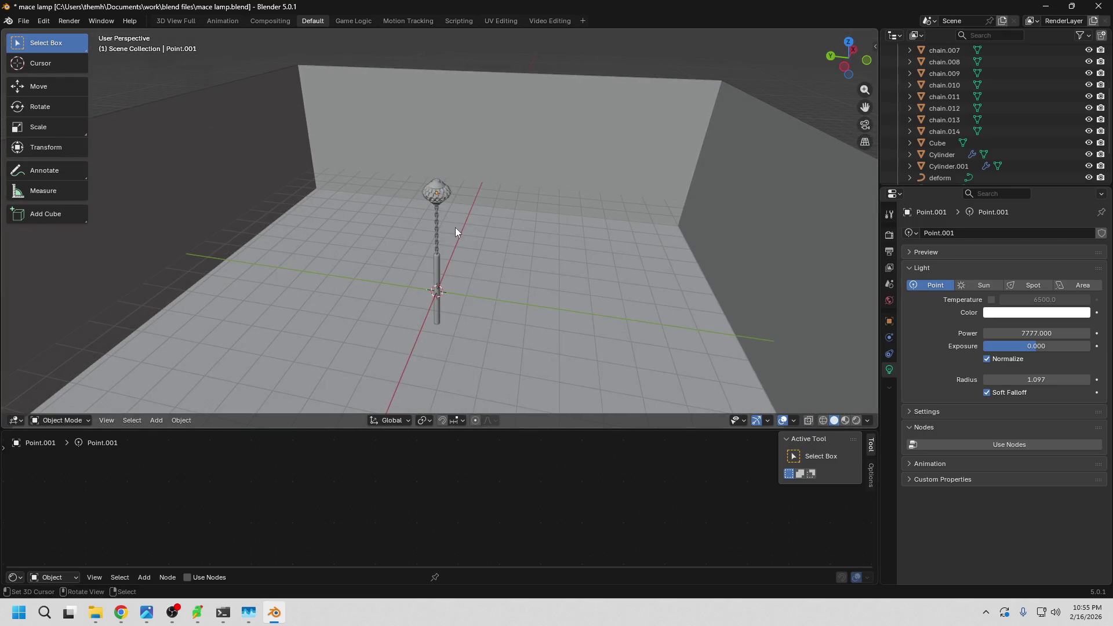
key(KP_1)
key(KP_7)
scroll(429, 238, up, 4)
key(z)
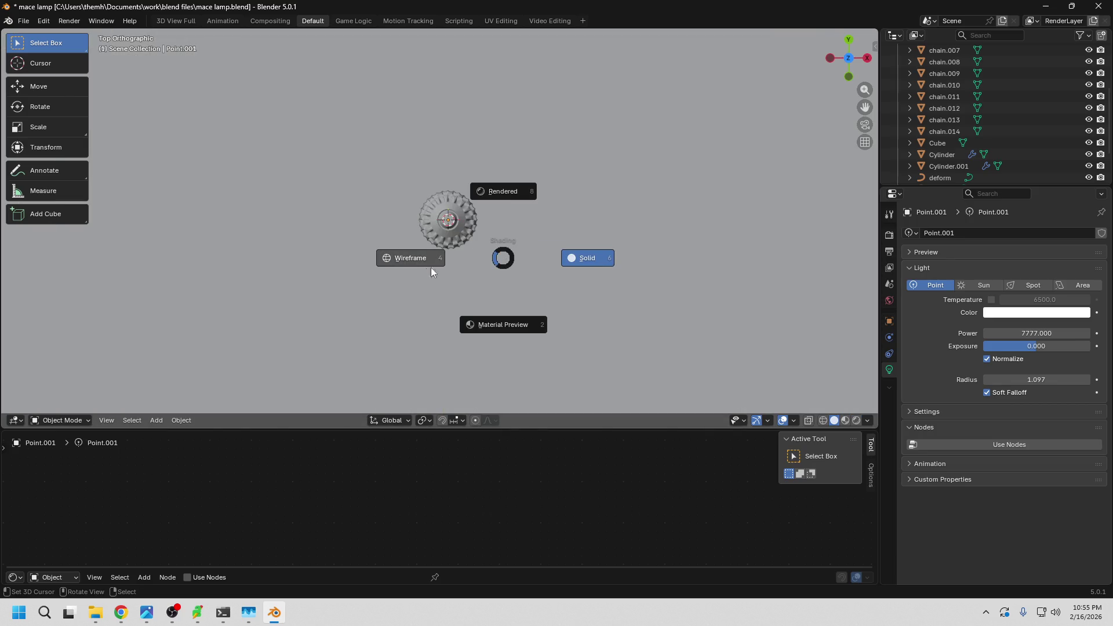
click(437, 269)
scroll(472, 241, up, 5)
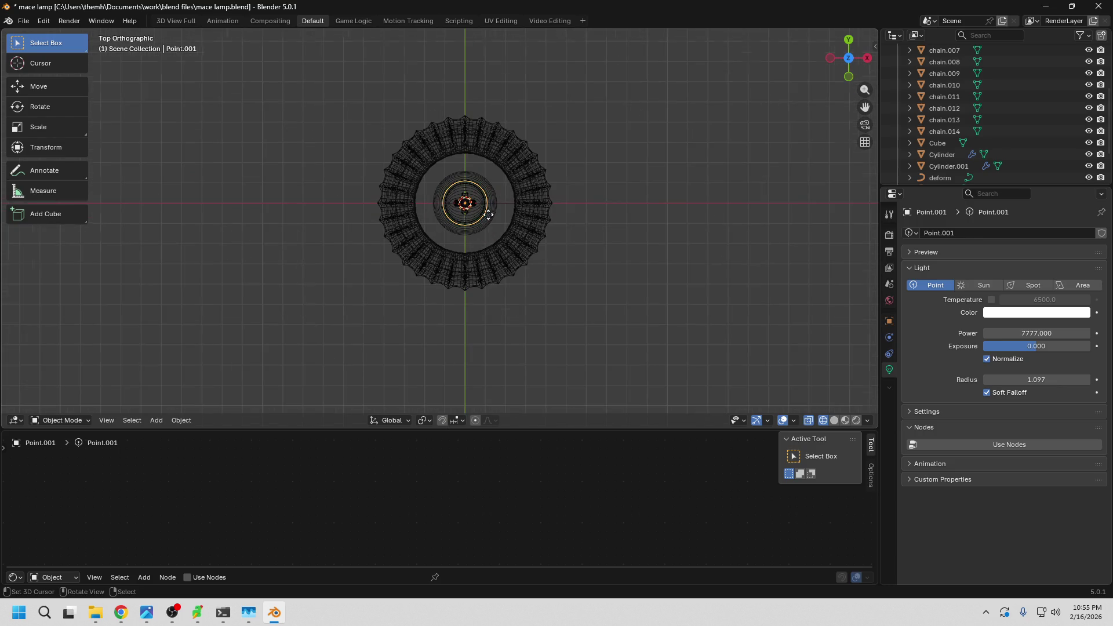
scroll(472, 241, up, 3)
Set the light's radius to 10 and return to the camera view
mouse_move(1036, 380)
mouse_down()
mouse_move(1068, 380)
mouse_move(1025, 381)
mouse_up()
click(1026, 380)
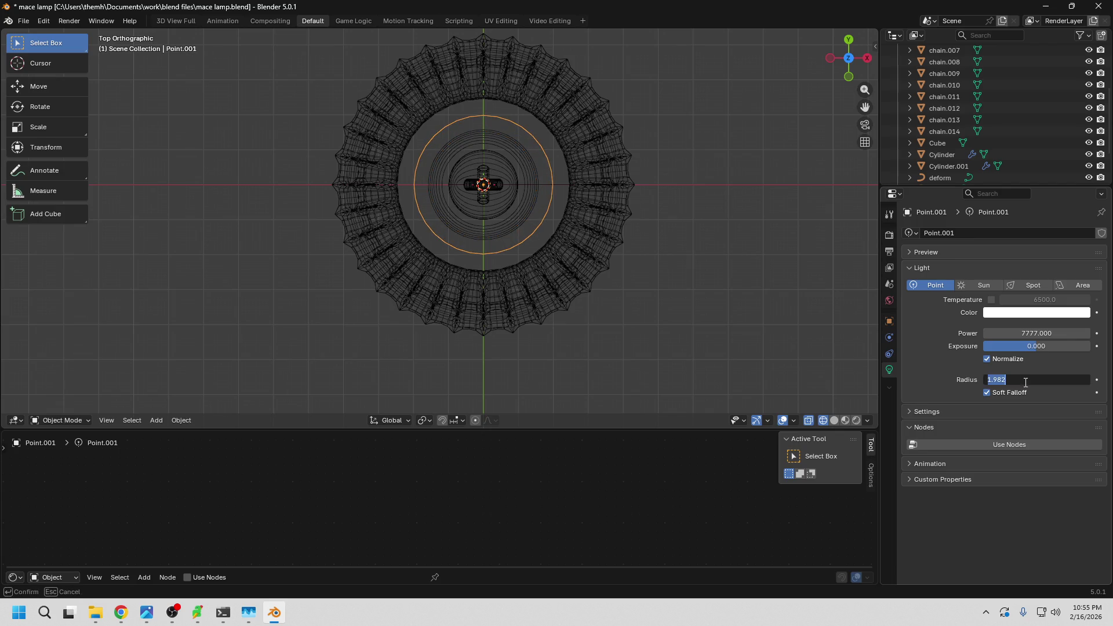
text(10)
key(Return)
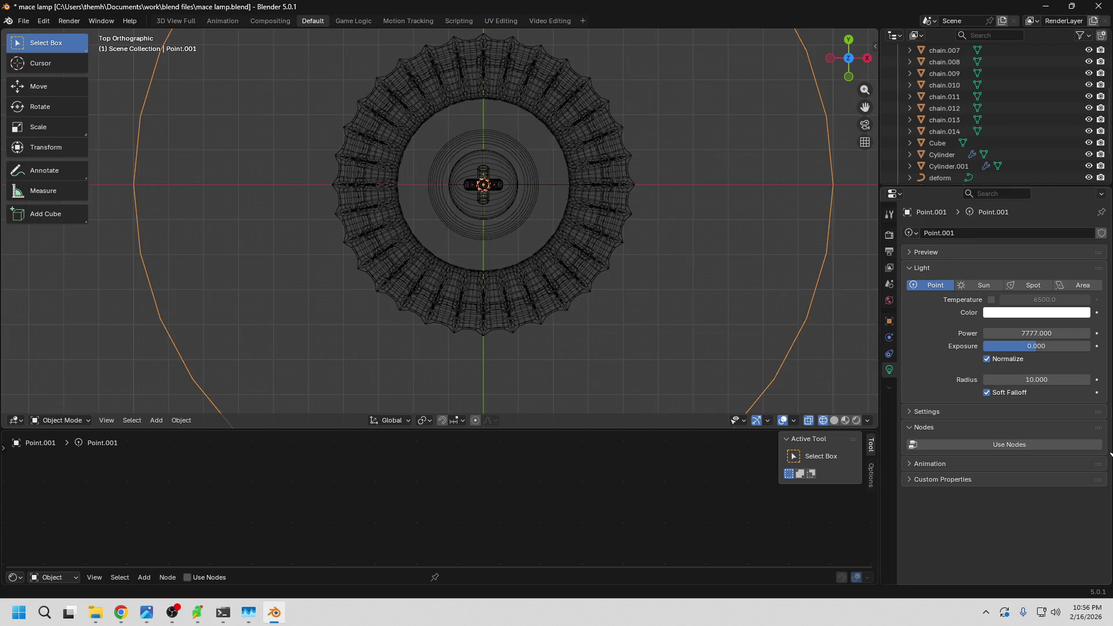
scroll(598, 277, down, 4)
mouse_move(605, 297)
middle_down()
mouse_move(533, 189)
mouse_move(544, 194)
middle_up()
key(KP_0)
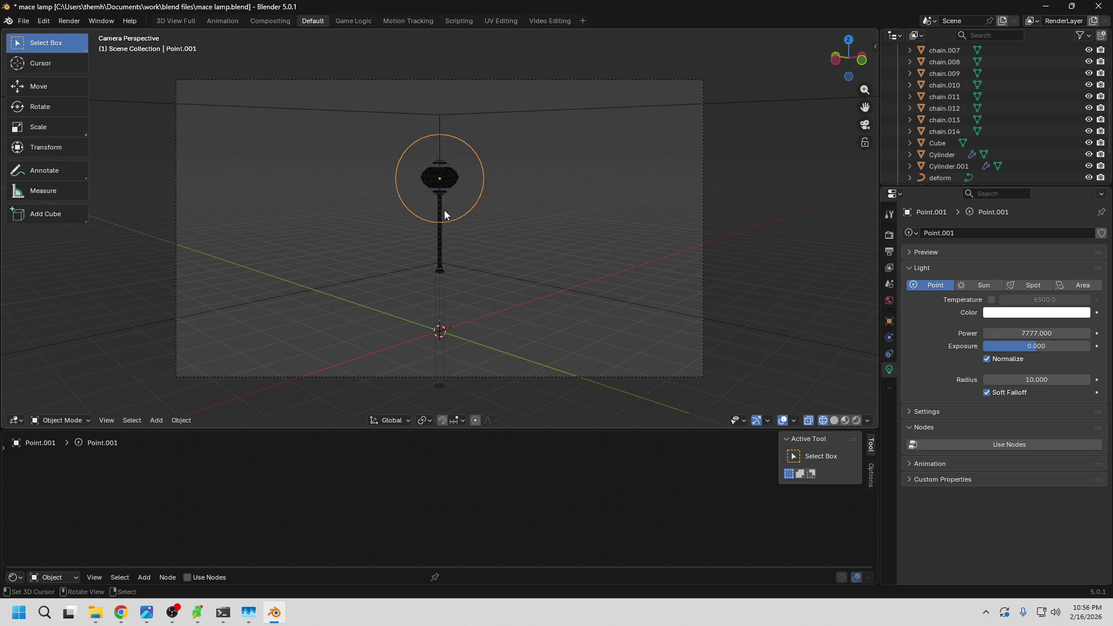
In rendered preview, enable Soft Falloff and set the light radius to 100
click(856, 420)
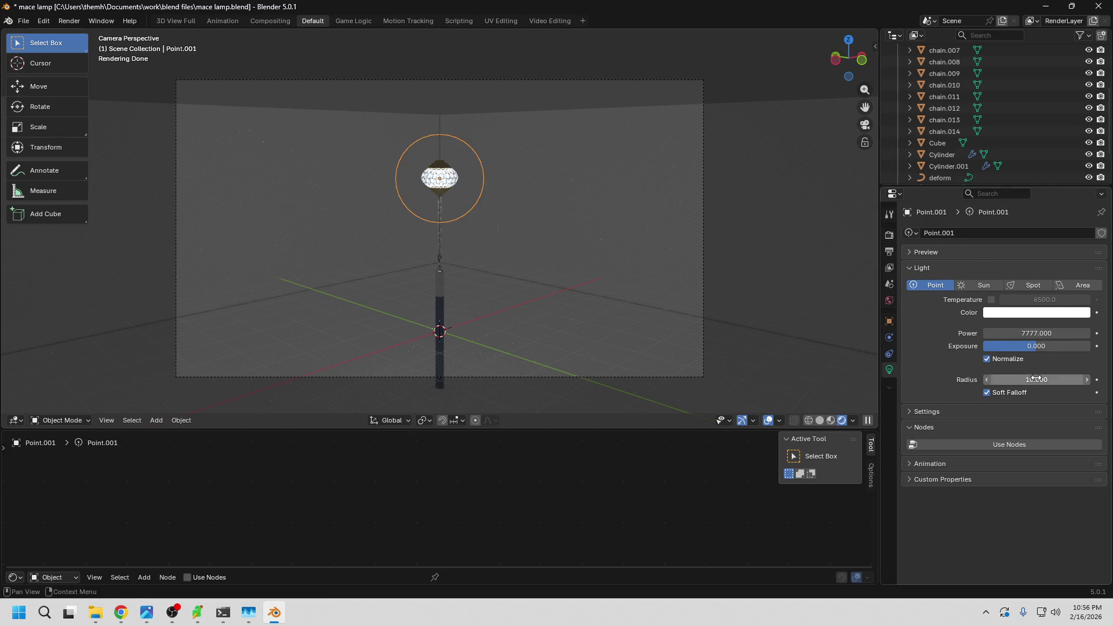
click(987, 393)
click(987, 392)
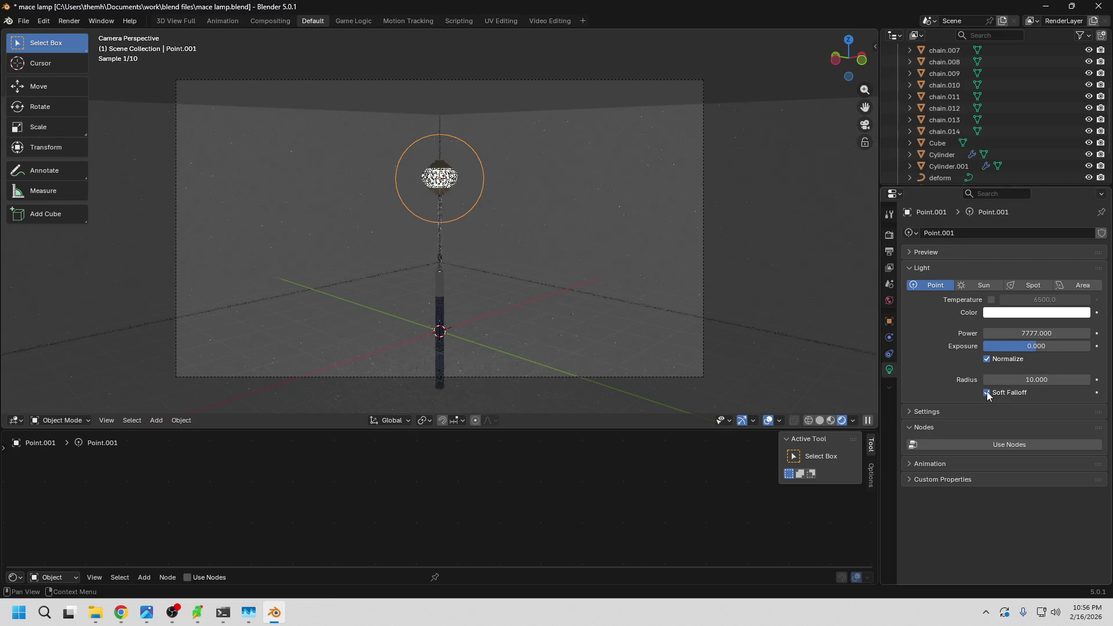
mouse_move(1069, 380)
mouse_down()
mouse_move(803, 380)
mouse_move(1089, 381)
mouse_move(1050, 375)
mouse_up()
click(1029, 380)
text(14)
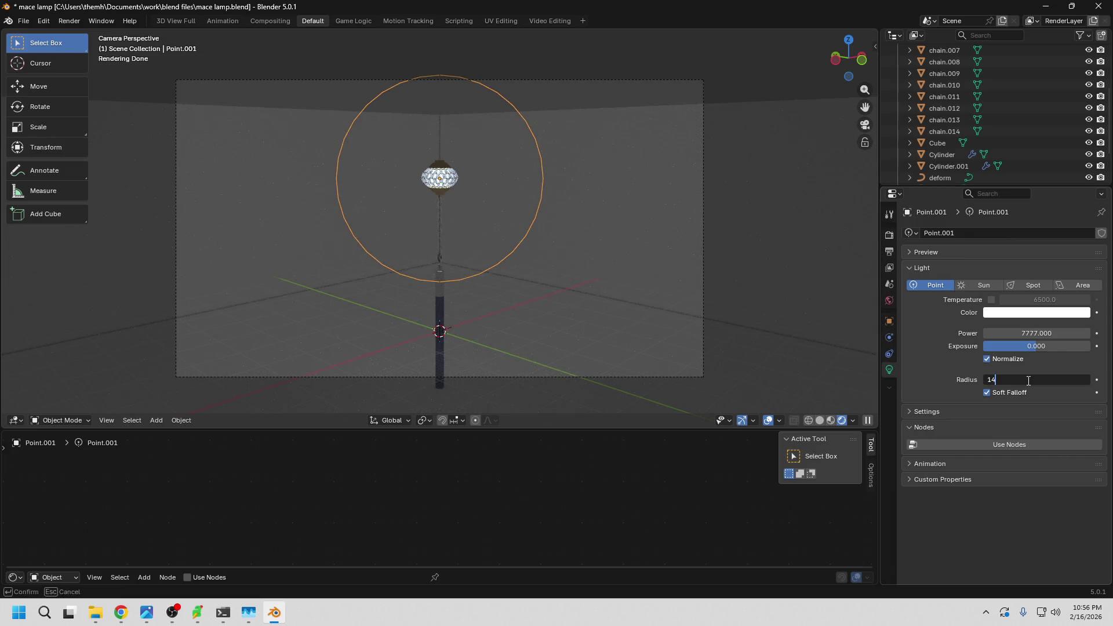
key(BackSpace)
key(BackSpace)
text(100)
key(Return)
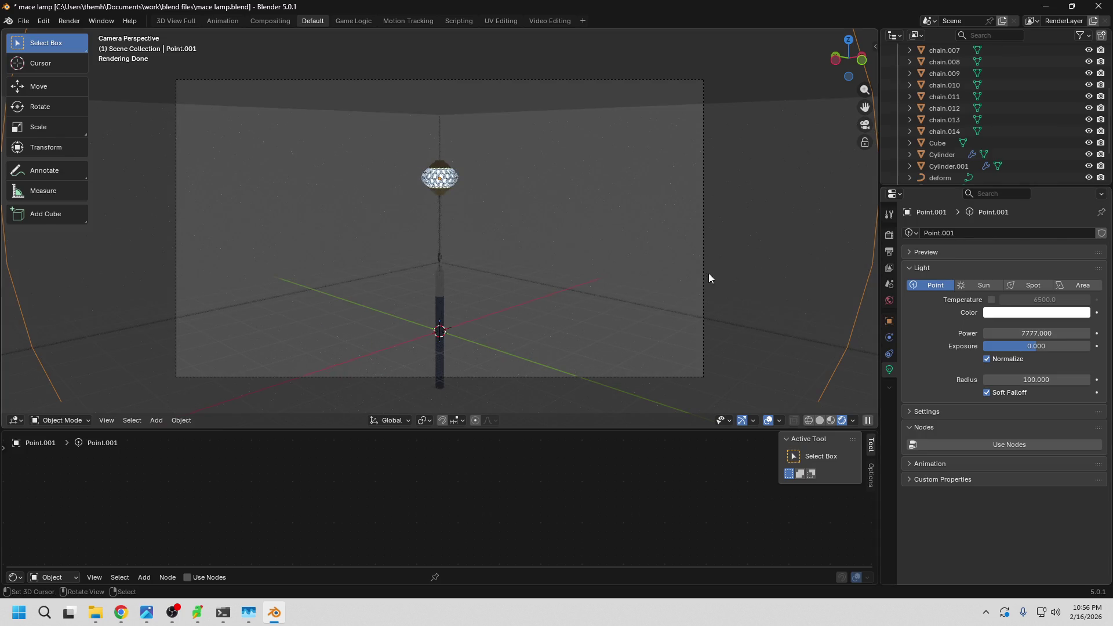
Try a radius of 200 from the top view, then enter 20 from the camera view
key(KP_7)
scroll(591, 321, down, 5)
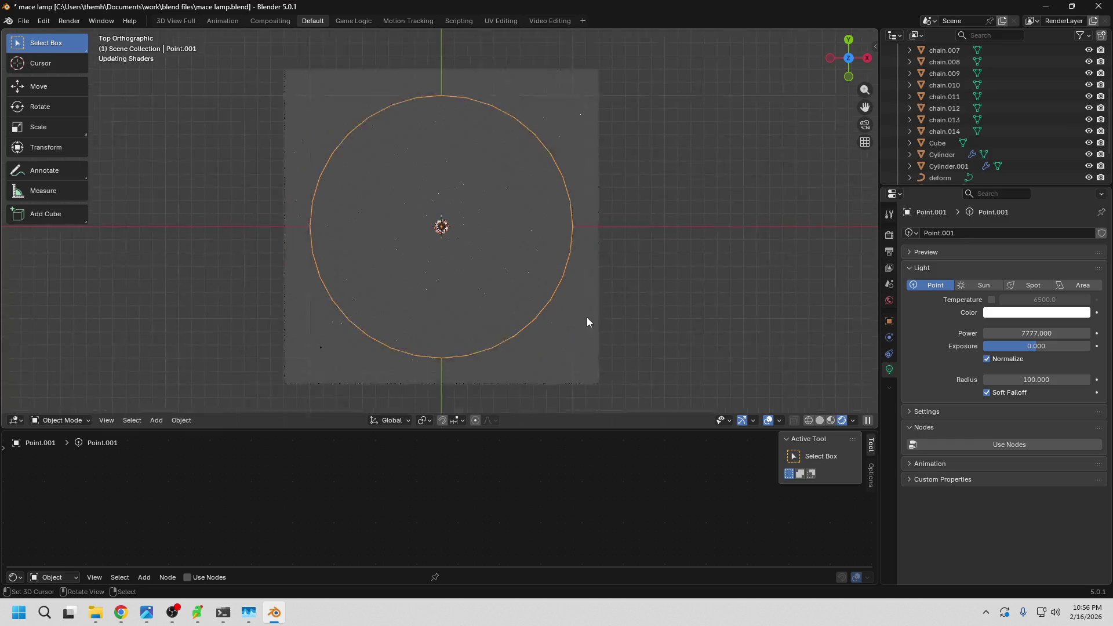
click(1046, 381)
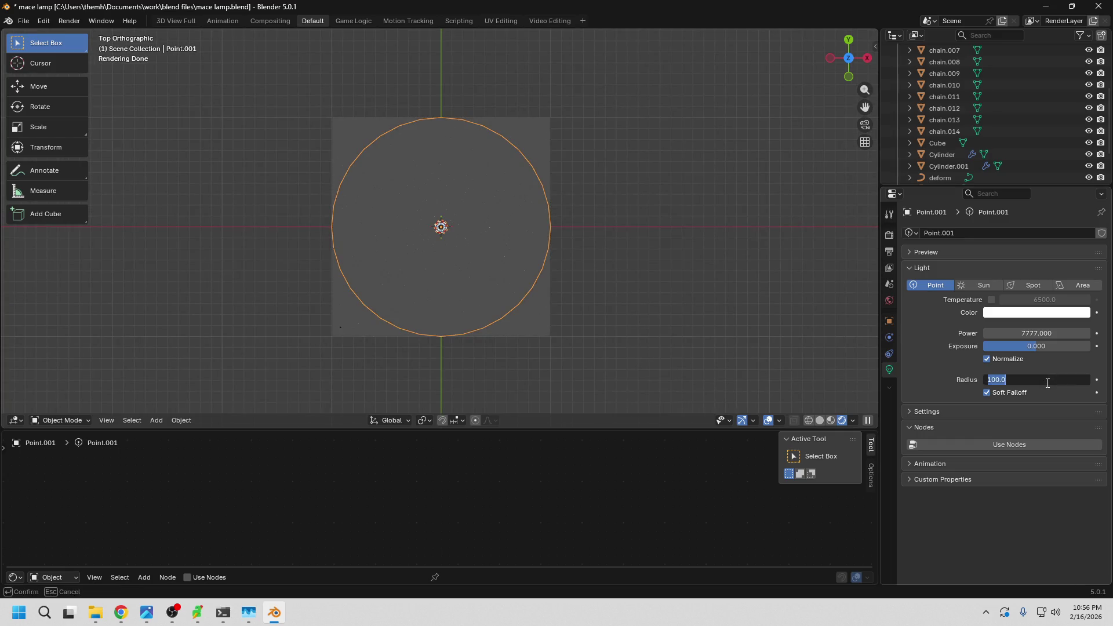
text(200)
key(Return)
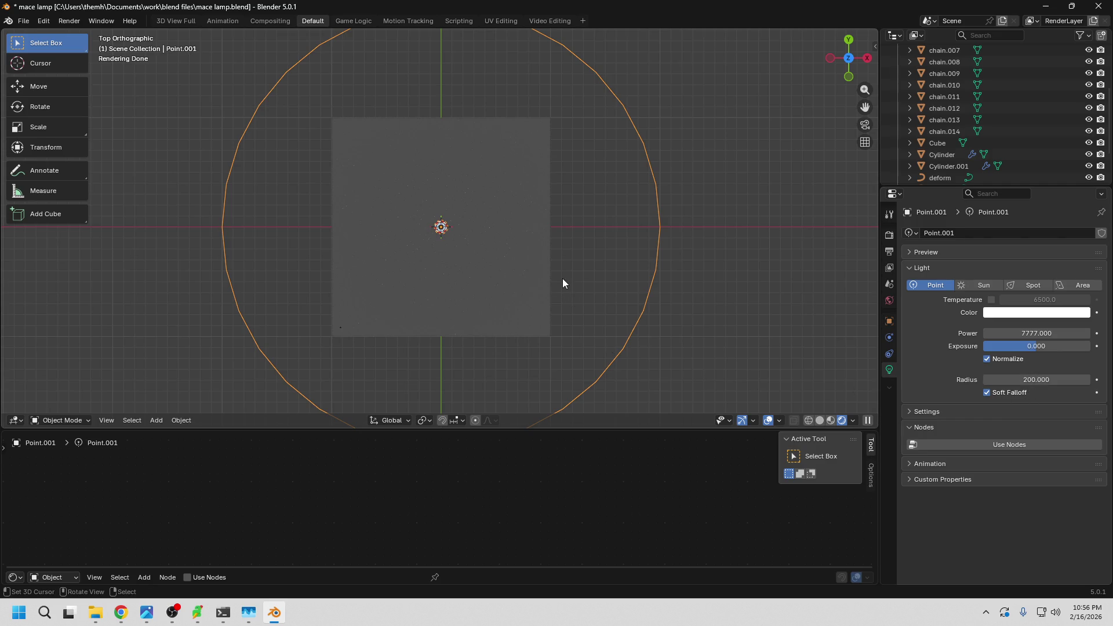
key(KP_0)
click(1025, 379)
text(20)
key(Return)
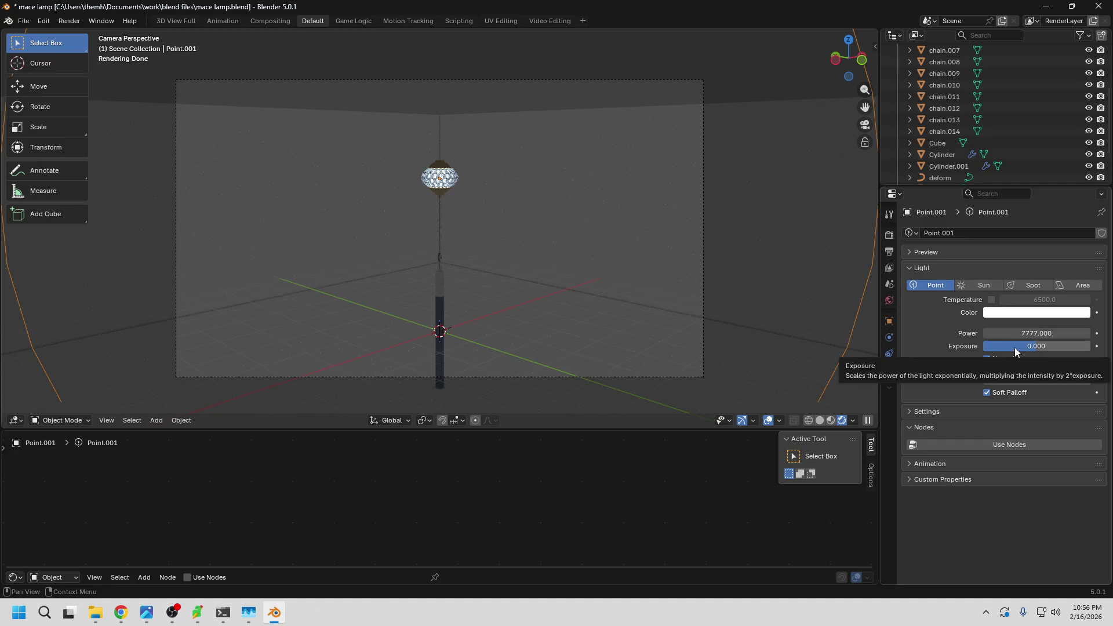
Set the light's Max Bounces to 120 and turn off Multiple Importance
click(907, 411)
click(1051, 430)
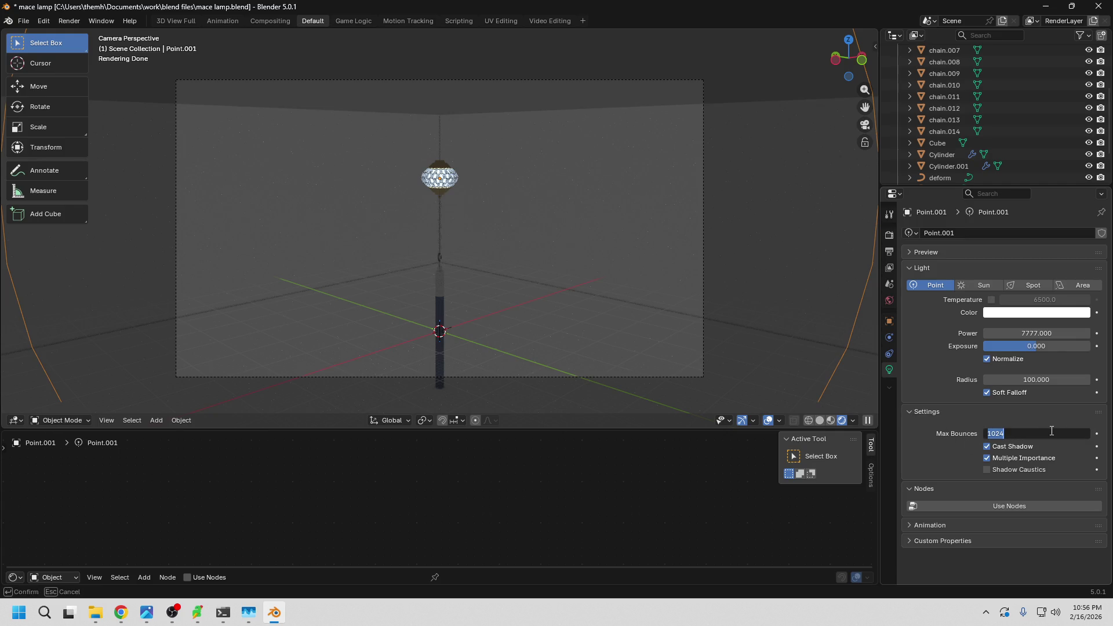
text(120)
key(Return)
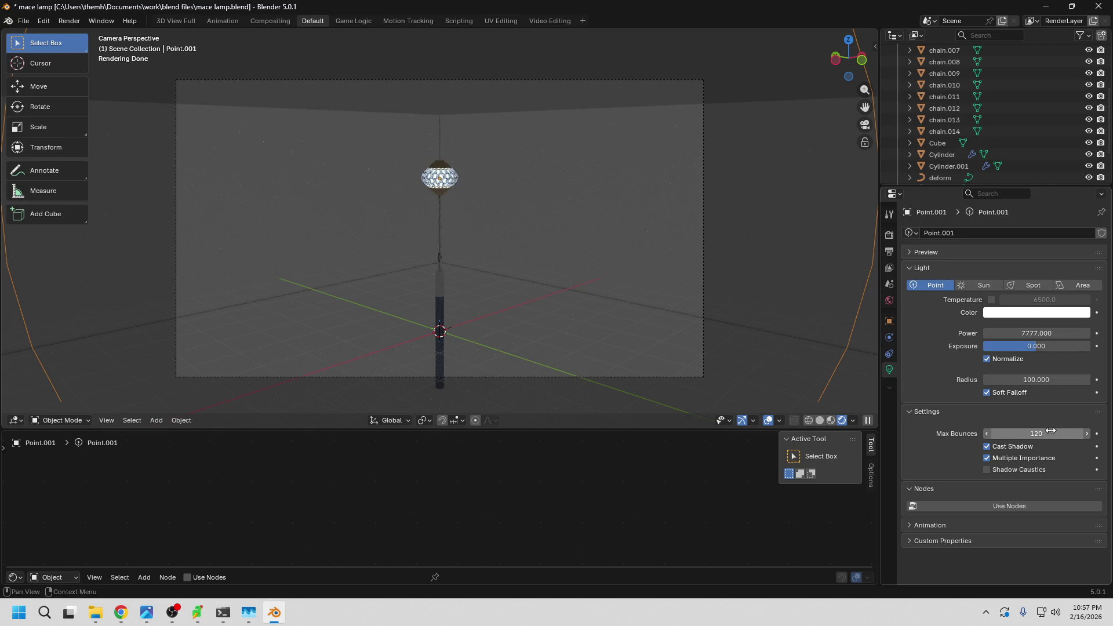
click(987, 458)
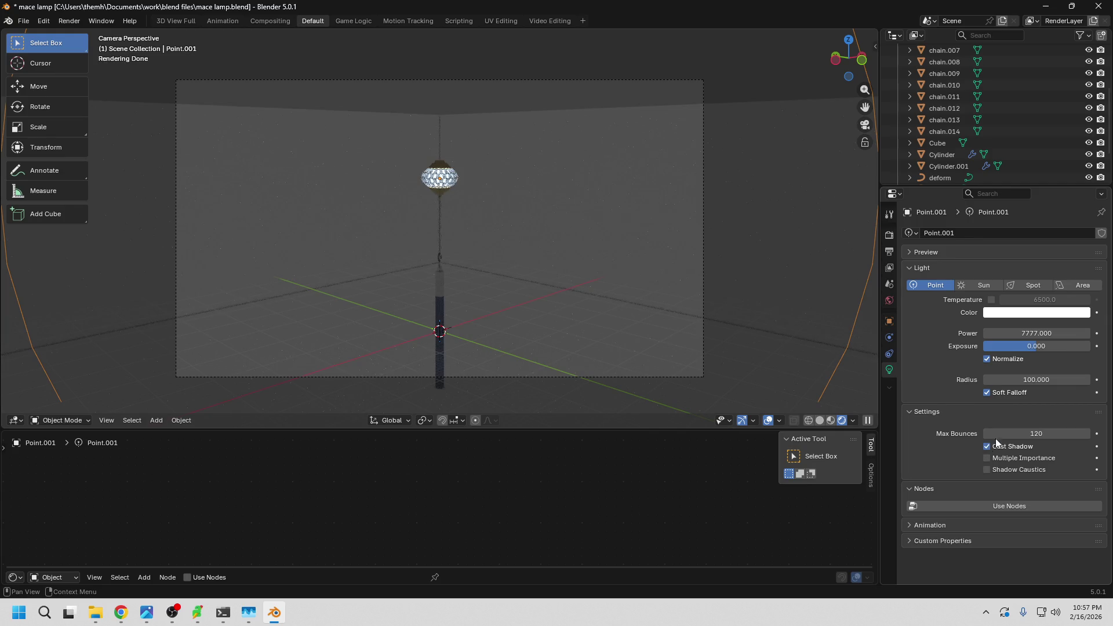
Try light radius values of 10, 20, 50, 2 and 10, settling on 15
click(1037, 379)
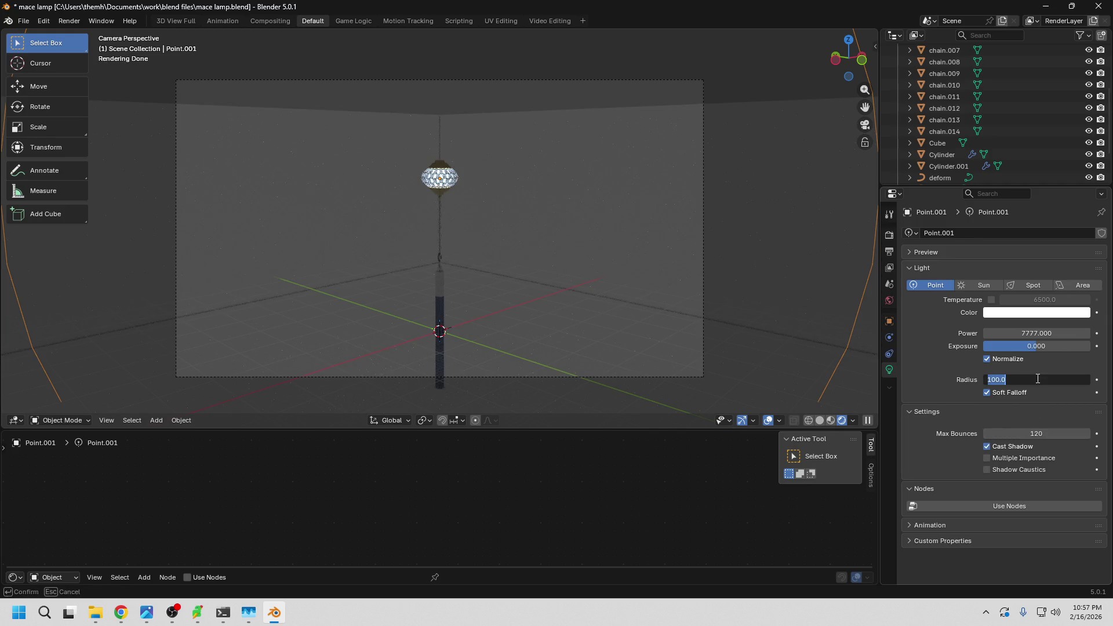
text(1.0)
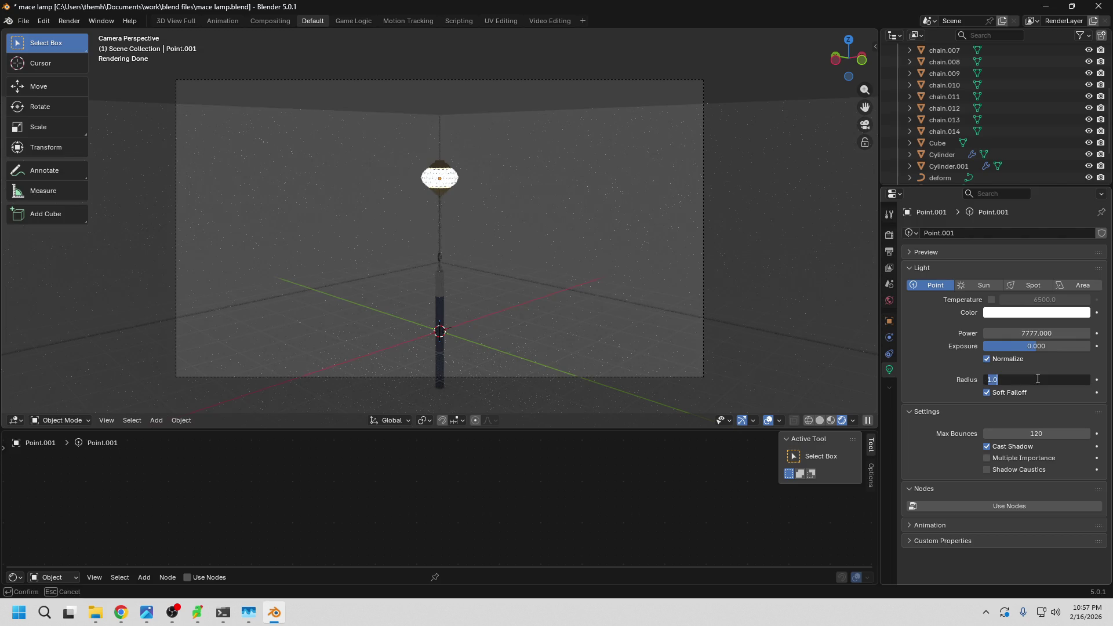
text(10)
key(Return)
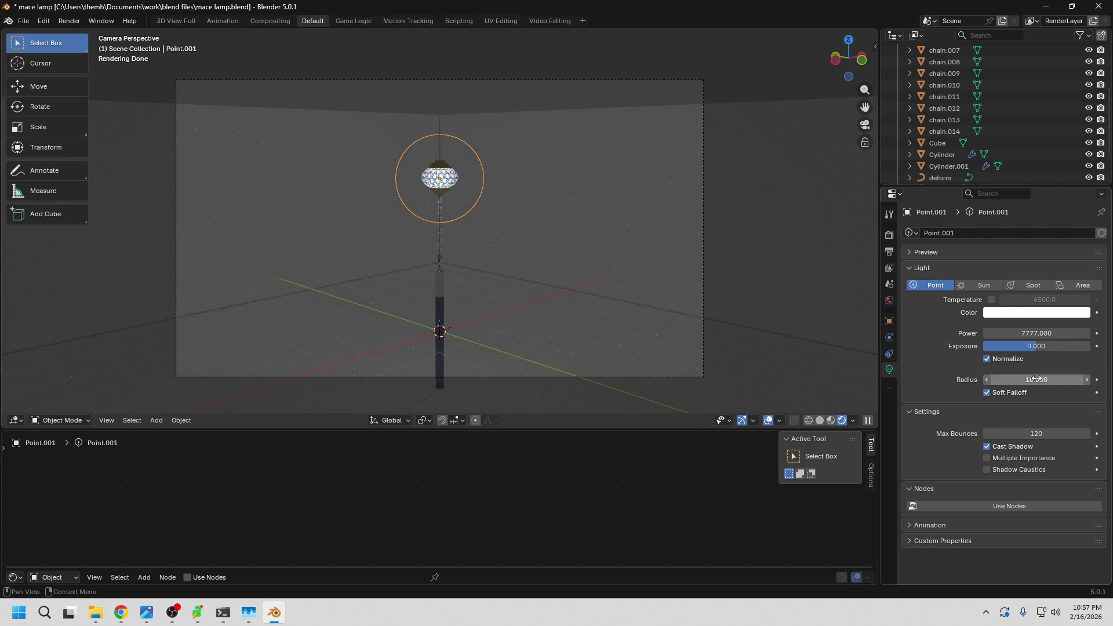
click(1036, 379)
text(20)
key(Return)
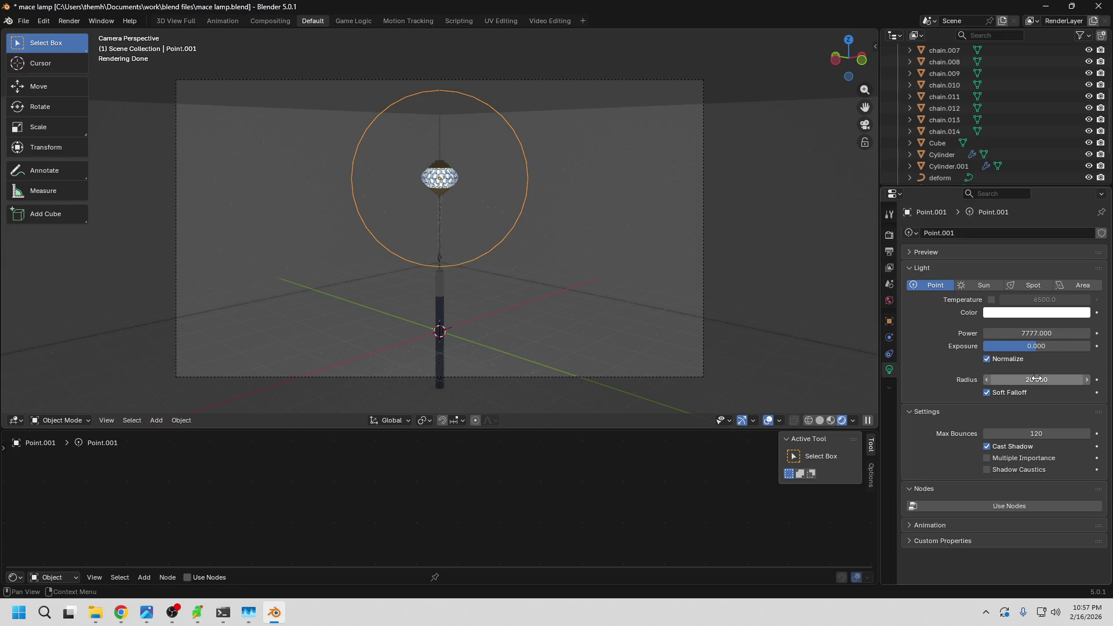
click(1037, 379)
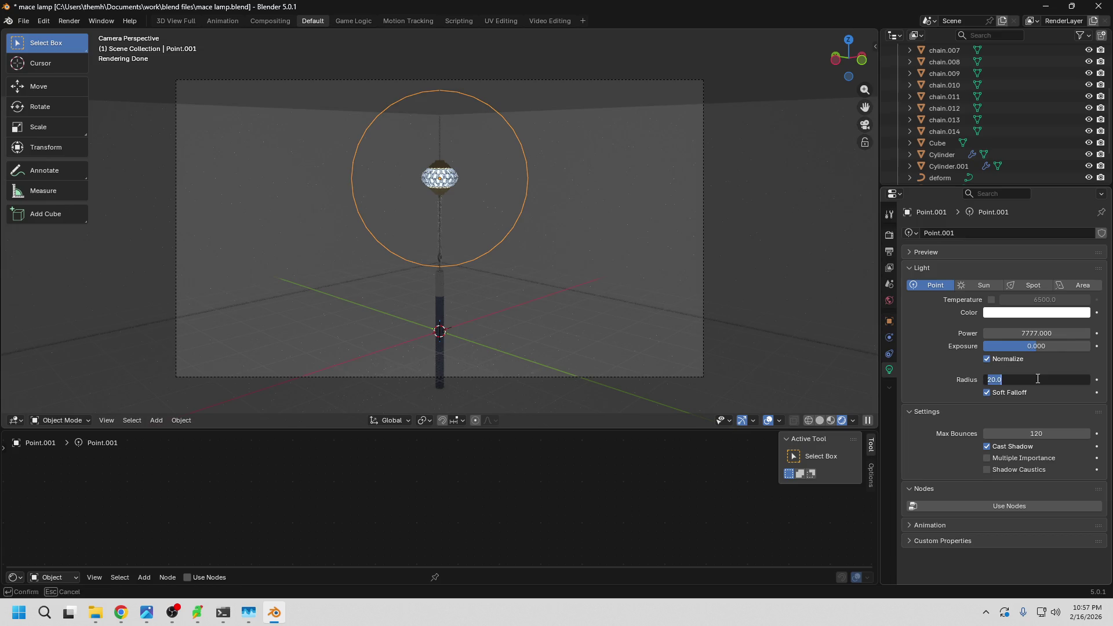
text(50)
key(Return)
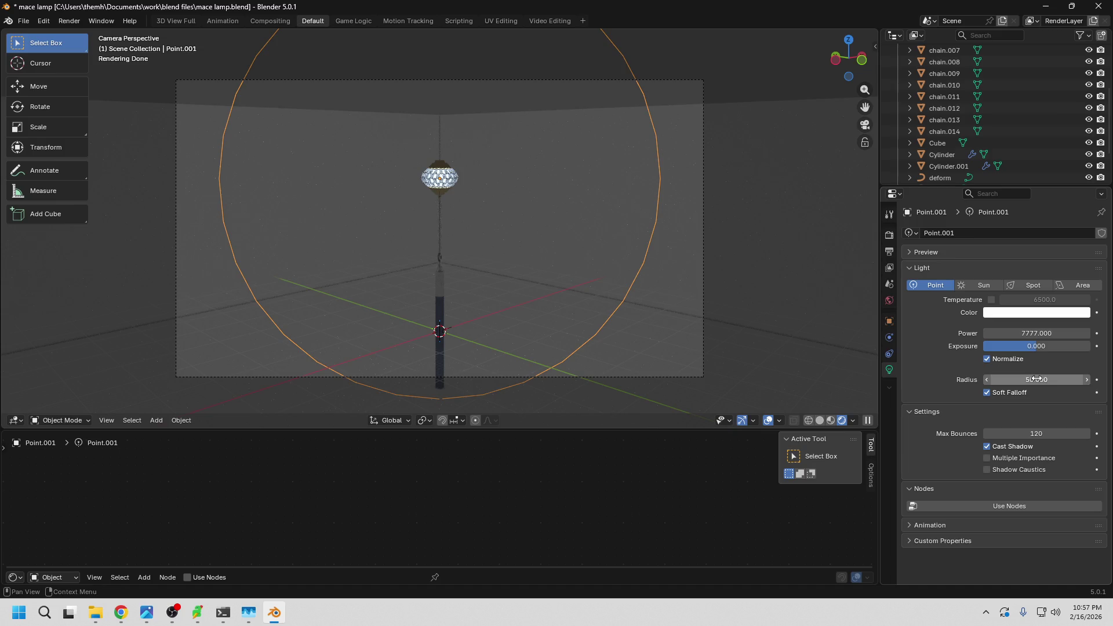
click(1041, 379)
text(25)
key(Return)
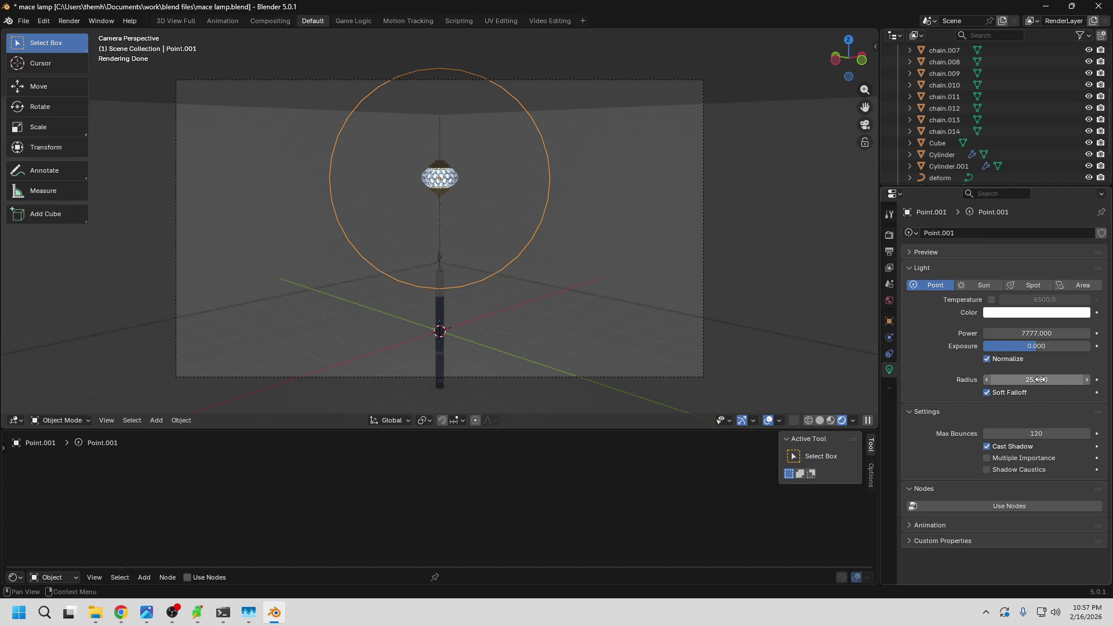
click(1041, 379)
text(2)
key(Return)
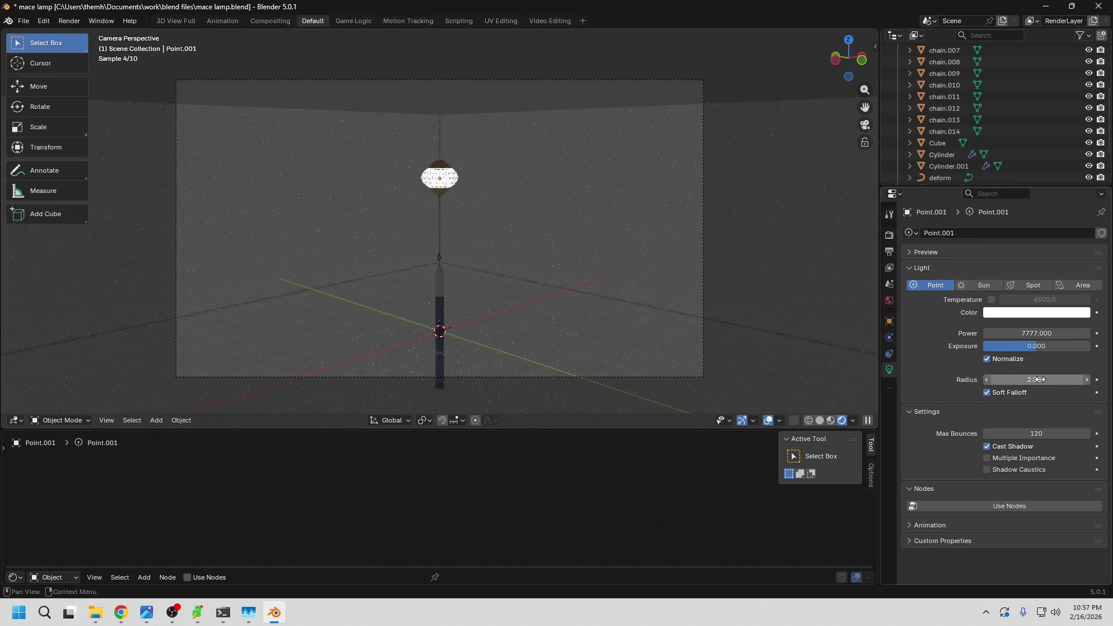
click(1039, 380)
text(10)
key(Return)
click(1041, 379)
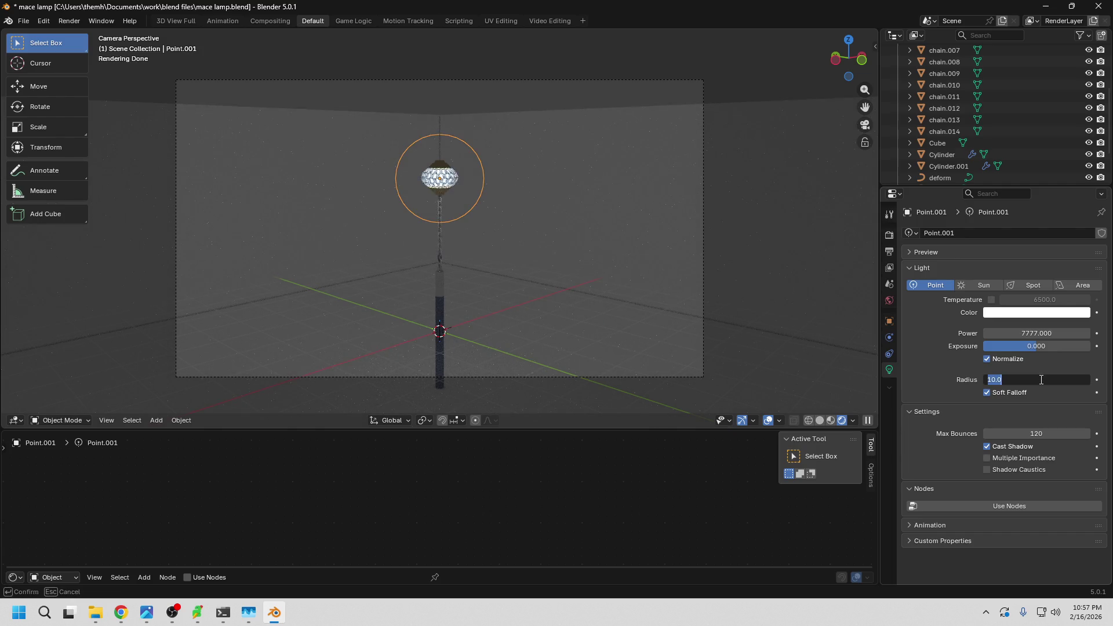
text(15)
key(Return)
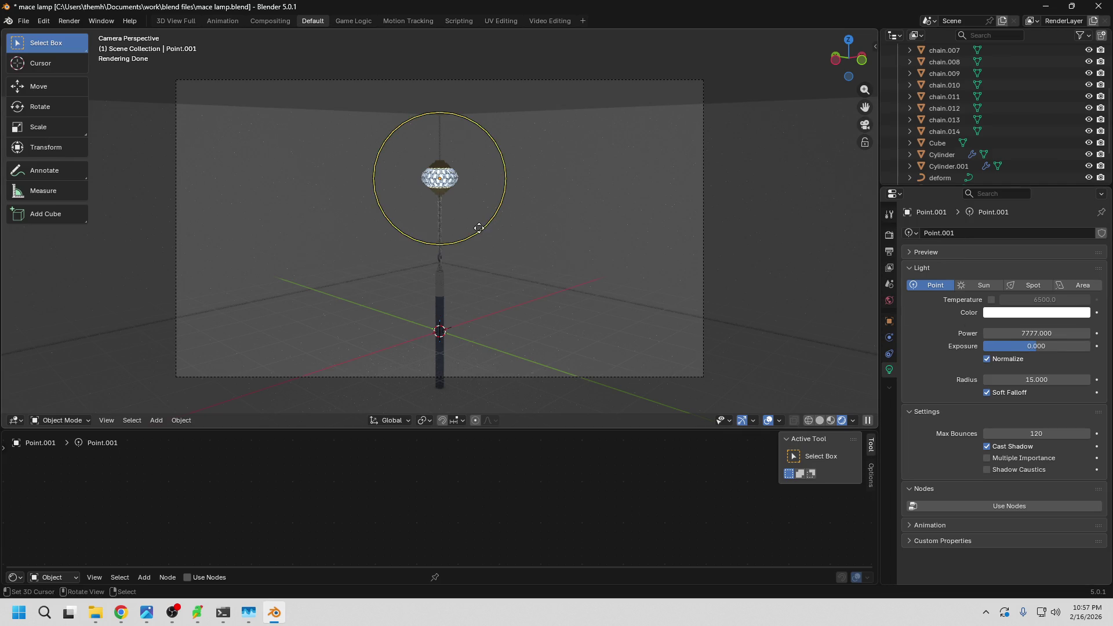
Start a test render, cancel it, compare Soft Falloff off and on, and collapse Settings
click(79, 21)
click(97, 33)
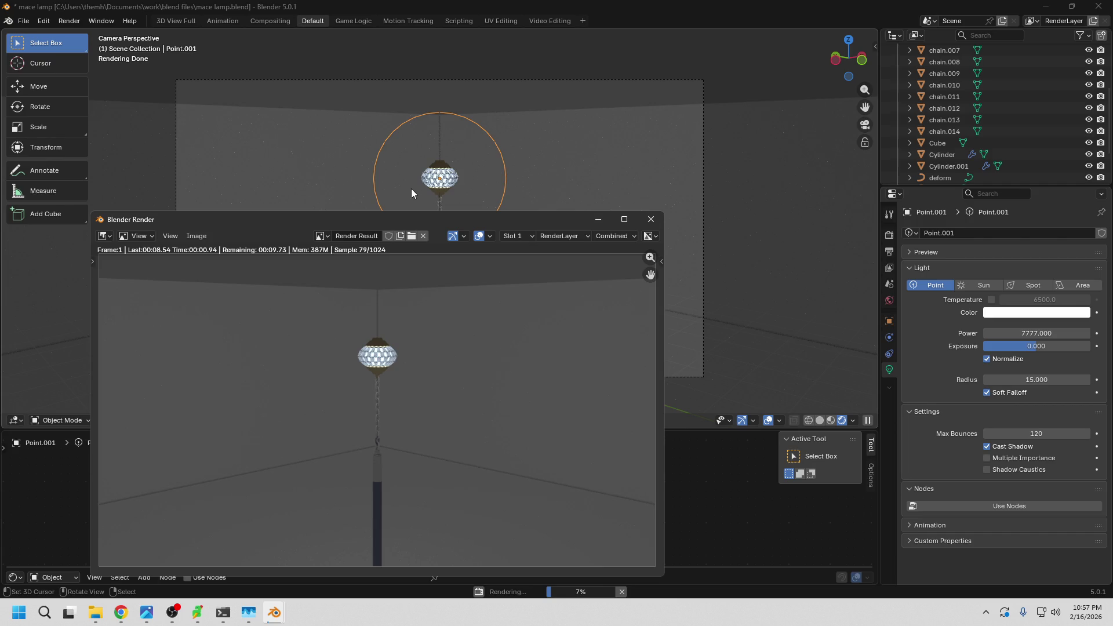
click(650, 220)
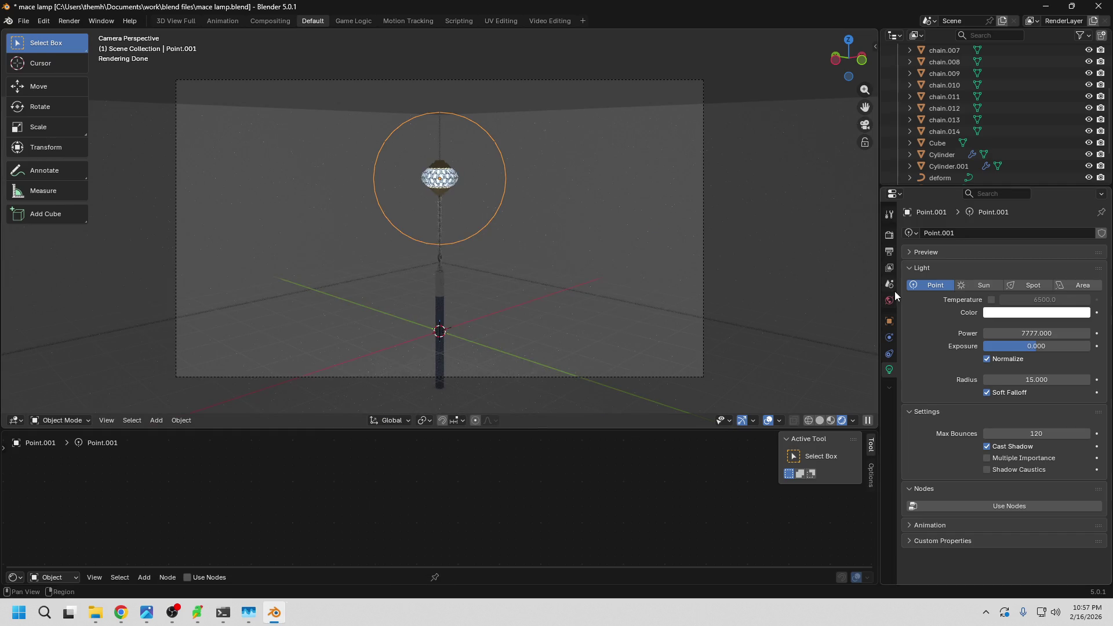
click(987, 392)
click(986, 392)
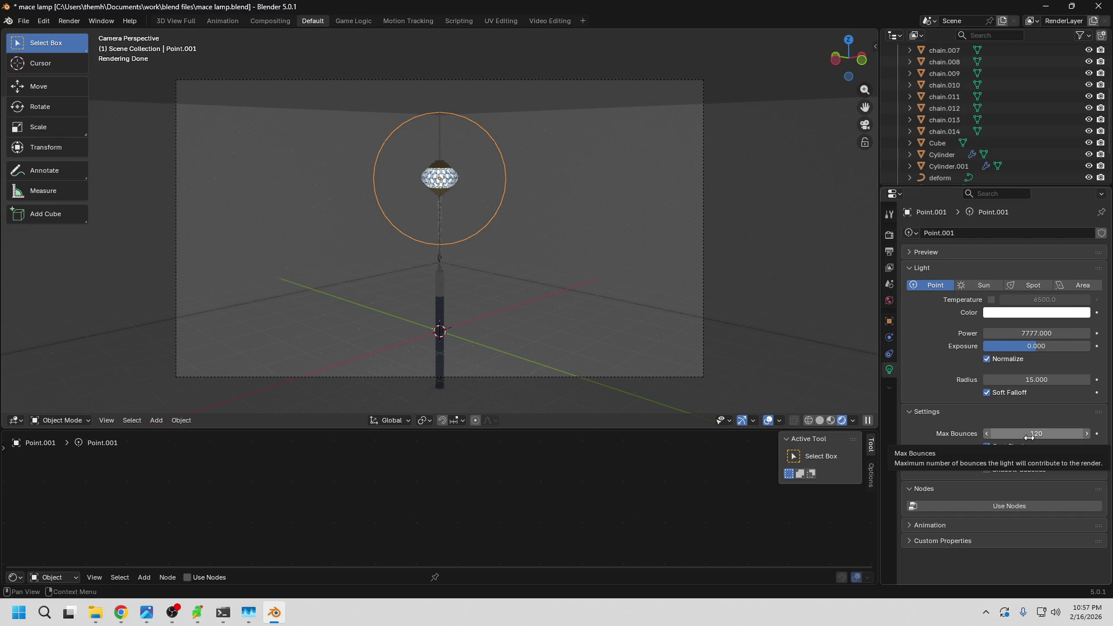
click(909, 411)
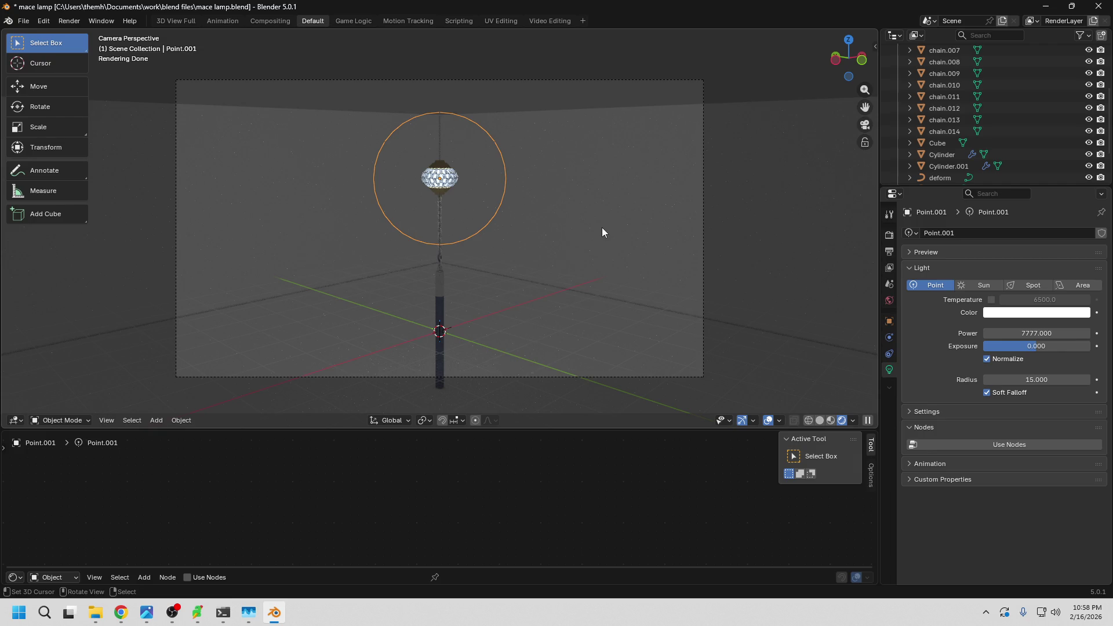
Set the world background colour to pure white (#FFFFFF)
click(892, 301)
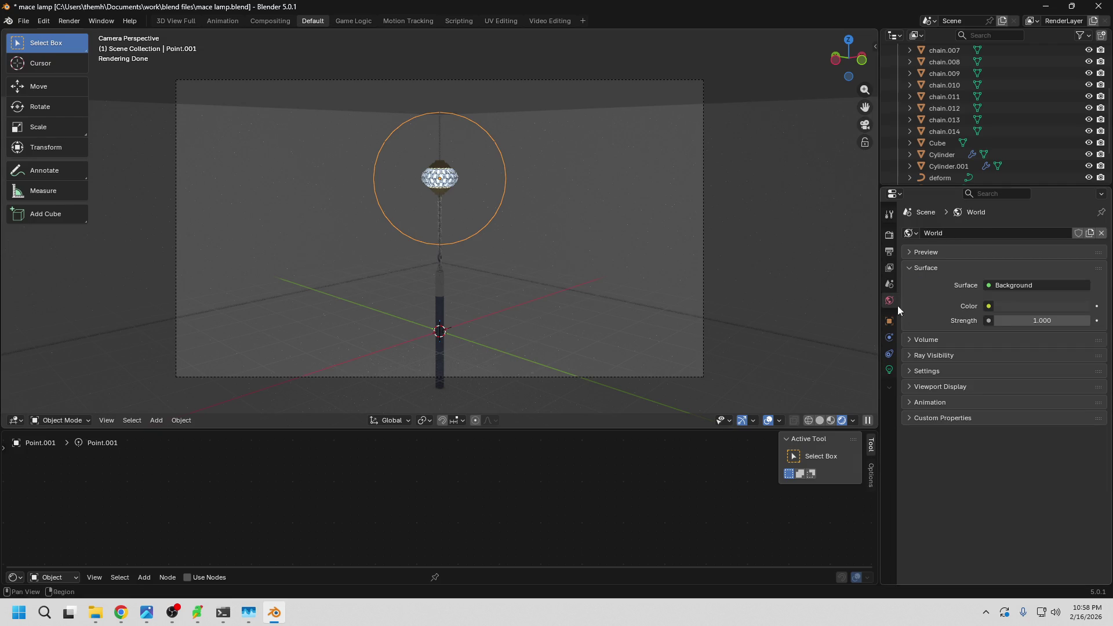
click(1031, 306)
drag(1080, 167, 1081, 109)
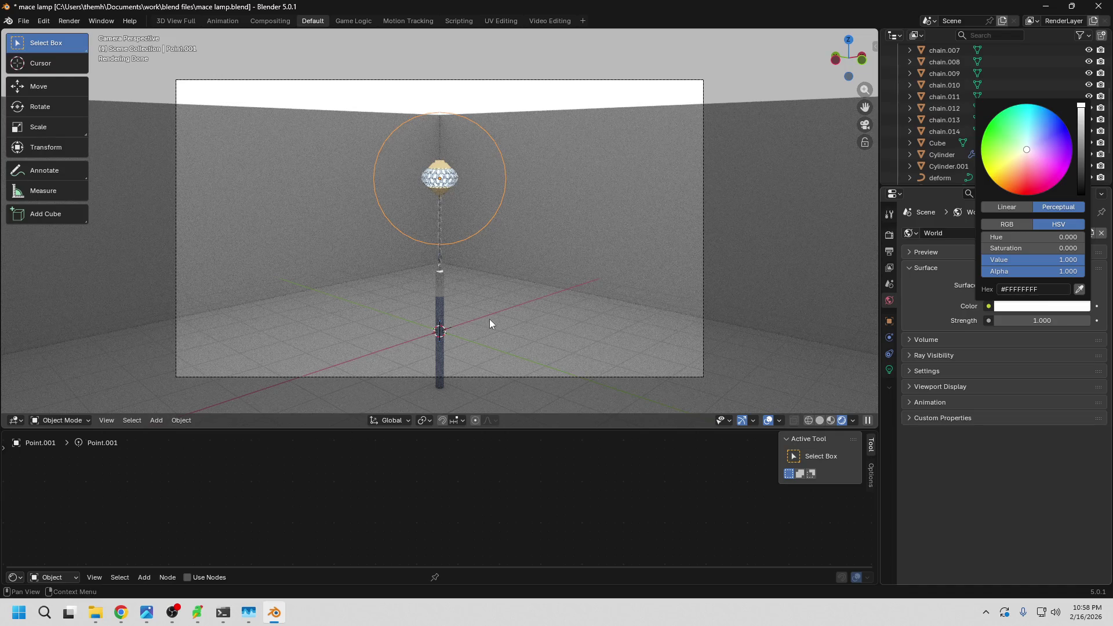
Render a test image of the brighter scene and close the render window
click(73, 25)
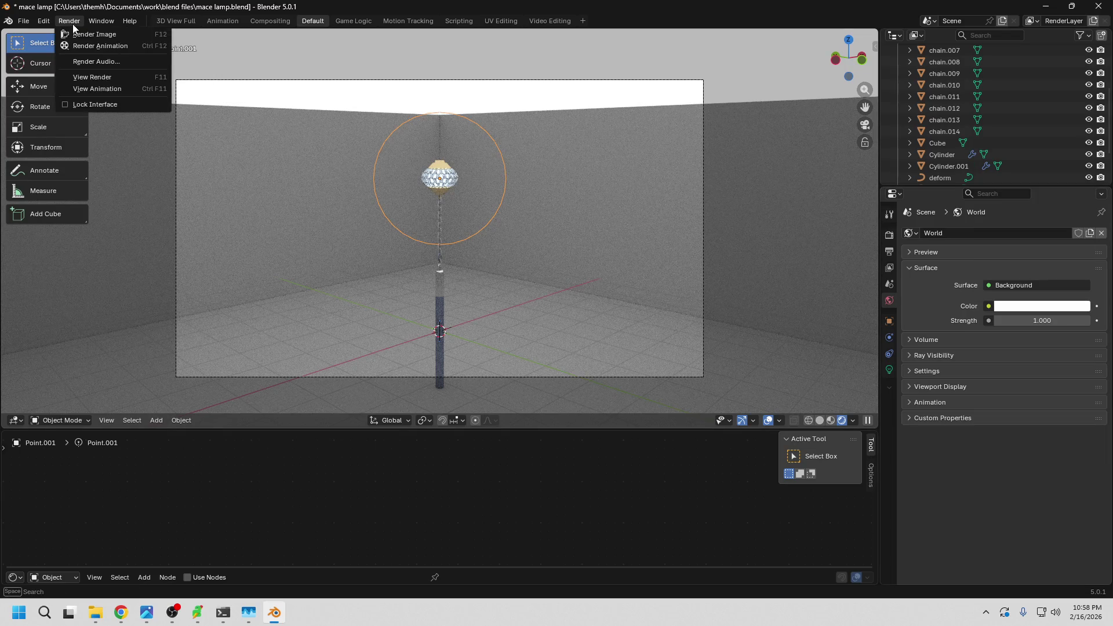
click(94, 34)
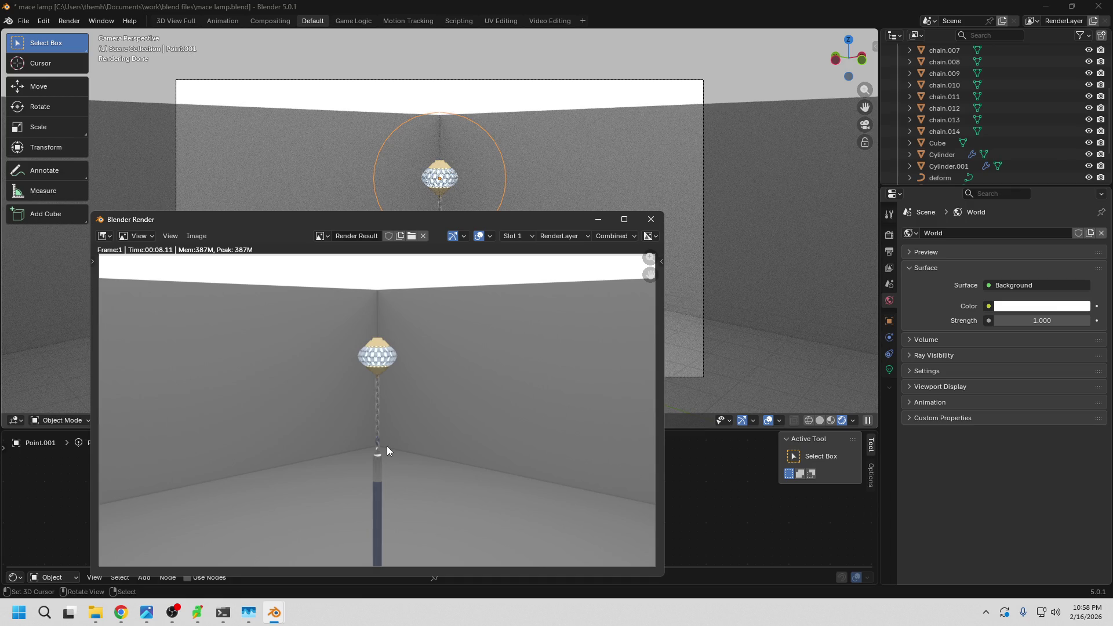
scroll(371, 446, up, 6)
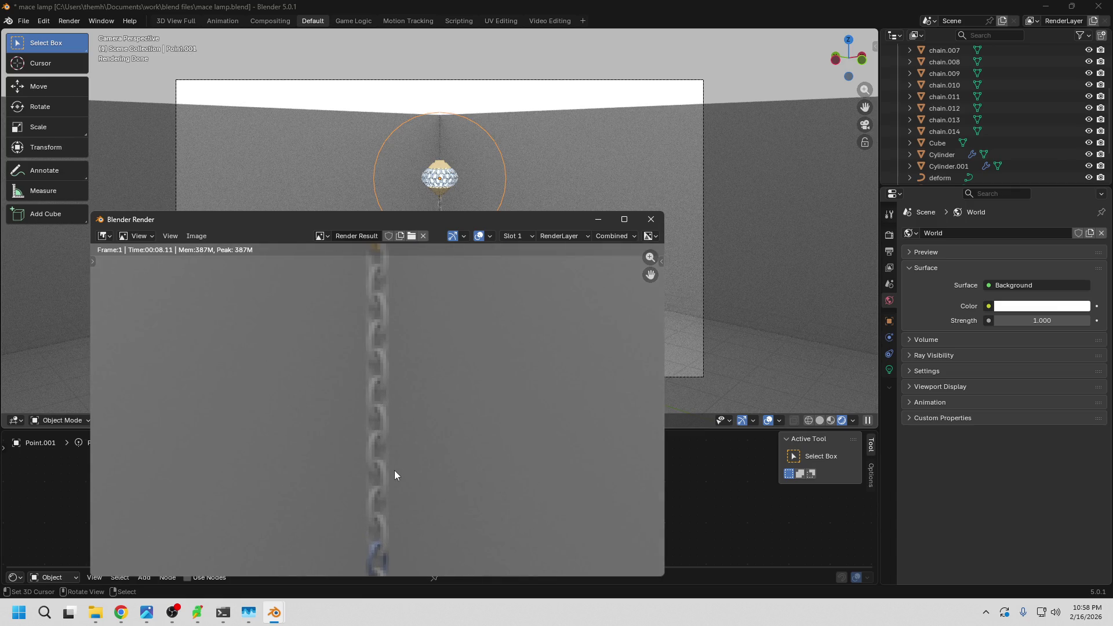
scroll(394, 475, down, 6)
click(650, 219)
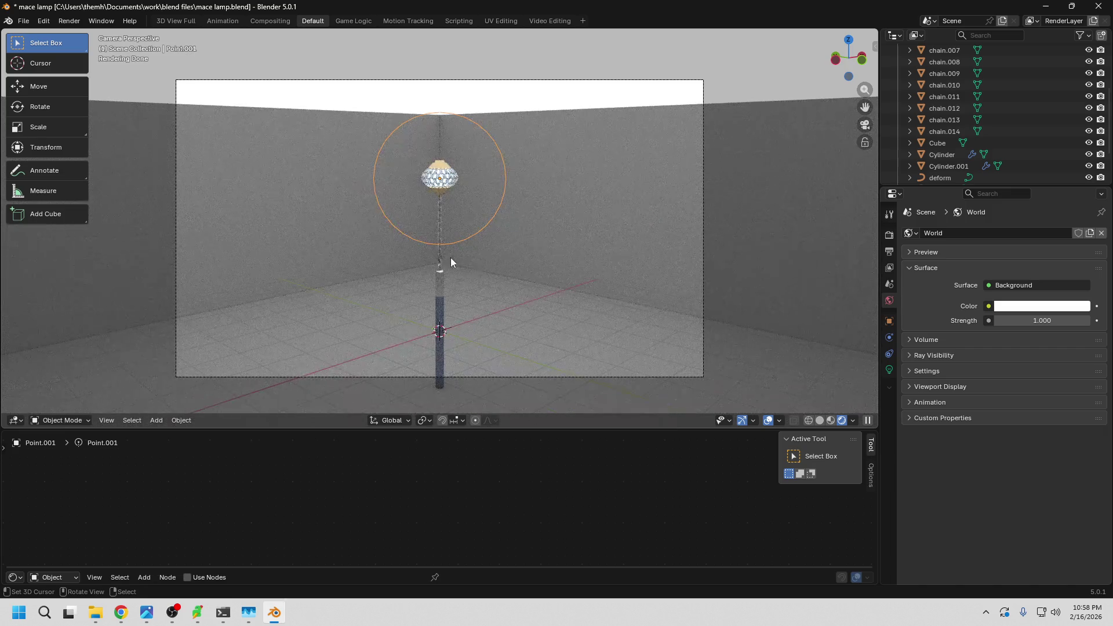
click(438, 259)
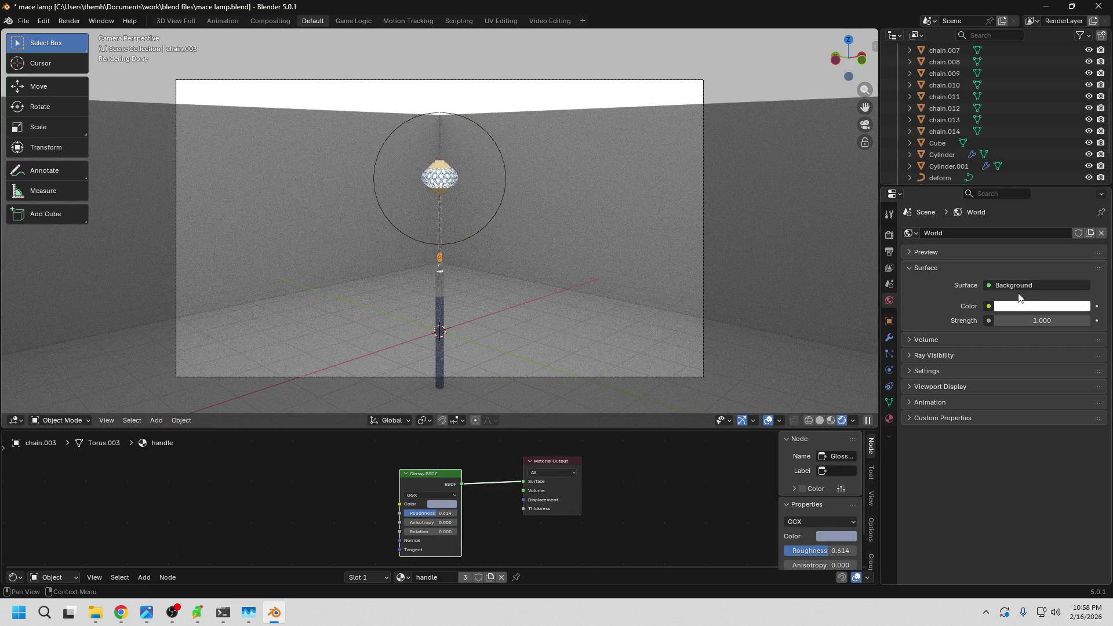
Show Cylinder.001's power core material and frame the lamp head large in an enlarged viewport
click(889, 417)
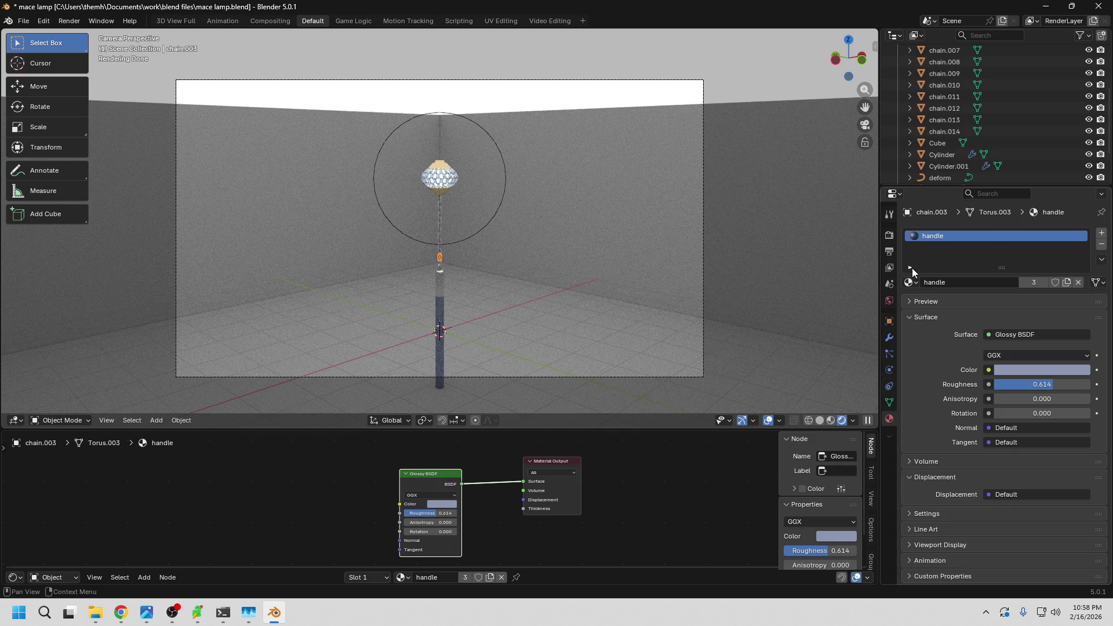
click(439, 177)
key(KP_Decimal)
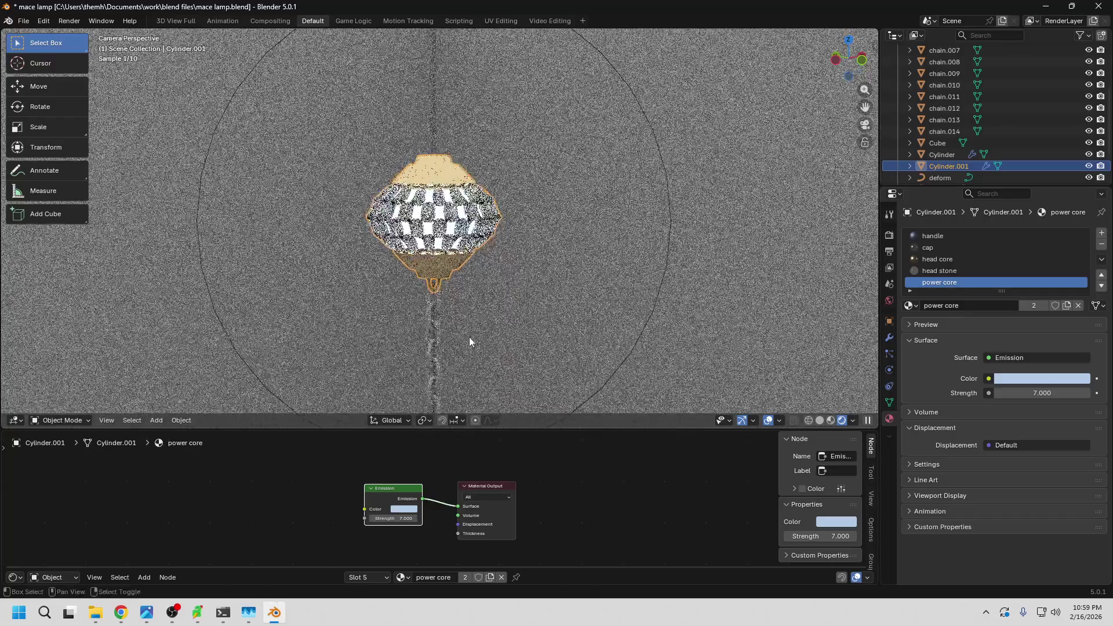
scroll(504, 252, up, 5)
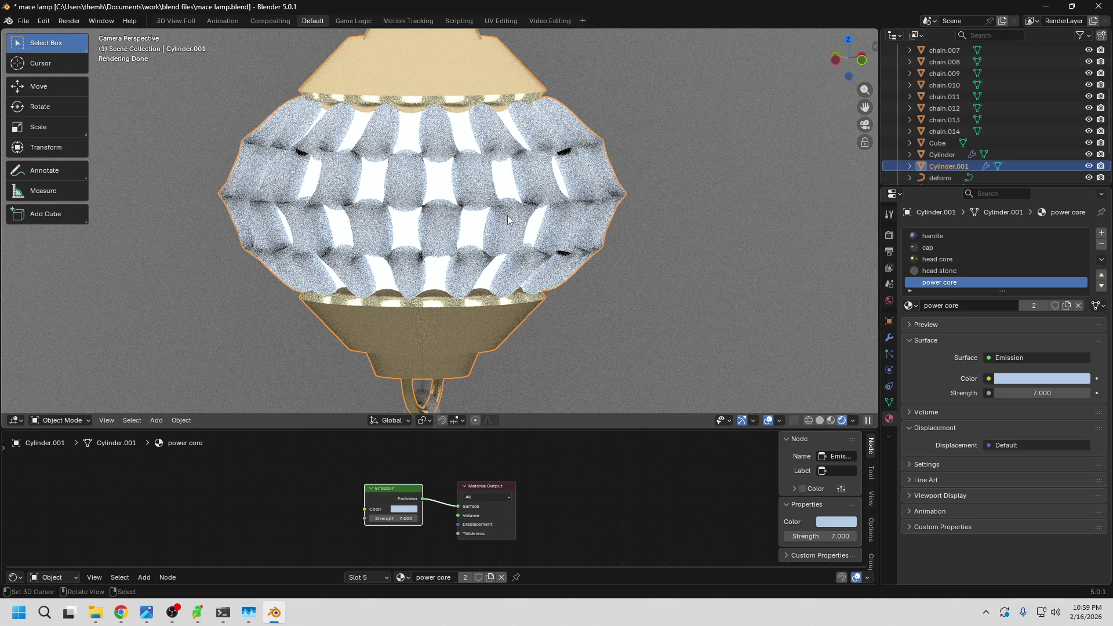
drag(542, 429, 542, 537)
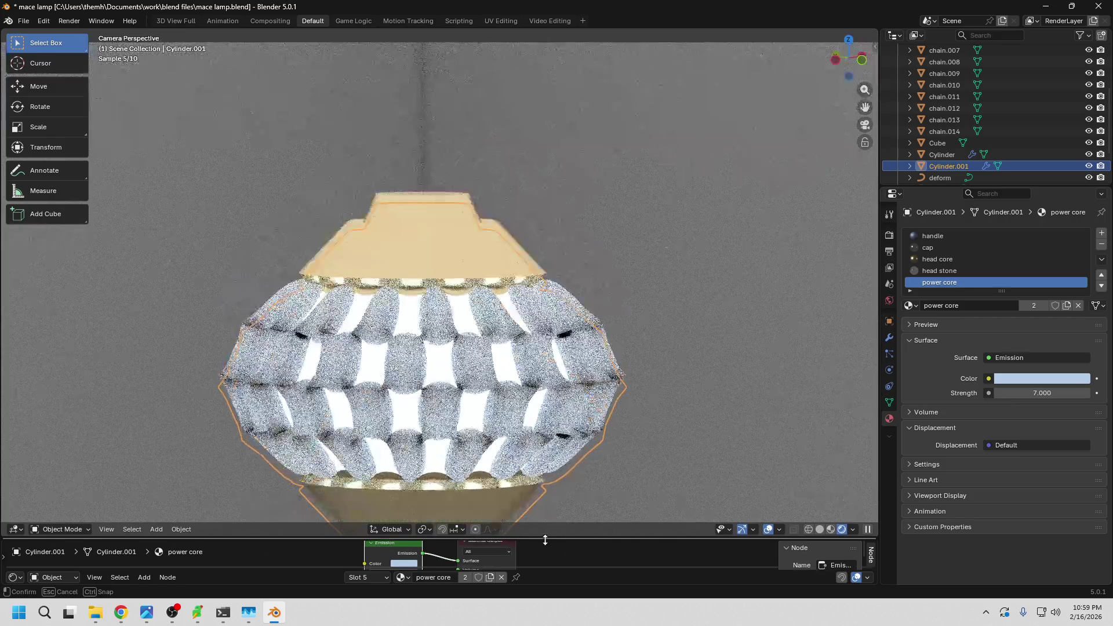
shift+middle_drag(529, 419, 533, 249)
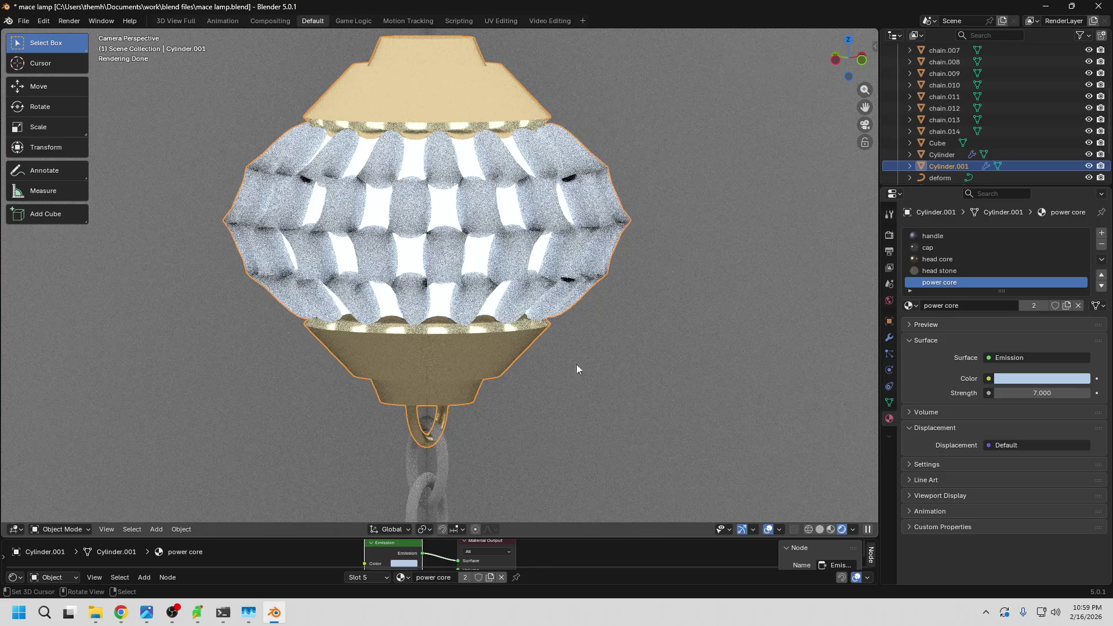
Set viewport Samples to 120 in the Render properties, testing Denoise on then off
click(889, 235)
click(1031, 313)
text(120)
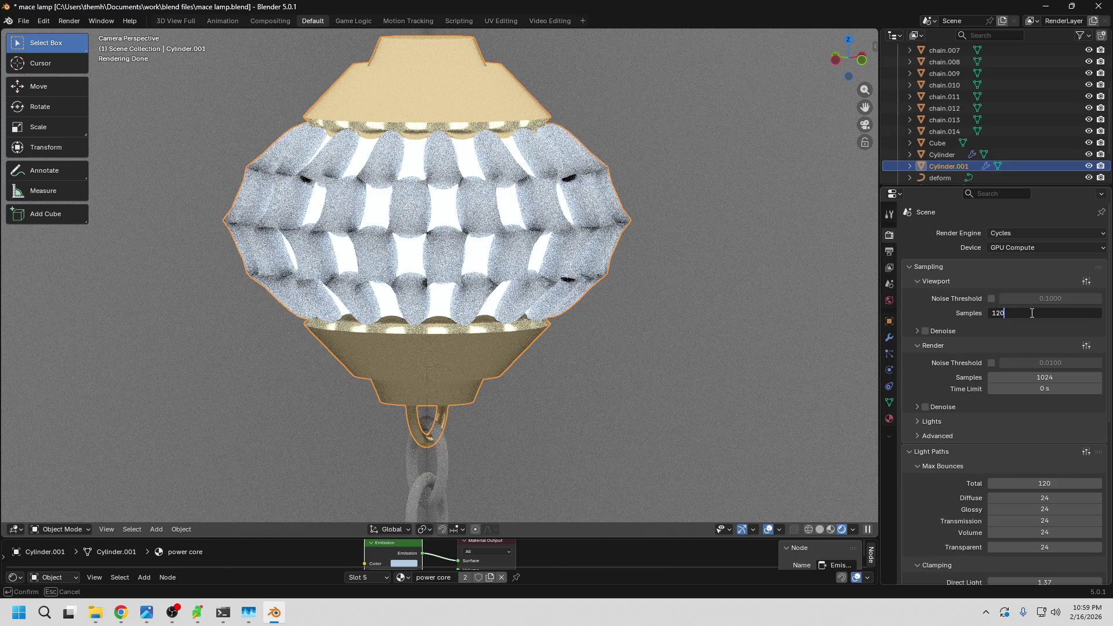
key(Return)
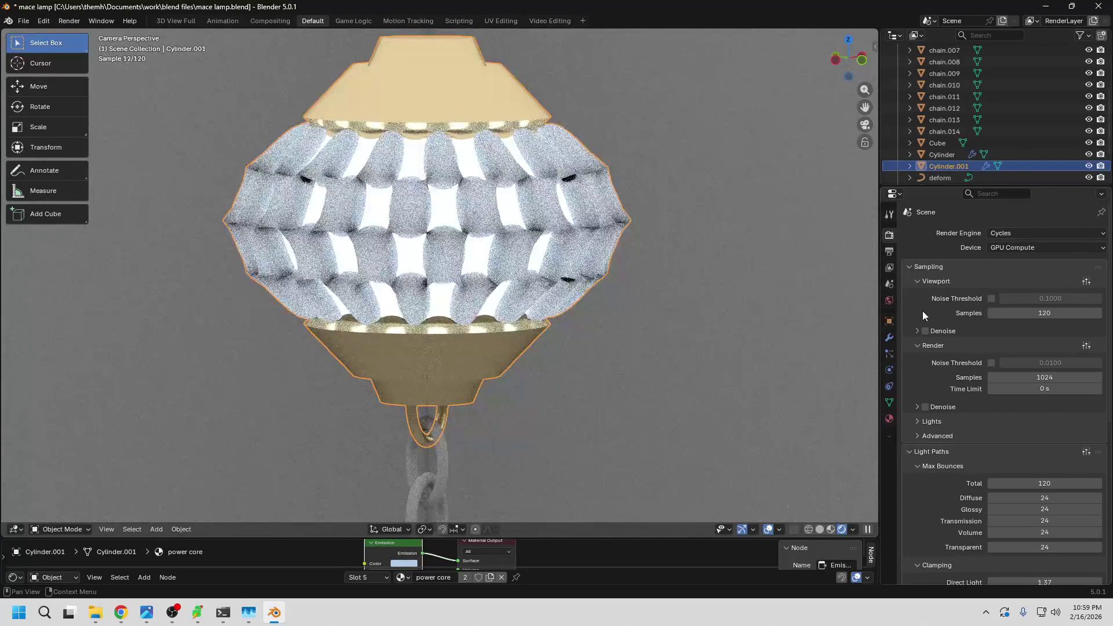
click(925, 331)
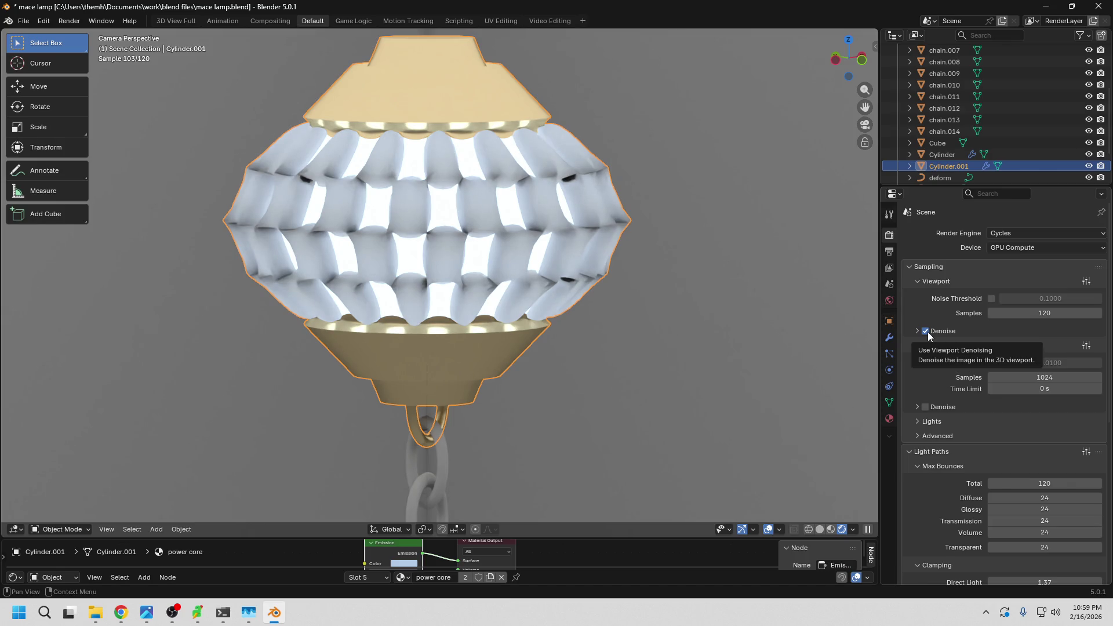
click(927, 331)
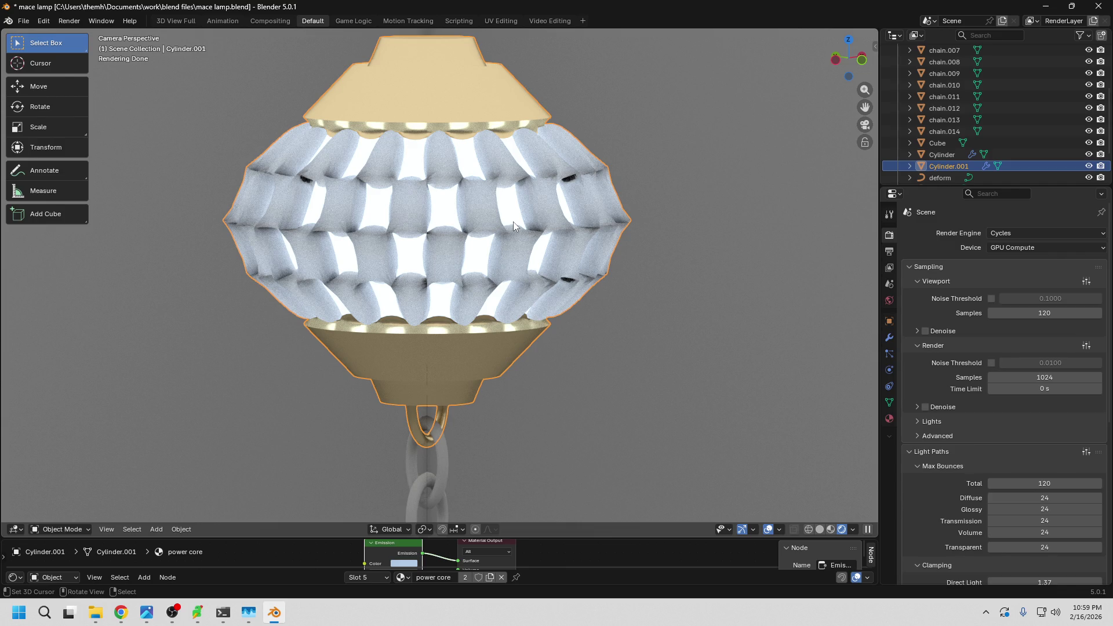
Orbit and zoom in close around the lamp head and shade, briefly entering and leaving Edit Mode
mouse_move(509, 223)
middle_down()
mouse_move(426, 225)
mouse_move(401, 260)
mouse_move(318, 273)
mouse_move(234, 313)
mouse_move(412, 303)
mouse_move(386, 252)
mouse_move(353, 252)
mouse_move(319, 223)
mouse_move(331, 220)
middle_up()
scroll(412, 303, up, 5)
scroll(417, 301, up, 5)
scroll(418, 302, down, 3)
scroll(350, 251, up, 5)
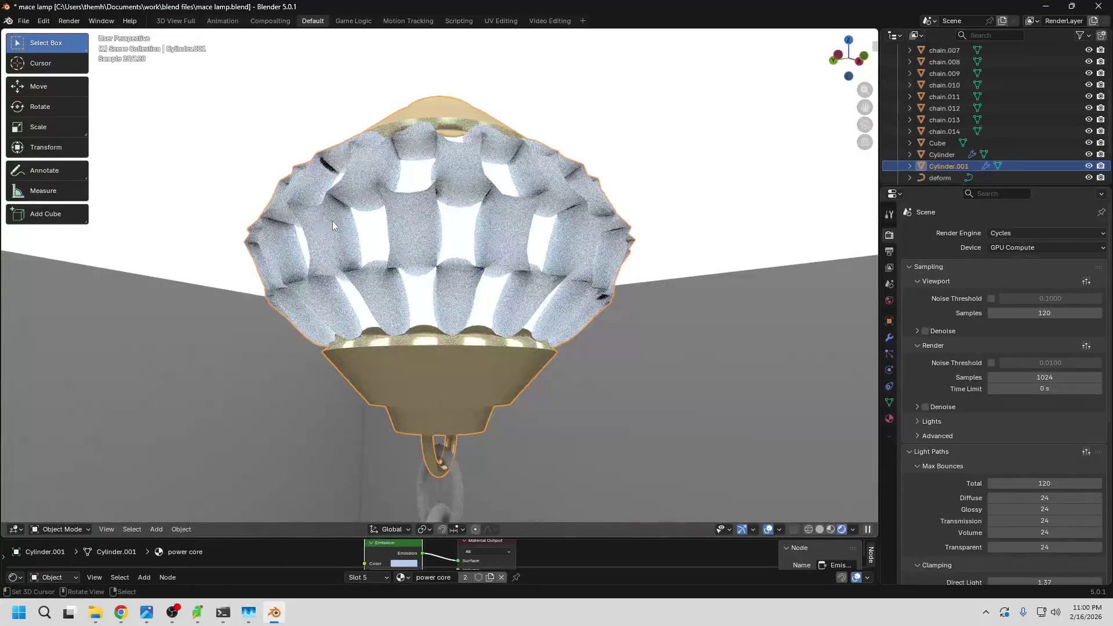
scroll(359, 223, up, 4)
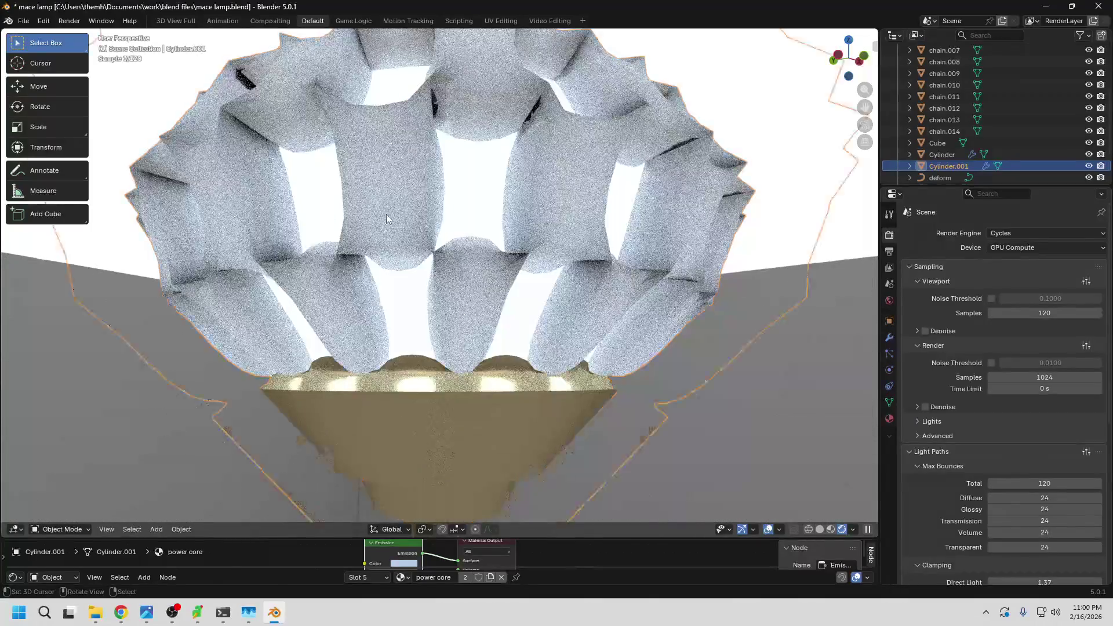
scroll(396, 210, up, 2)
scroll(386, 207, down, 2)
middle_drag(387, 209, 679, 332)
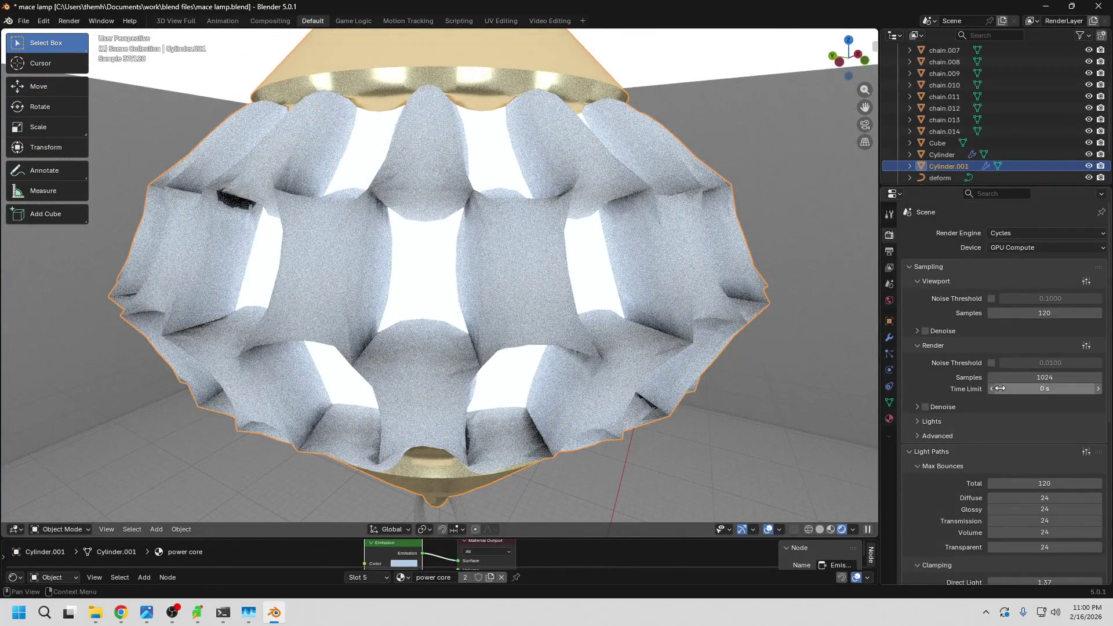
key(Tab)
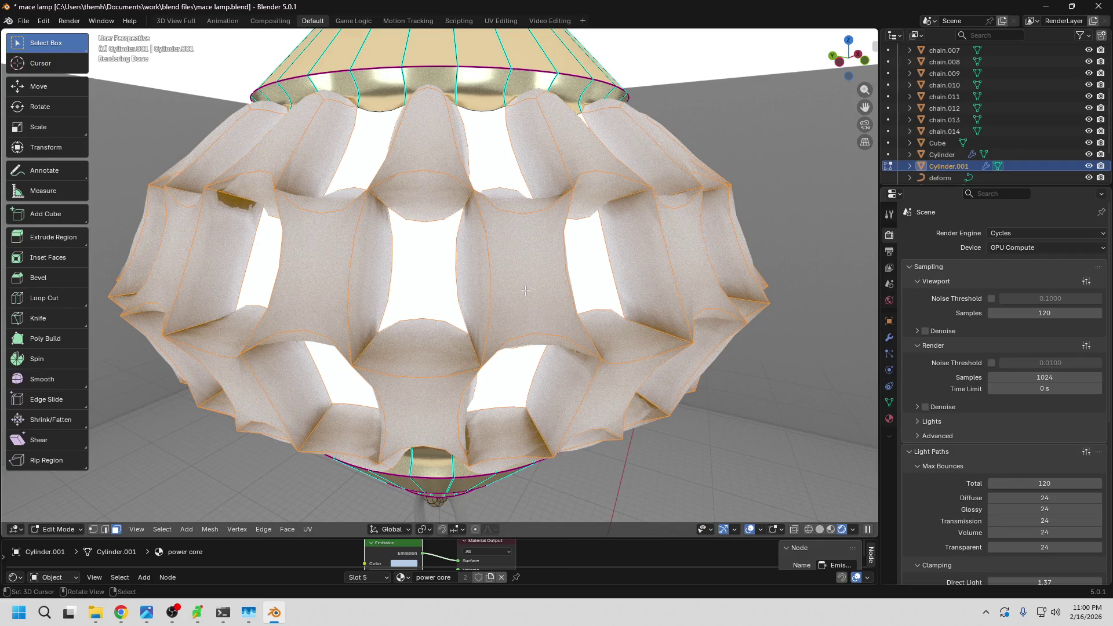
key(Tab)
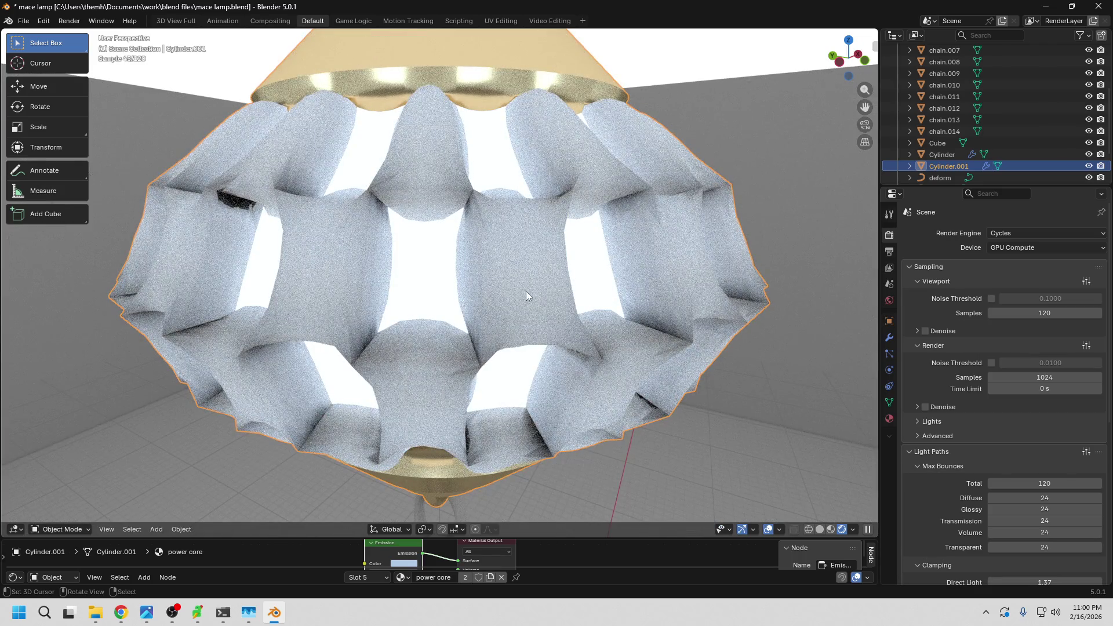
Pick the head stone material slot, select its faces in Edit Mode, and enlarge the node editor
click(889, 419)
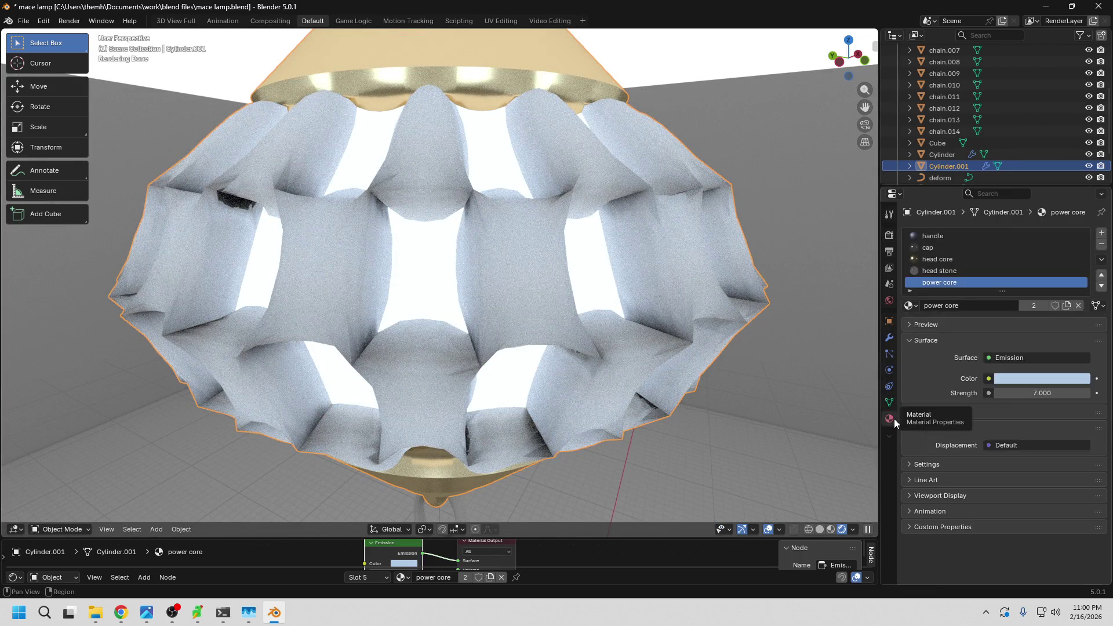
click(947, 271)
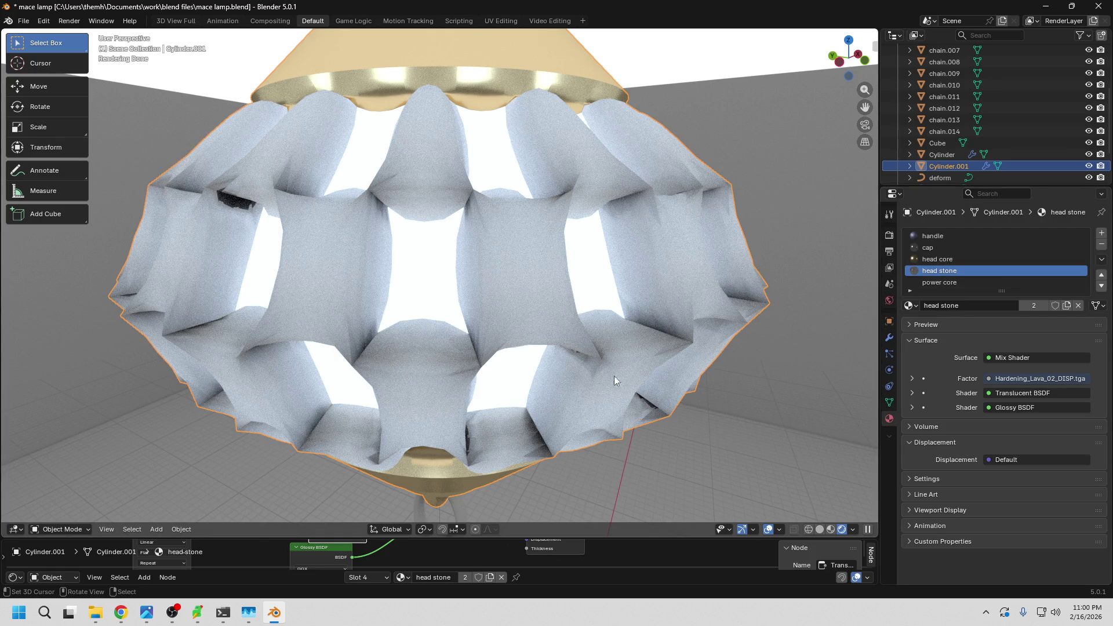
key(Tab)
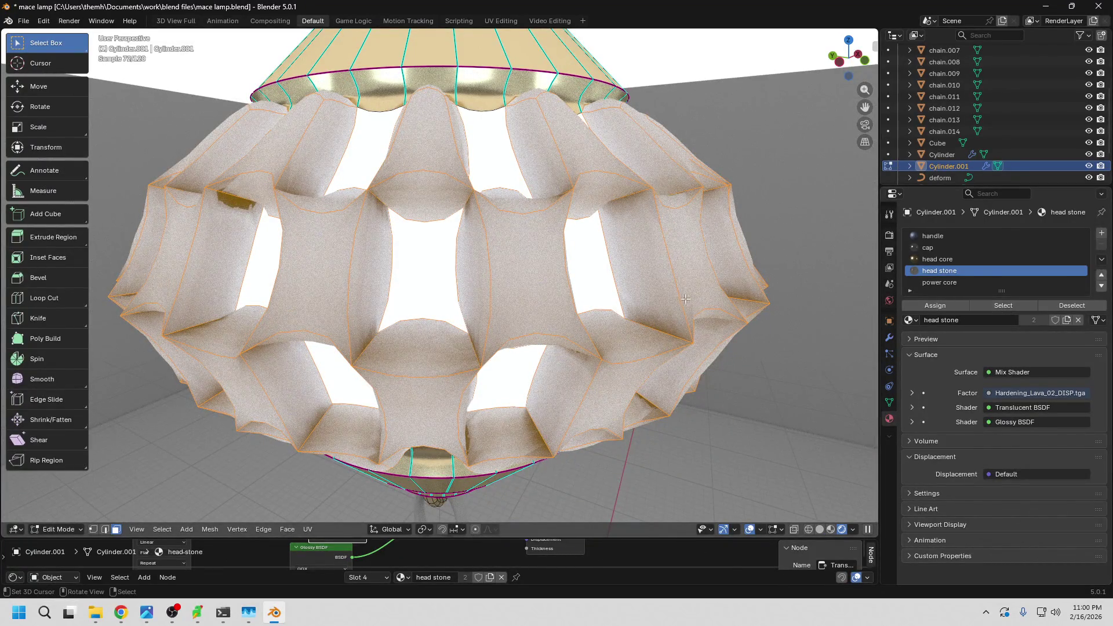
key(alt+a)
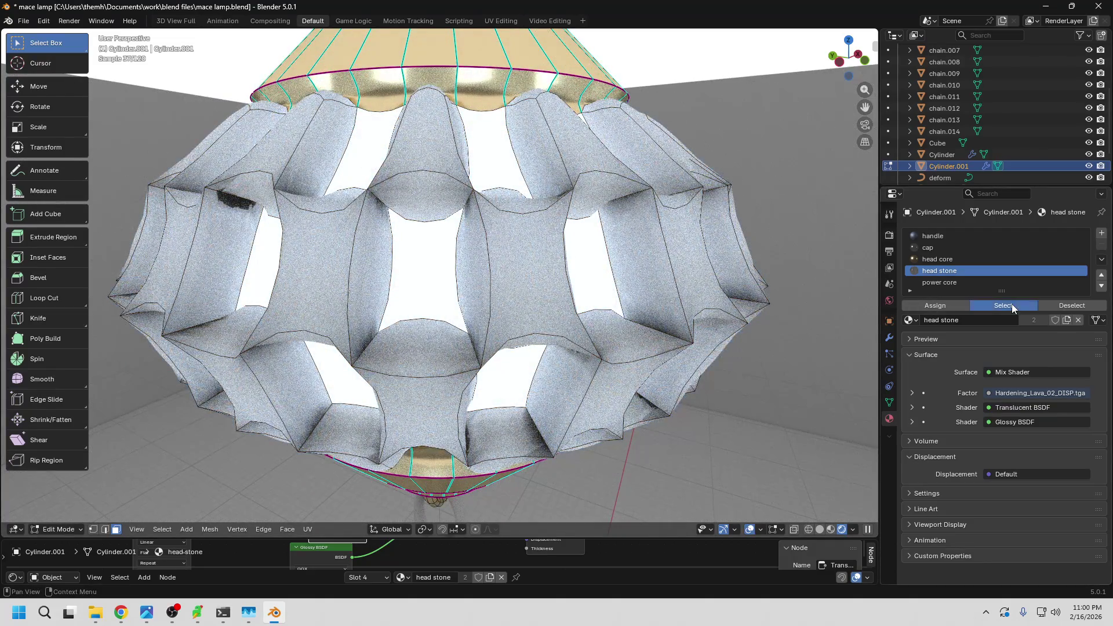
click(1011, 306)
key(Tab)
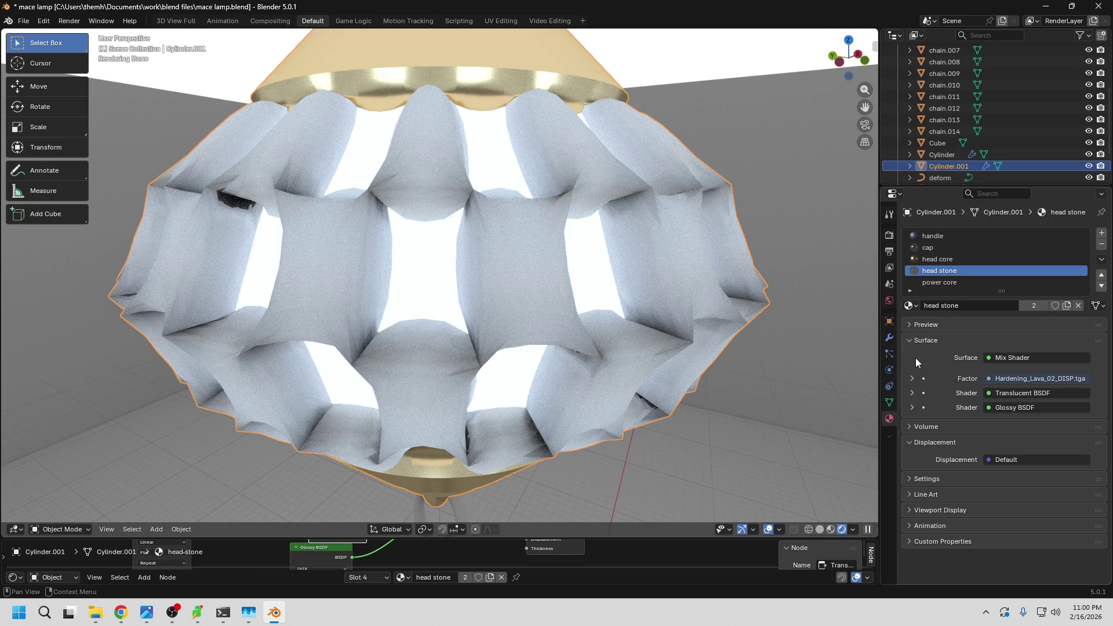
drag(440, 538, 452, 256)
Rearrange the Hardening_Lava, Translucent and Glossy nodes and darken the Translucent BSDF colour in HSV
drag(174, 371, 153, 322)
click(344, 373)
drag(344, 373, 264, 365)
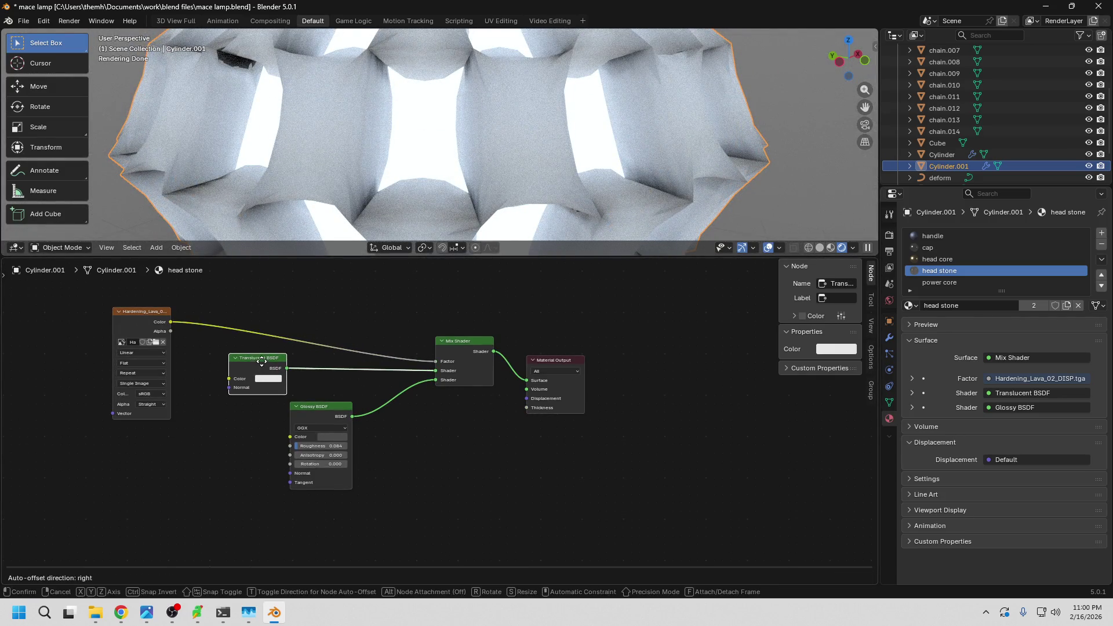
drag(318, 404, 352, 449)
click(268, 379)
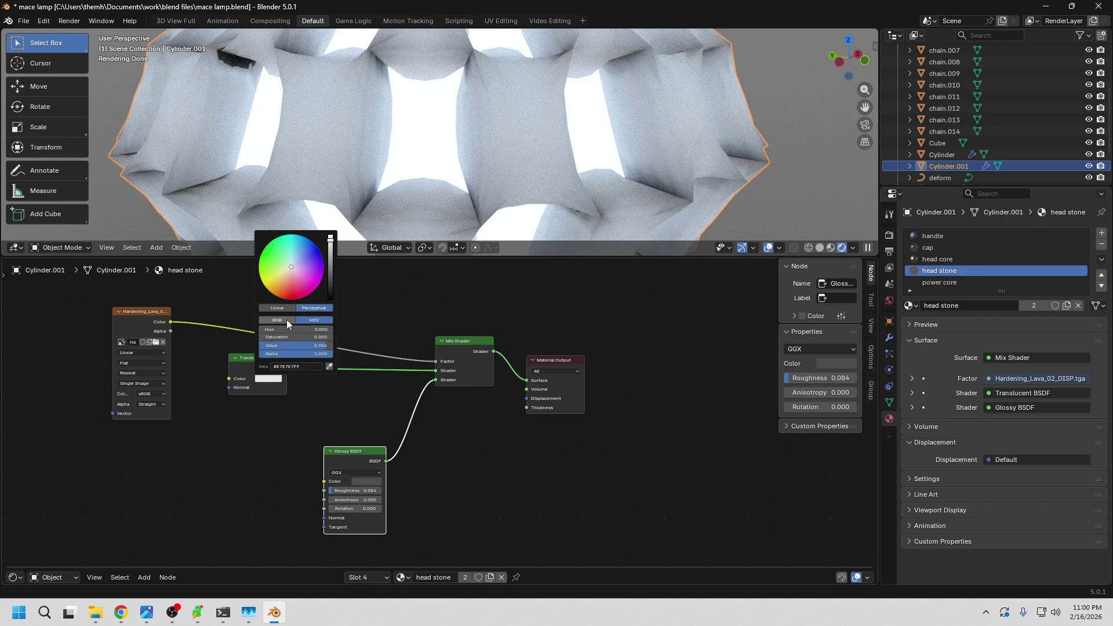
click(310, 319)
drag(309, 346, 271, 346)
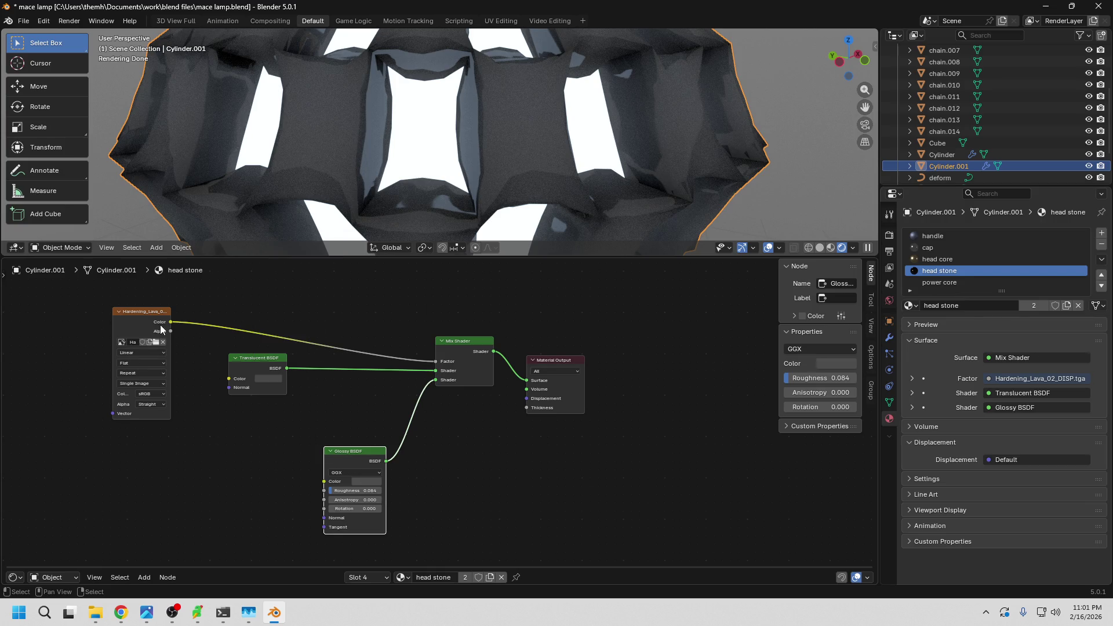
Set the lava image to Non-Color and rewire its outputs, ending with Color driving the Mix Factor
mouse_move(170, 330)
mouse_down()
mouse_move(217, 437)
mouse_move(327, 491)
mouse_up()
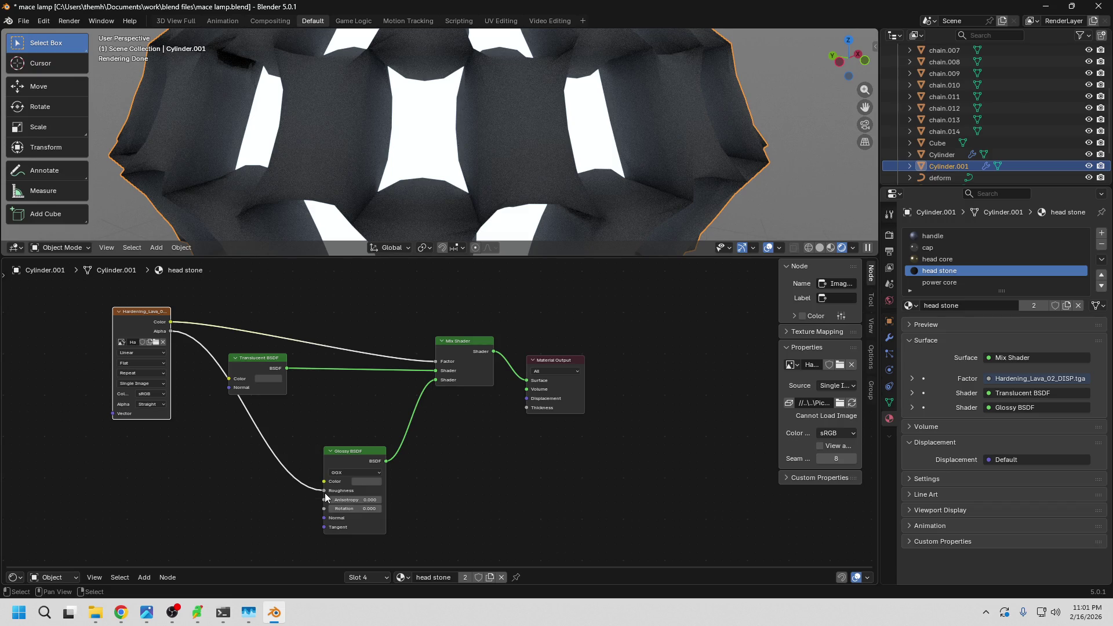
mouse_move(325, 494)
mouse_down()
mouse_move(300, 516)
mouse_move(316, 520)
mouse_up()
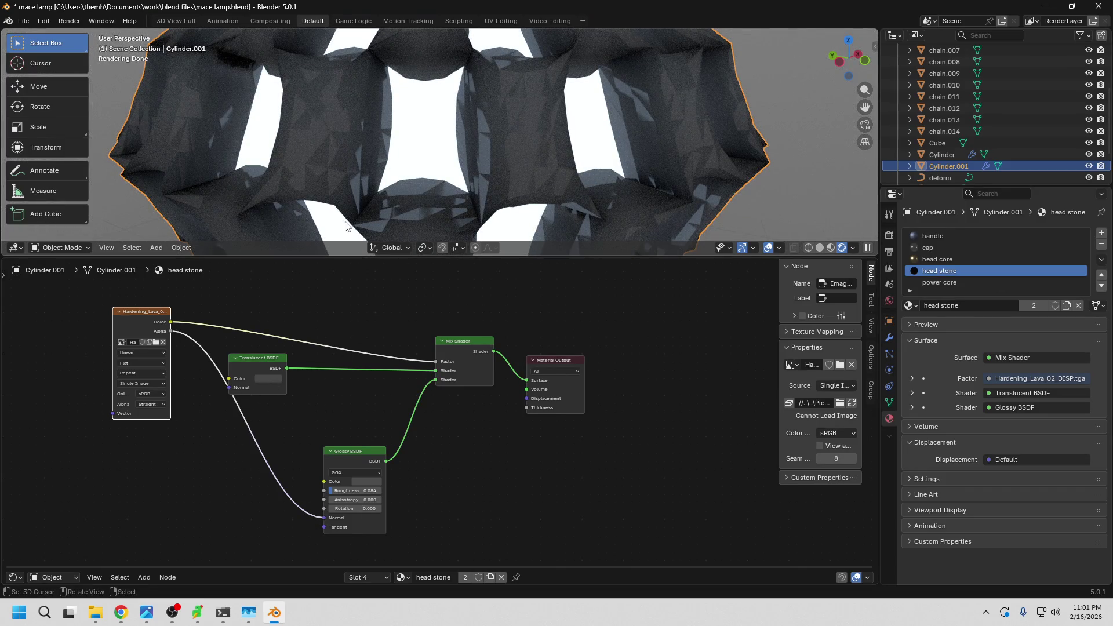
click(164, 395)
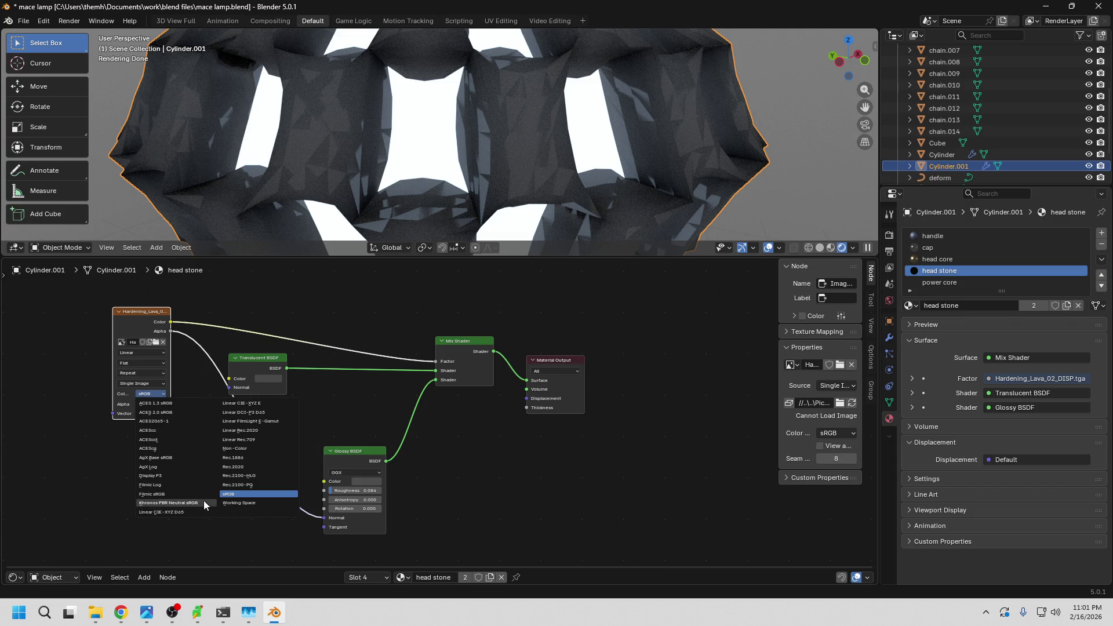
click(238, 448)
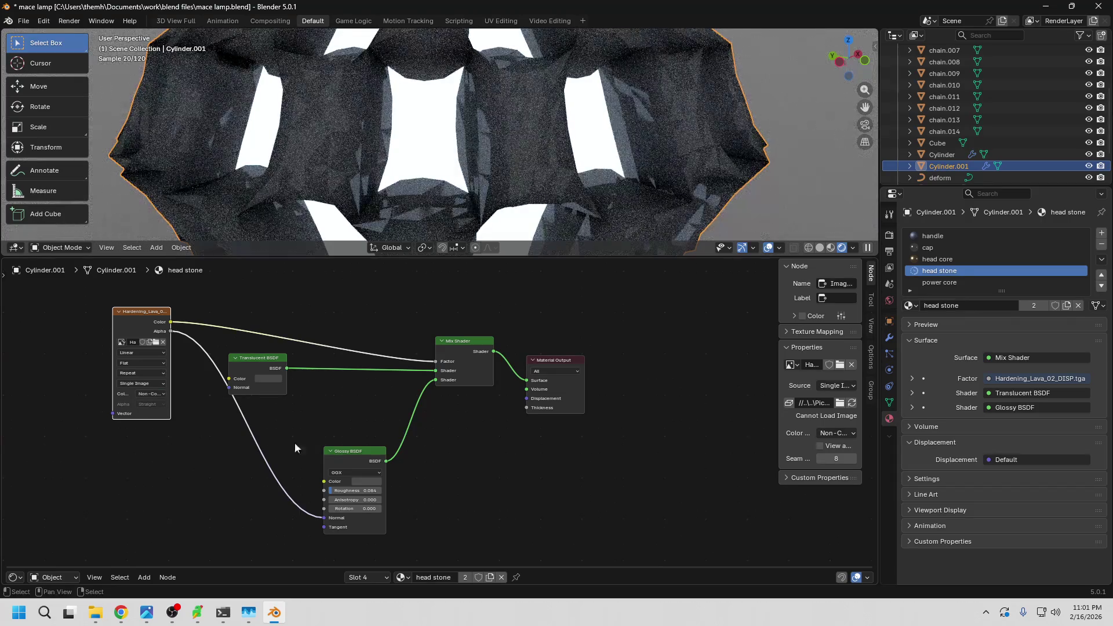
mouse_move(171, 331)
mouse_down()
mouse_move(354, 336)
mouse_move(433, 363)
mouse_up()
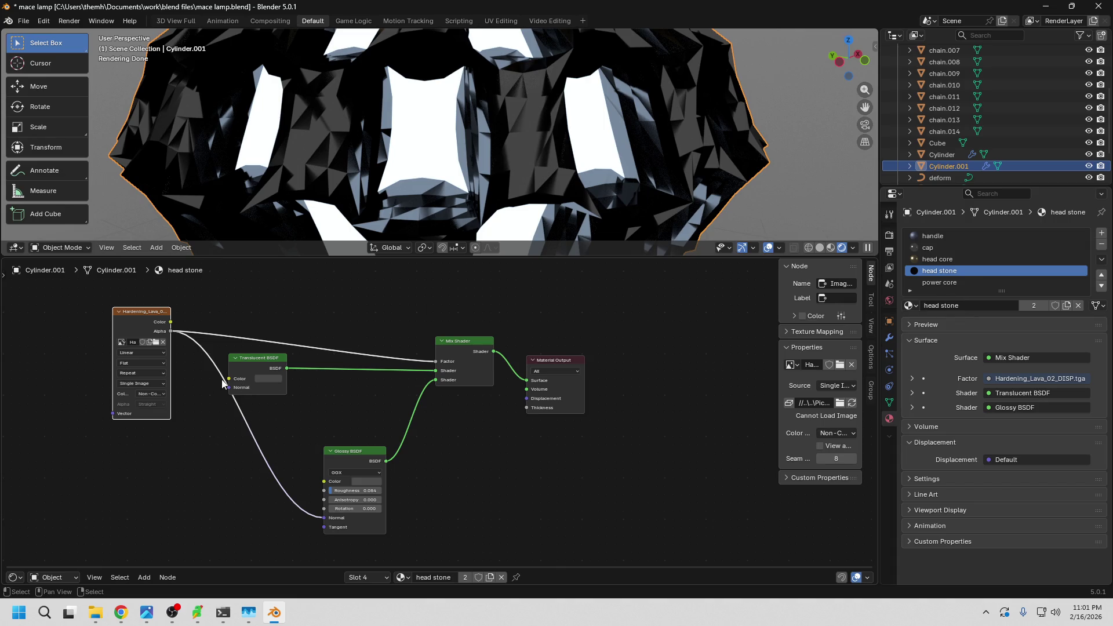
mouse_move(176, 333)
mouse_down()
mouse_move(208, 381)
mouse_move(230, 388)
mouse_up()
drag(171, 331, 320, 531)
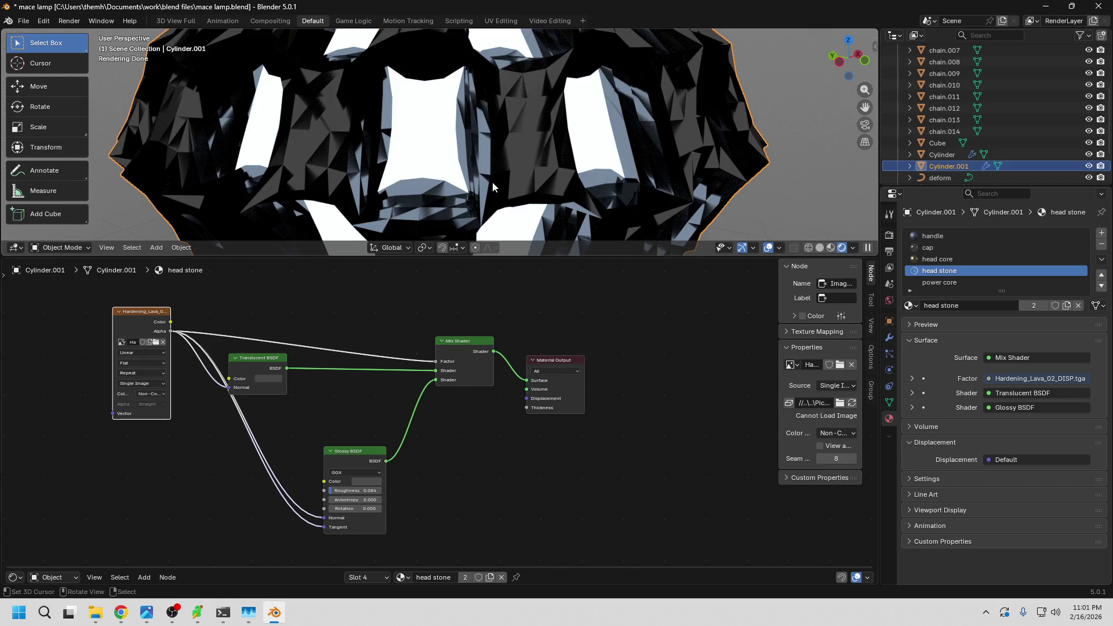
scroll(495, 183, down, 3)
mouse_move(474, 158)
middle_down()
mouse_move(323, 200)
mouse_move(268, 133)
mouse_move(480, 160)
middle_up()
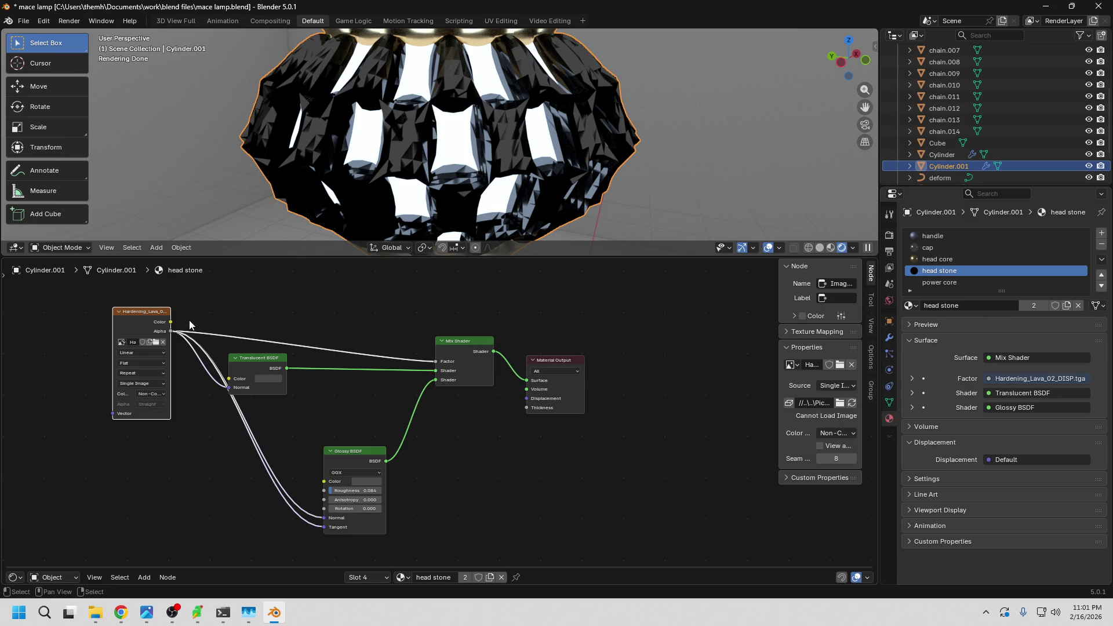
mouse_move(173, 327)
mouse_down()
mouse_move(249, 325)
mouse_move(440, 363)
mouse_up()
Orbit around the lamp's stone strands, then choose File > Open to bring up the save prompt
mouse_move(560, 209)
middle_down()
mouse_move(561, 160)
mouse_move(518, 194)
mouse_move(396, 188)
mouse_move(509, 176)
mouse_move(525, 185)
middle_up()
scroll(506, 198, up, 5)
scroll(474, 186, down, 2)
scroll(524, 181, down, 4)
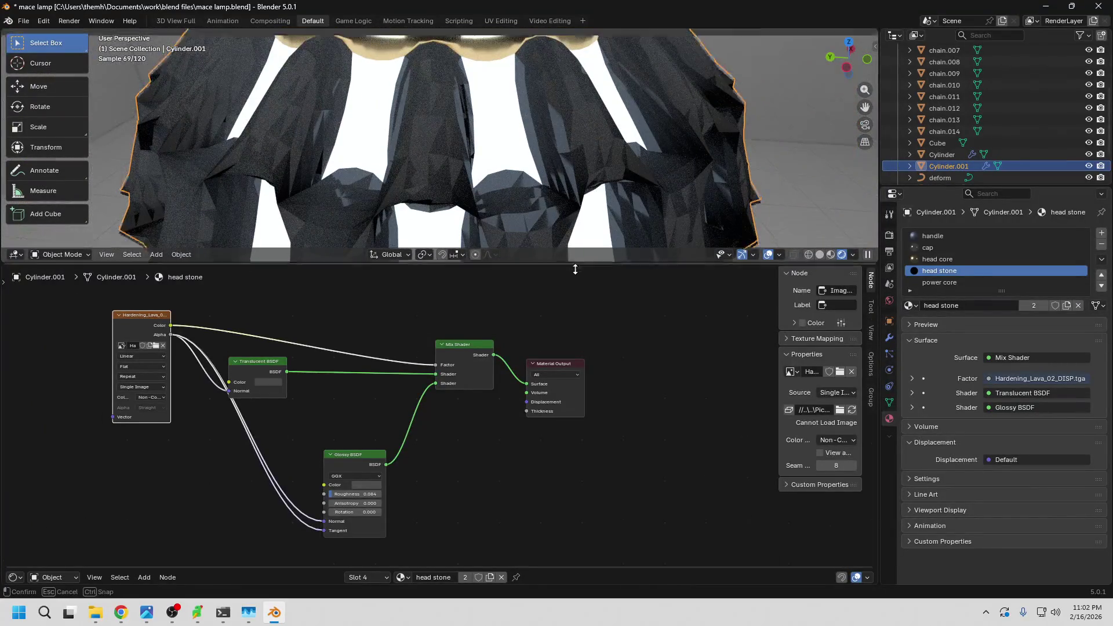
drag(572, 255, 548, 352)
middle_drag(552, 263, 545, 254)
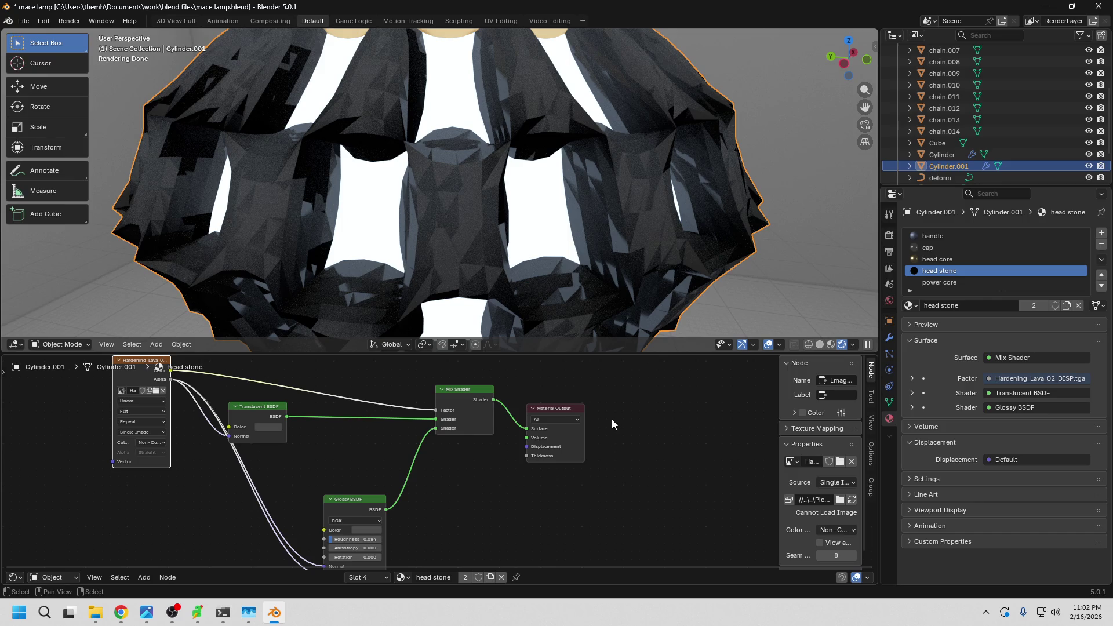
scroll(624, 246, down, 8)
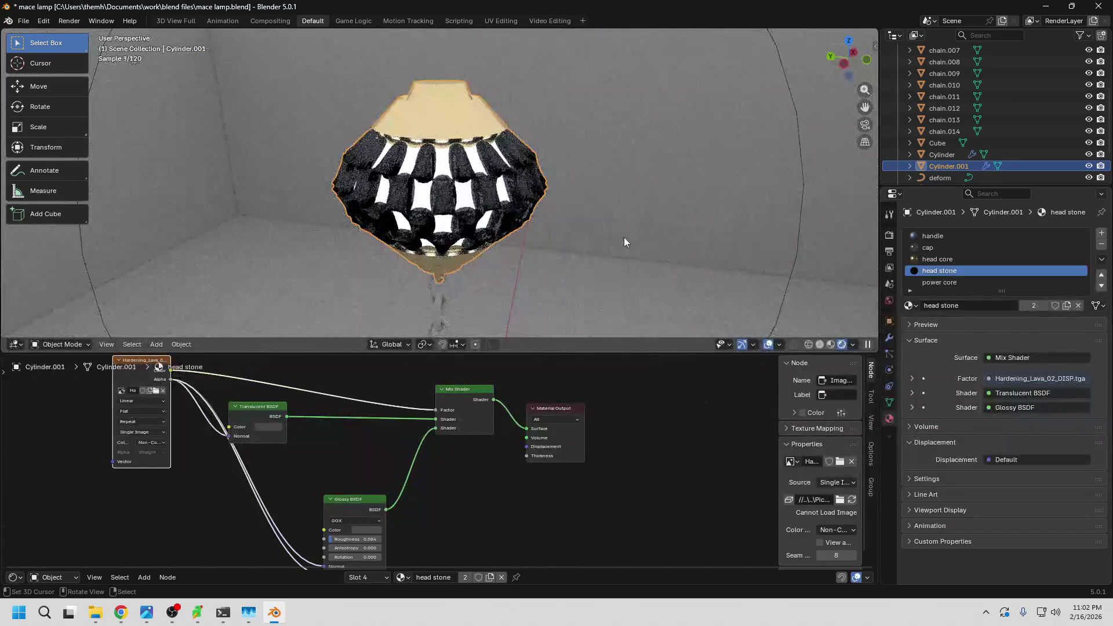
click(23, 21)
click(51, 48)
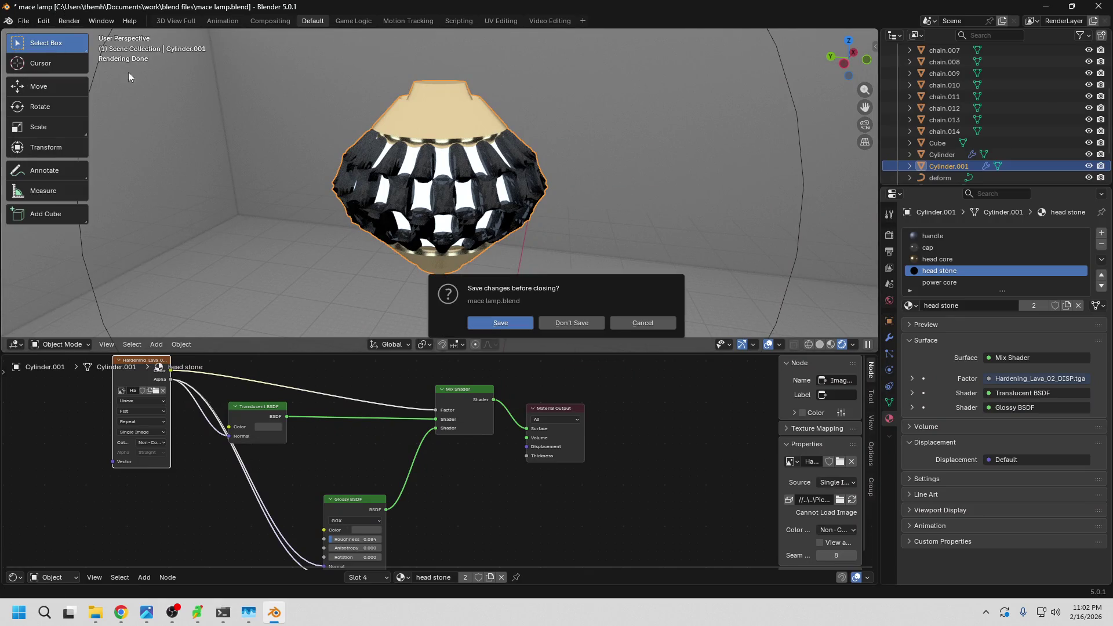
Skip saving mace lamp.blend and open cxube.blend
click(572, 324)
scroll(672, 329, down, 2)
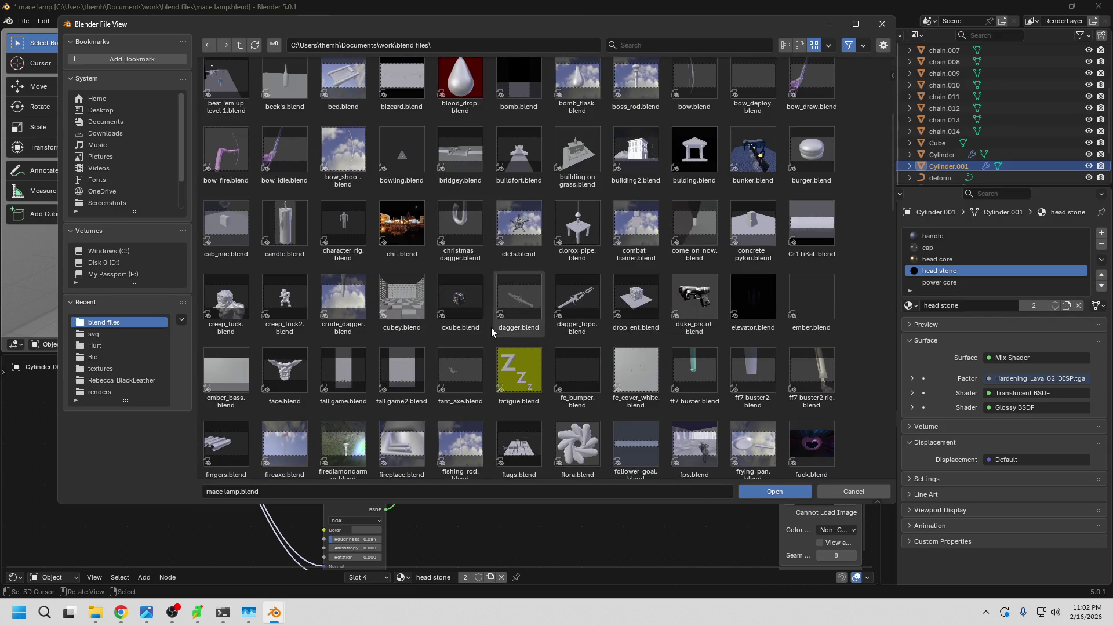
click(456, 307)
click(776, 491)
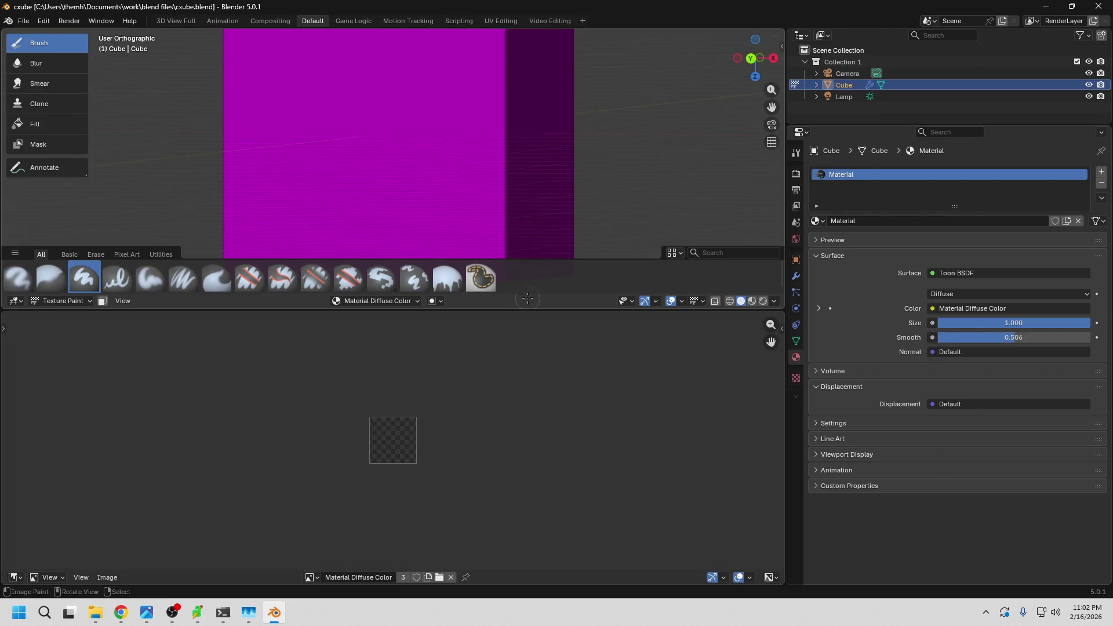
Orbit the cube, expand the Color image texture, and check the Material Diffuse Color paint slots
drag(518, 309, 519, 530)
scroll(527, 261, down, 4)
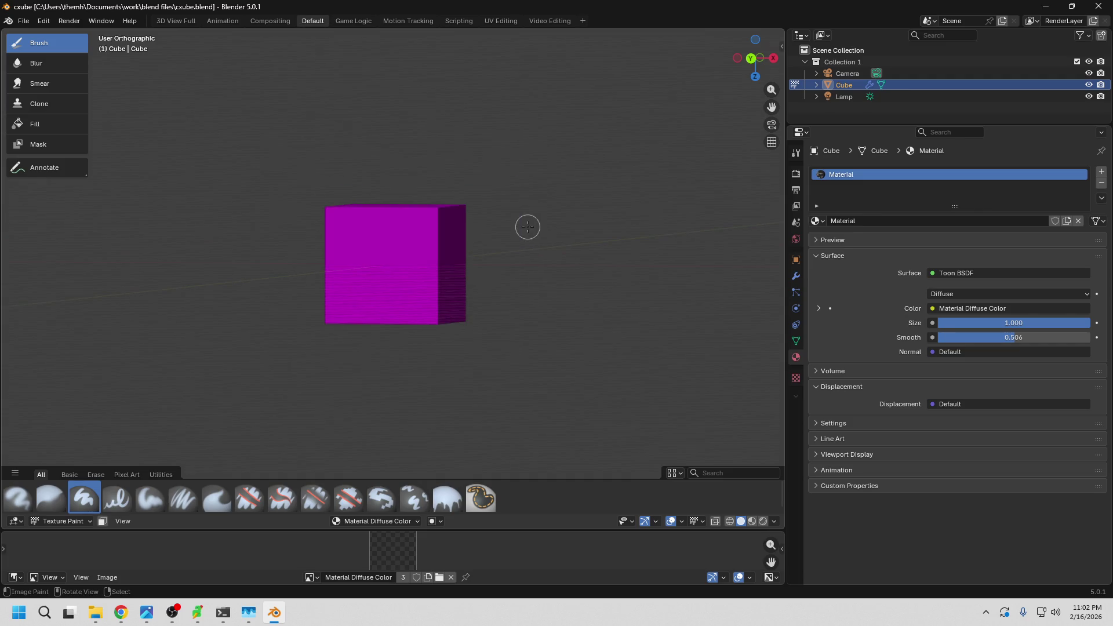
mouse_move(475, 239)
middle_down()
mouse_move(265, 152)
mouse_move(462, 280)
middle_up()
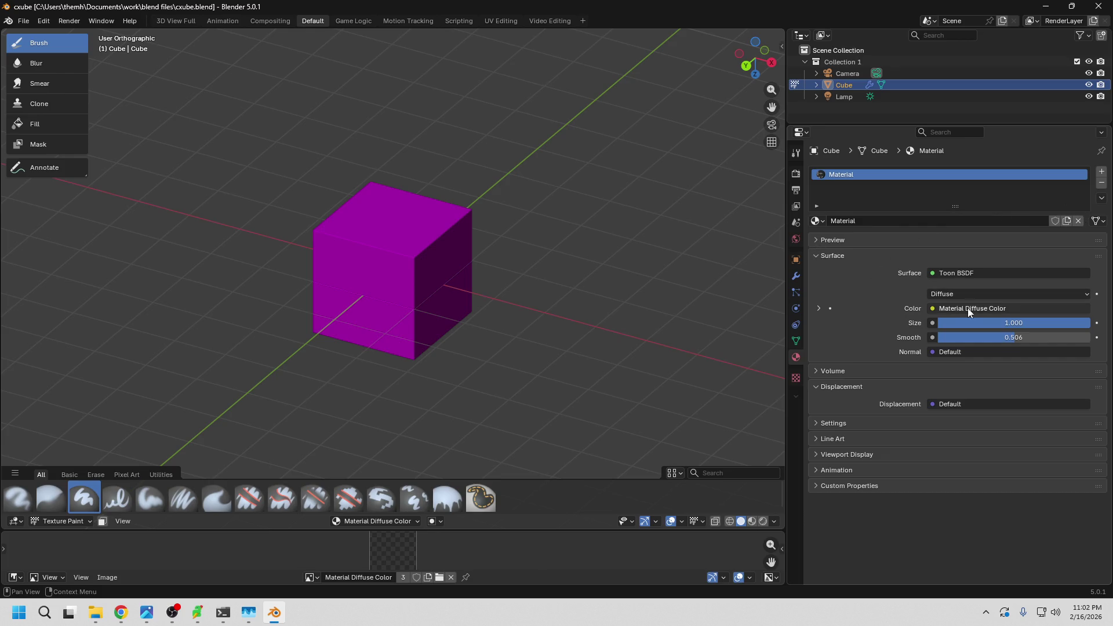
click(818, 308)
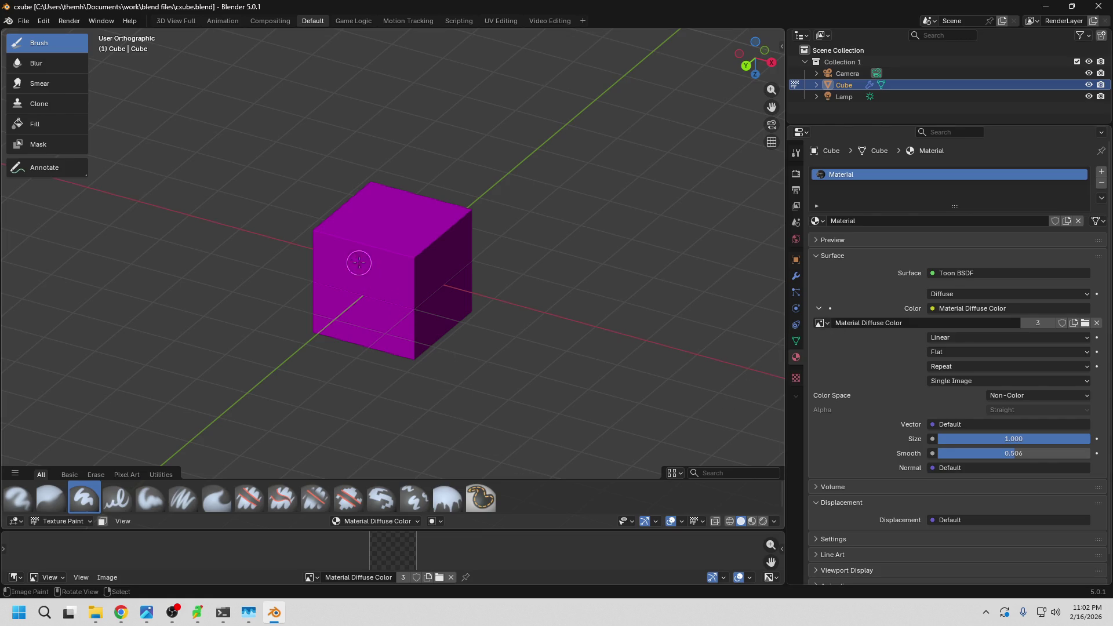
drag(454, 530, 452, 363)
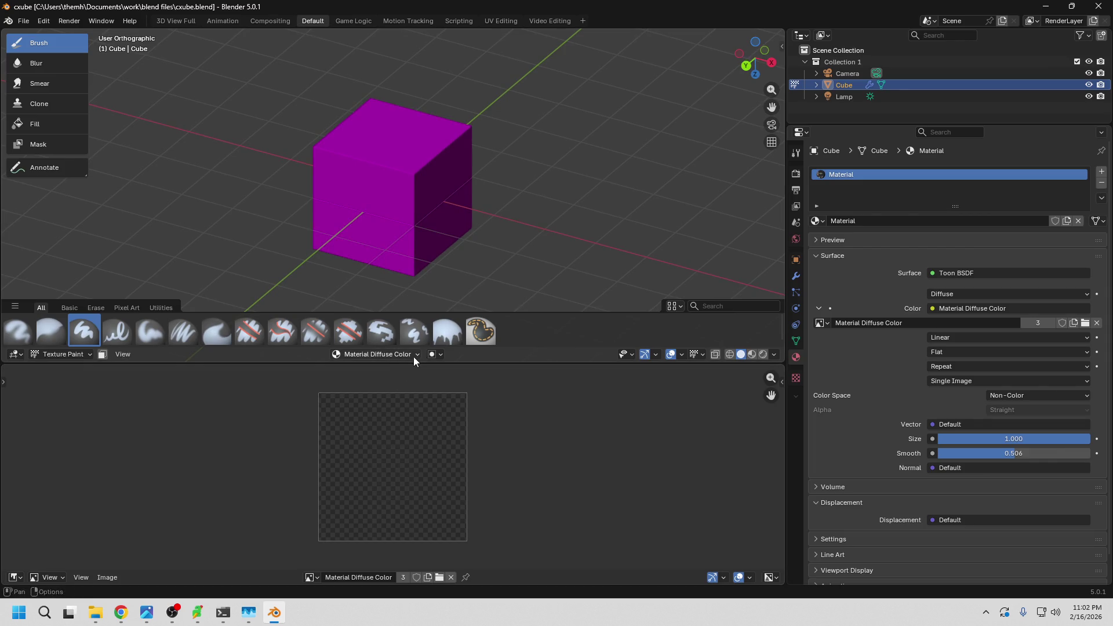
click(414, 355)
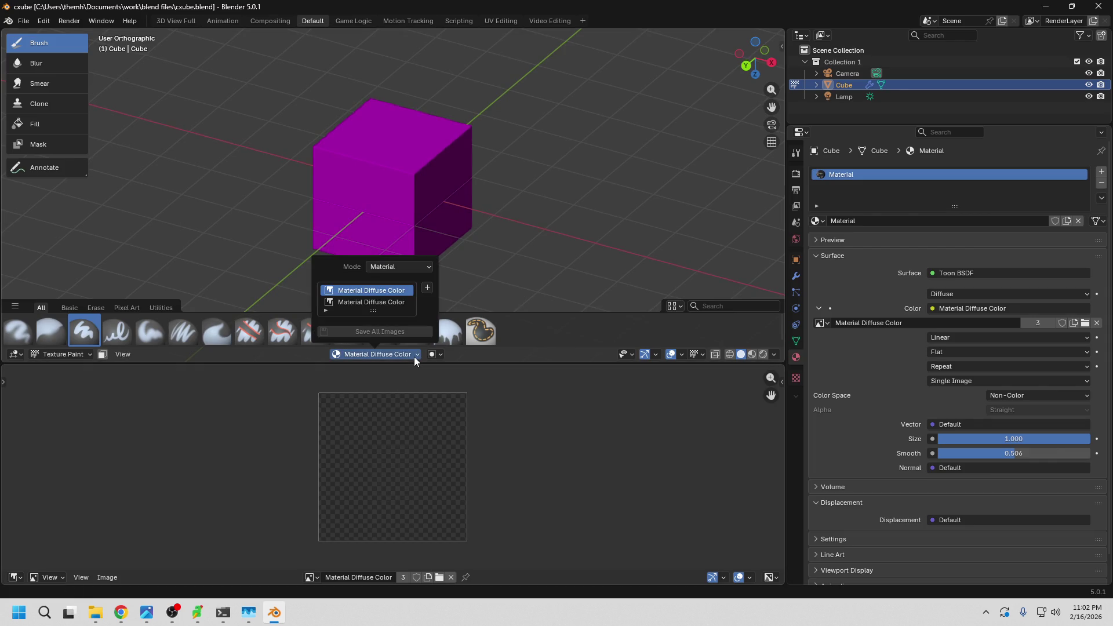
click(371, 302)
click(383, 294)
Keep the painted image's name and selection unchanged, orbit the cube, then choose File > Open again
click(354, 577)
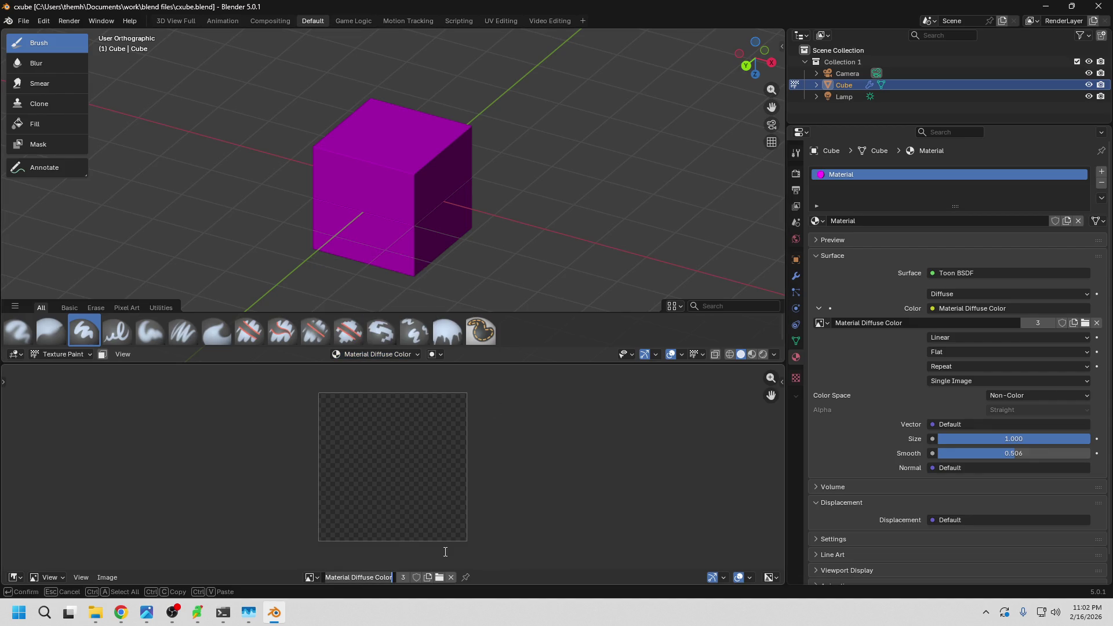
key(Return)
click(310, 578)
click(374, 442)
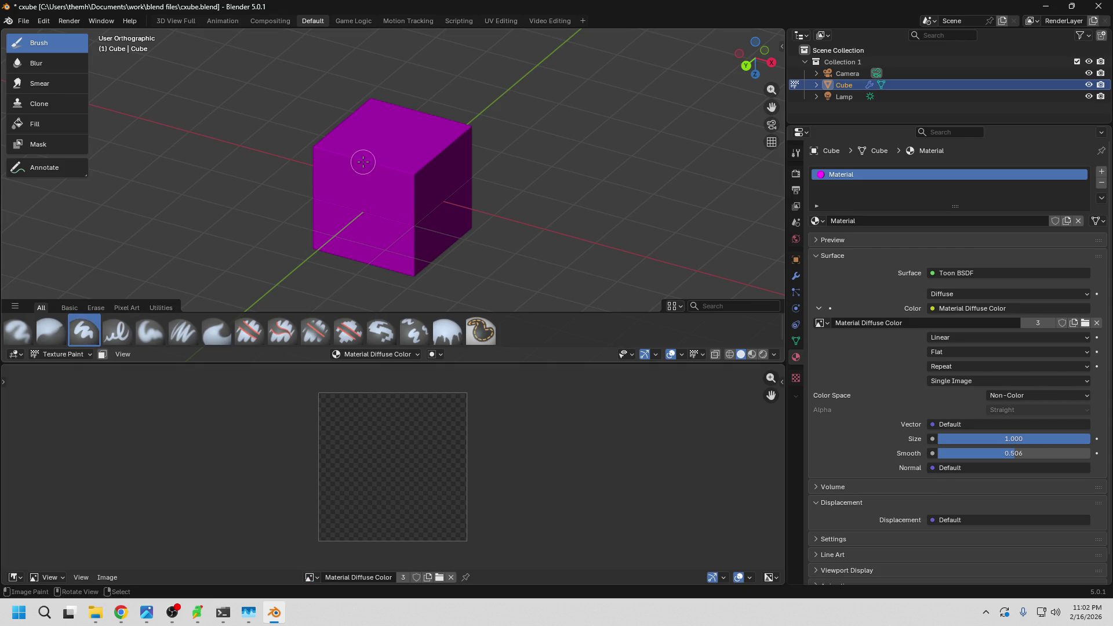
middle_drag(262, 228, 323, 256)
click(23, 21)
click(52, 46)
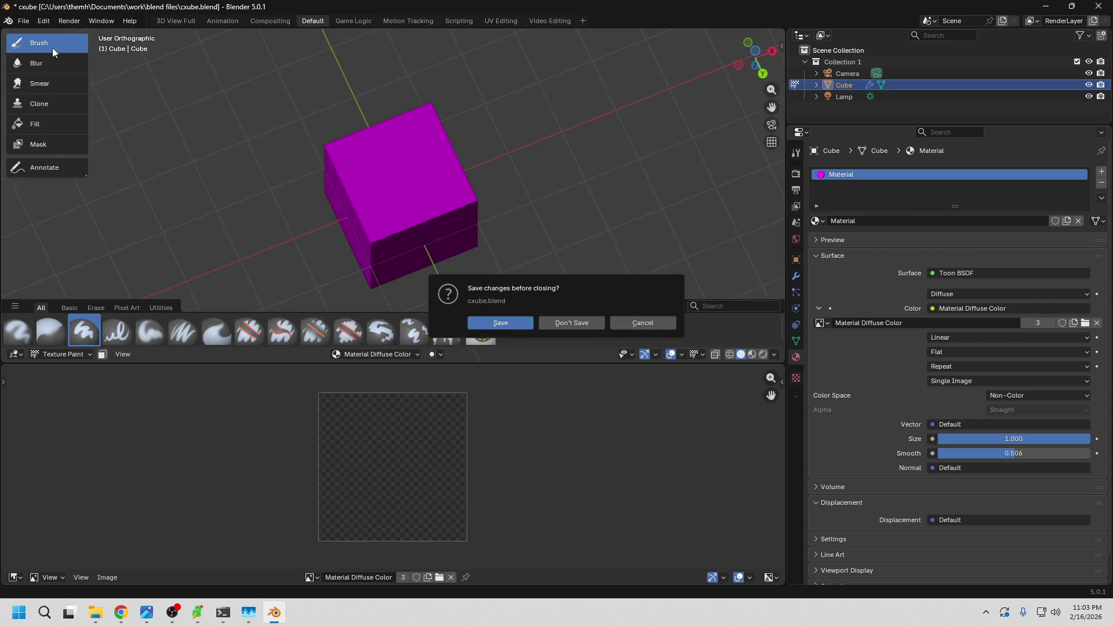
Discard the cxube.blend changes, scroll down to g13_maze.blend and open it
click(585, 325)
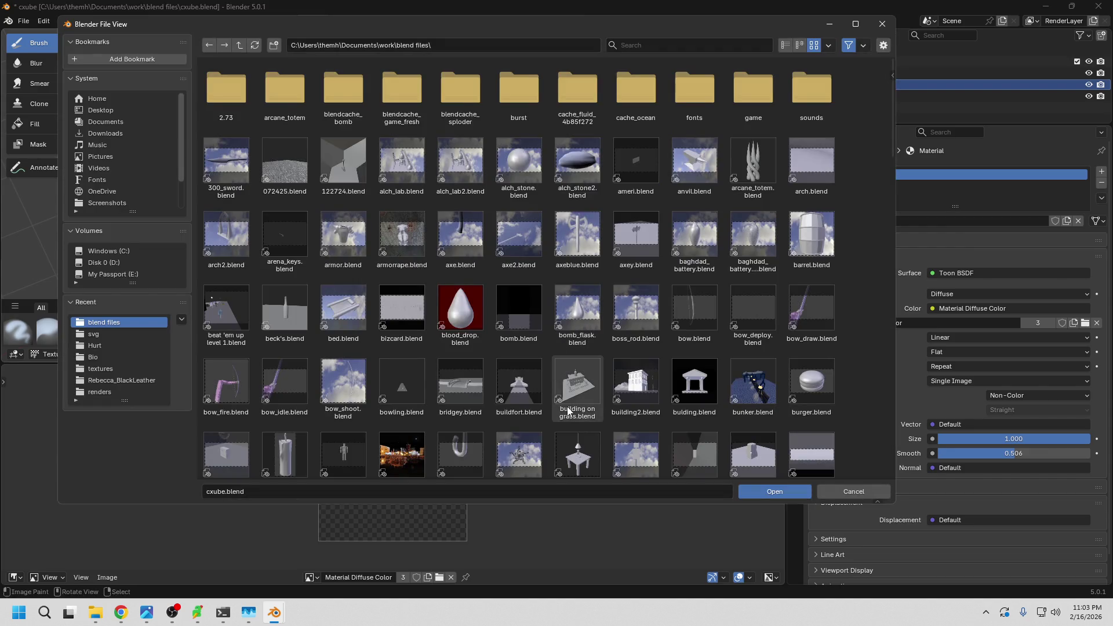
scroll(548, 395, down, 2)
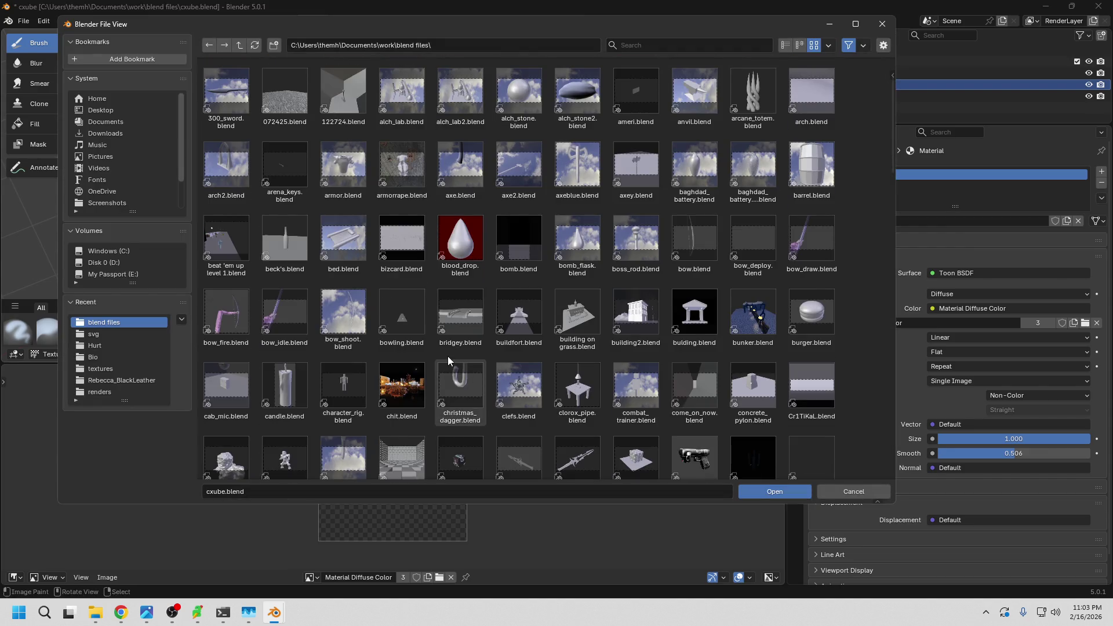
scroll(300, 299, down, 3)
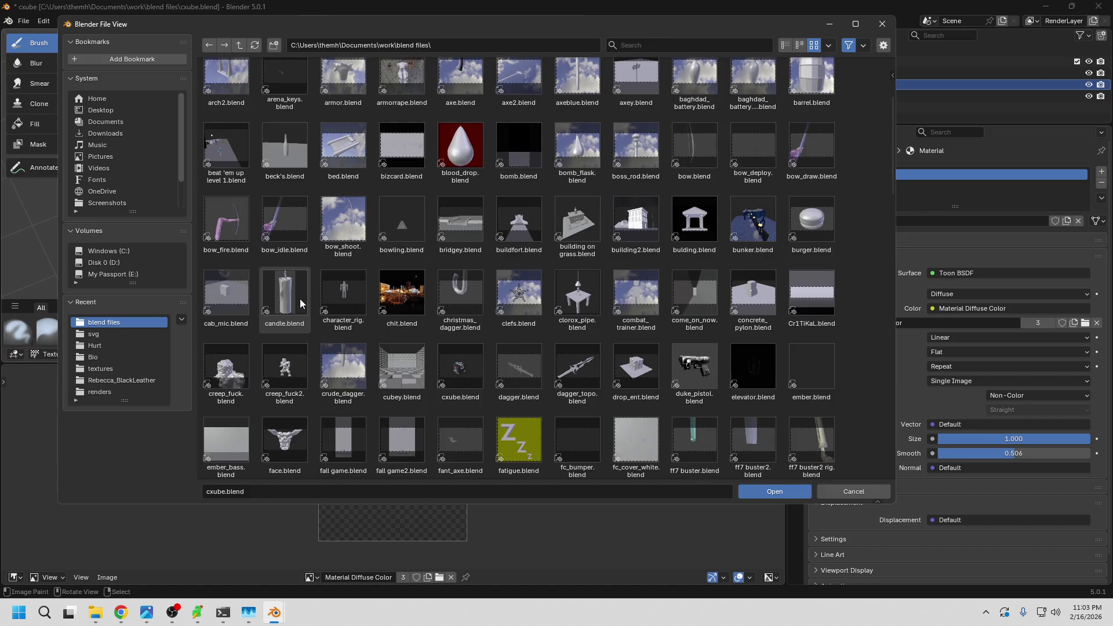
scroll(292, 326, down, 6)
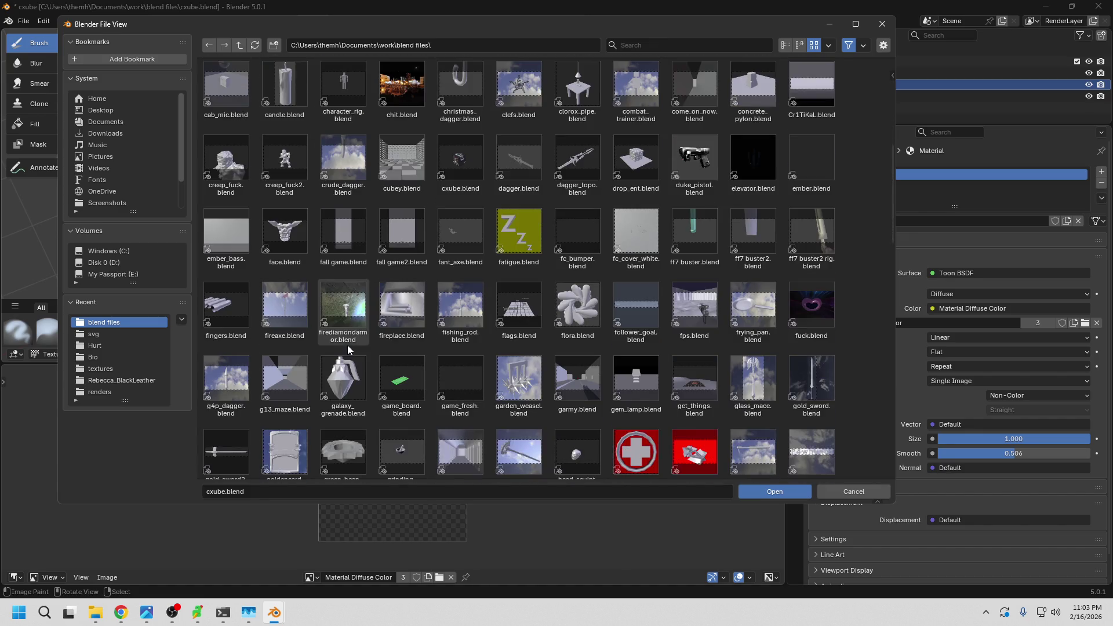
scroll(364, 316, down, 2)
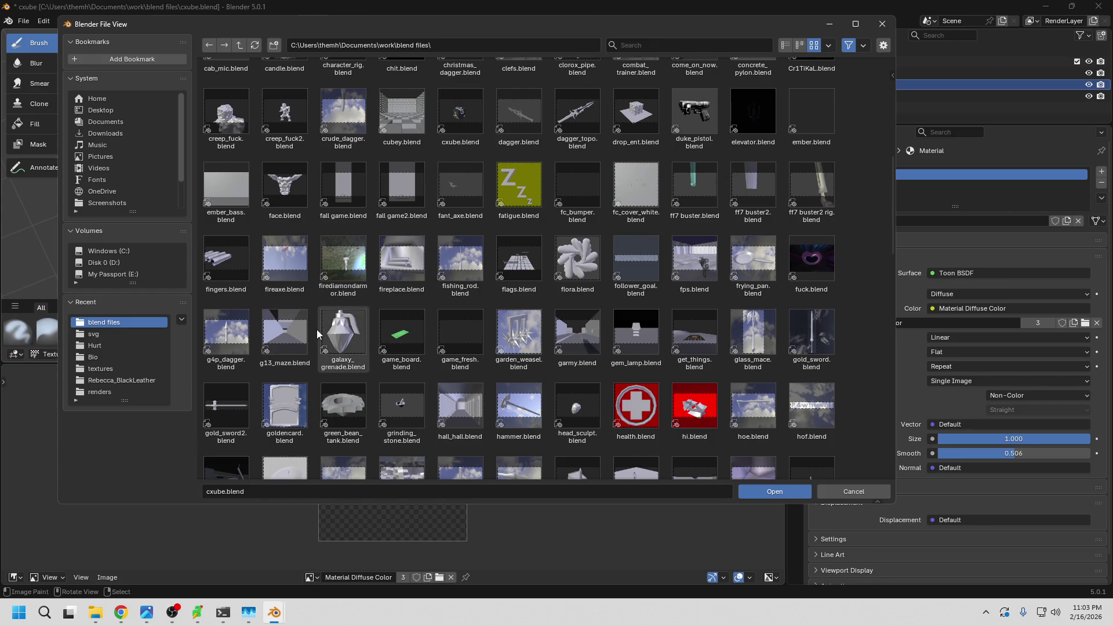
click(284, 325)
click(748, 490)
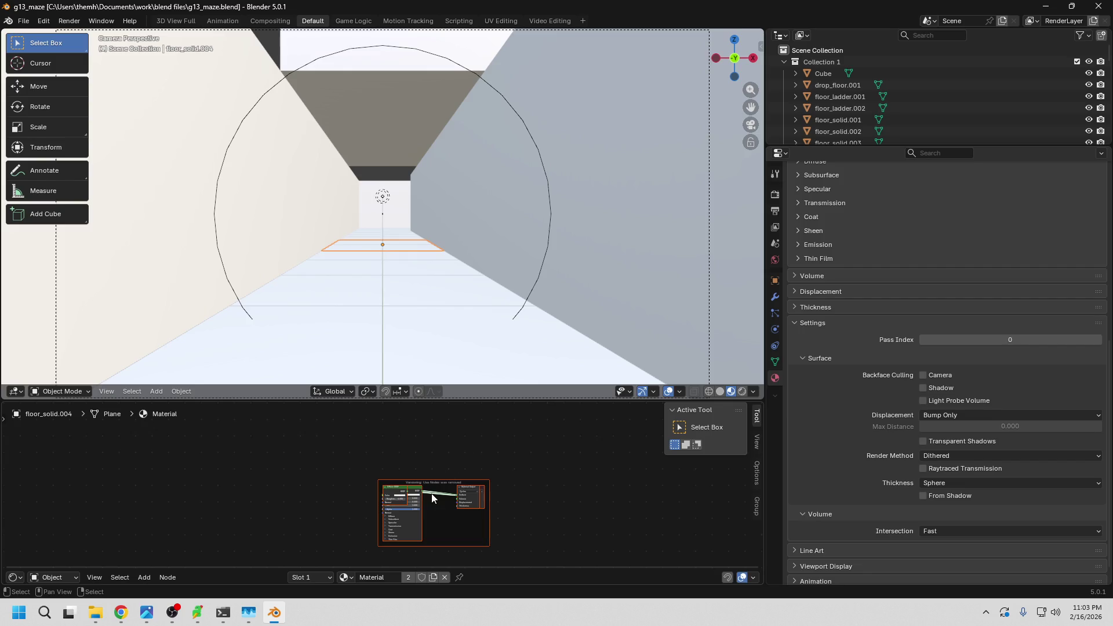
Switch the viewport to Rendered shading, orbit out of the camera, and go to Top Orthographic (numpad 7)
scroll(432, 495, up, 3)
scroll(468, 517, up, 2)
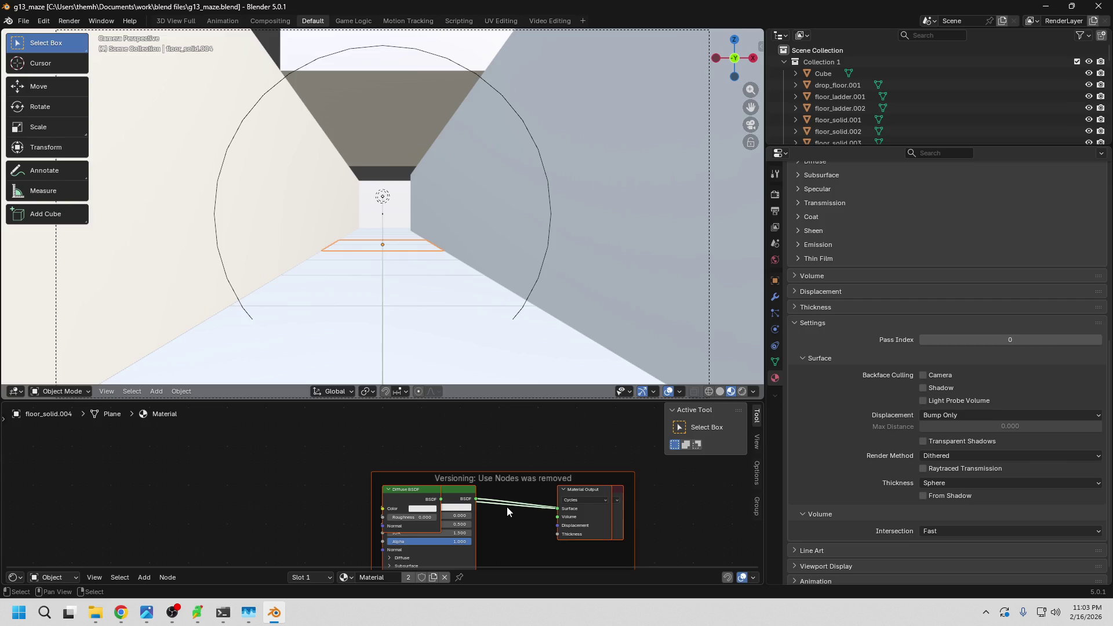
scroll(508, 511, down, 3)
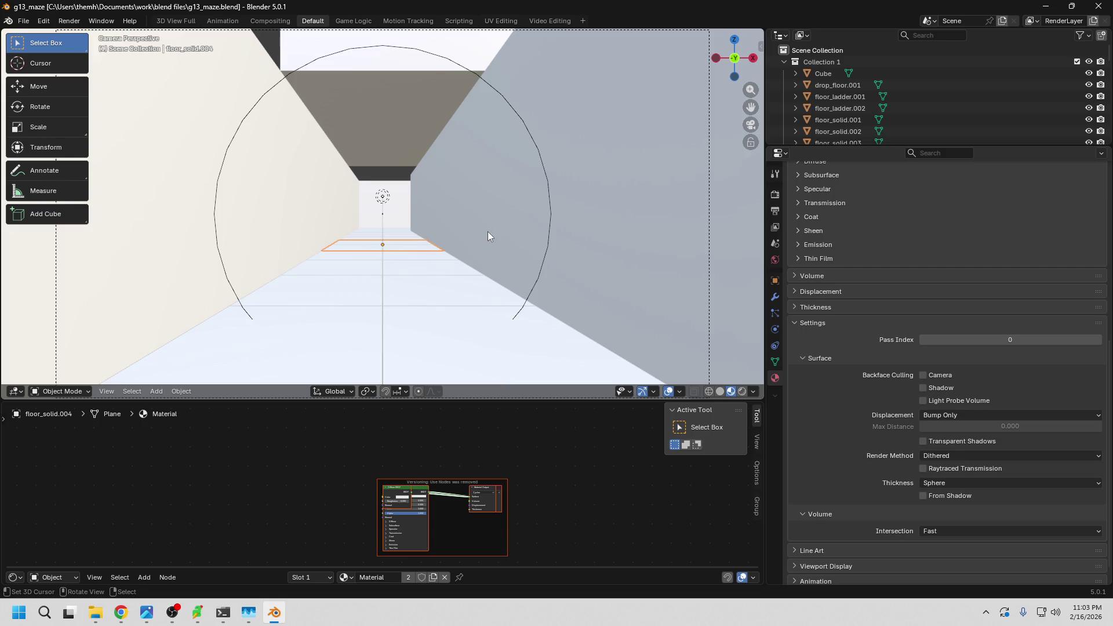
click(743, 391)
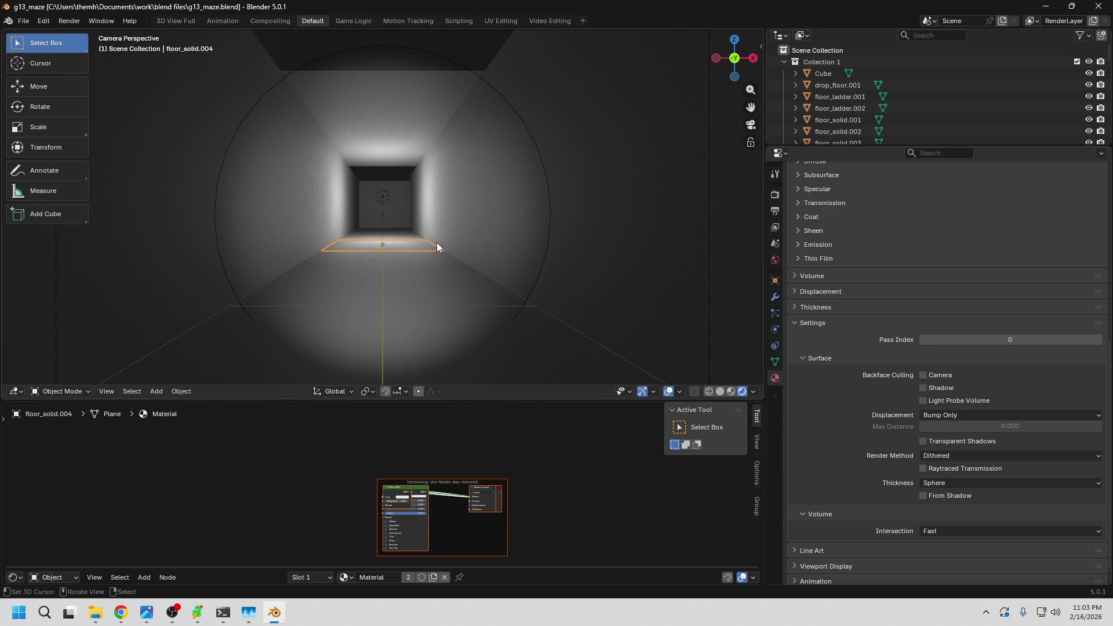
mouse_move(380, 211)
middle_down()
mouse_move(422, 256)
mouse_move(587, 246)
mouse_move(639, 260)
mouse_move(435, 268)
mouse_move(371, 244)
mouse_move(347, 289)
mouse_move(188, 276)
mouse_move(106, 294)
mouse_move(17, 253)
mouse_move(751, 228)
mouse_move(751, 253)
mouse_move(750, 232)
middle_up()
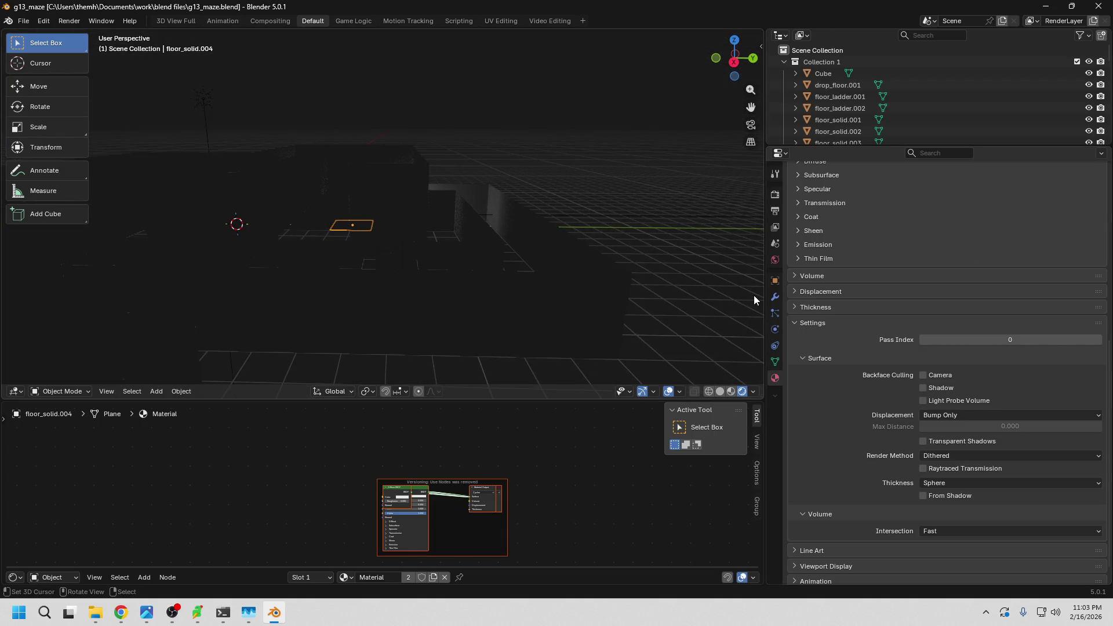
mouse_move(443, 296)
middle_down()
mouse_move(443, 328)
mouse_move(414, 313)
mouse_move(677, 375)
mouse_move(678, 396)
mouse_move(528, 305)
middle_up()
scroll(516, 299, down, 3)
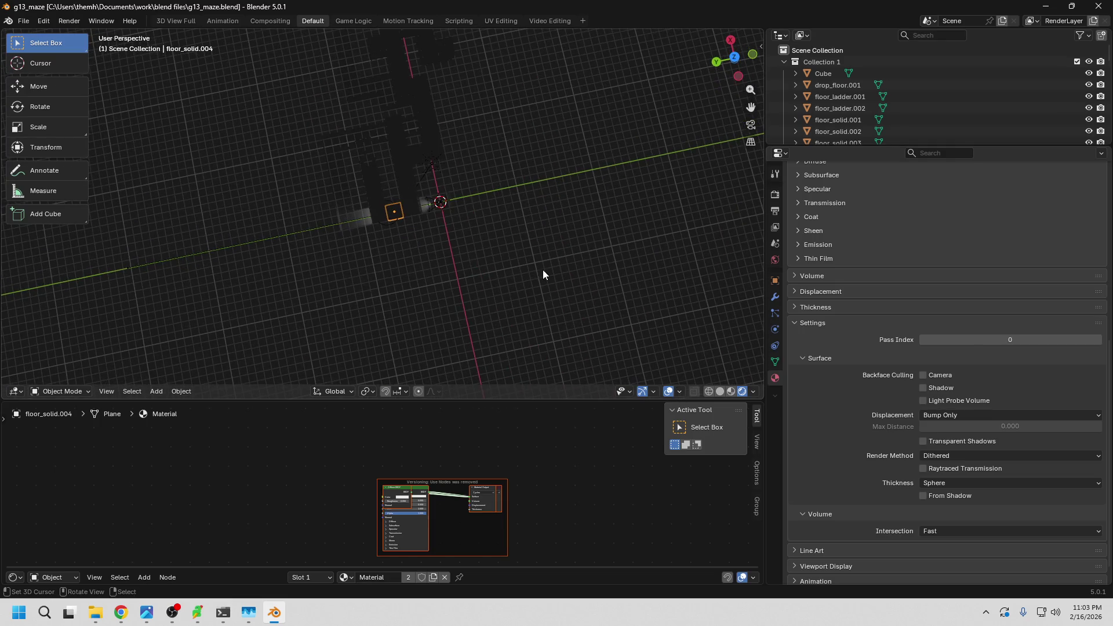
key(KP_7)
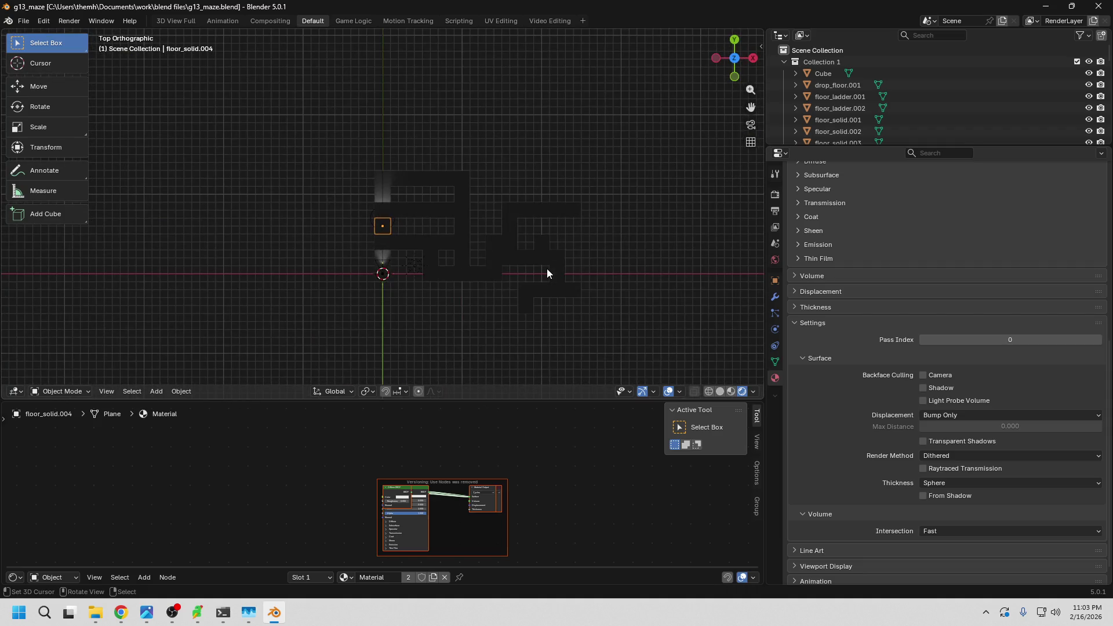
Add a Sun light to the scene and return to the camera view
key(shift+a)
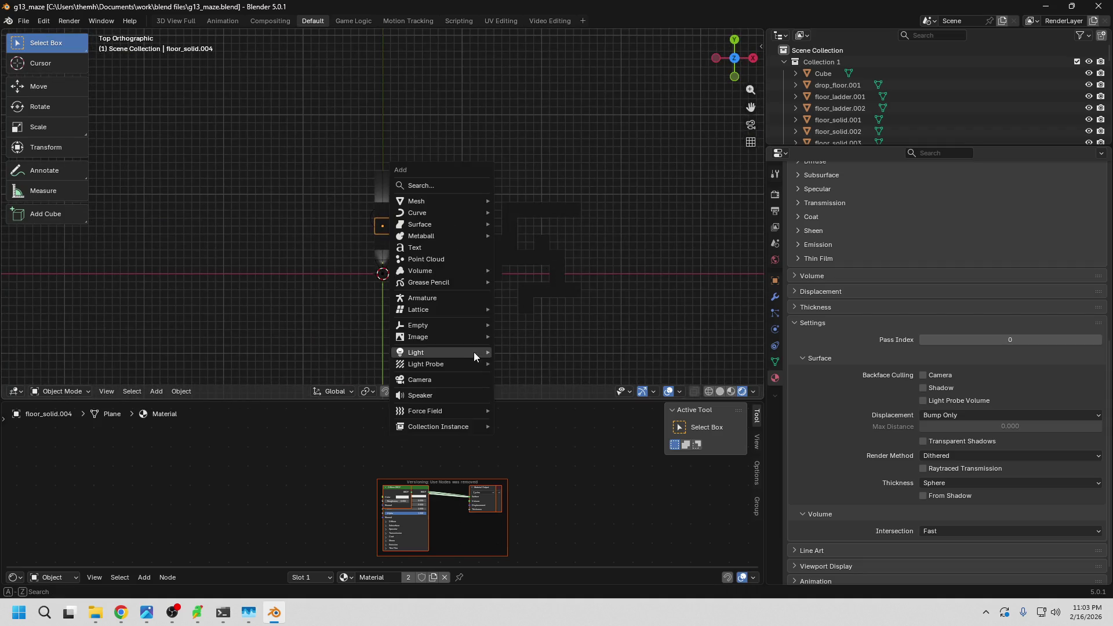
mouse_move(490, 350)
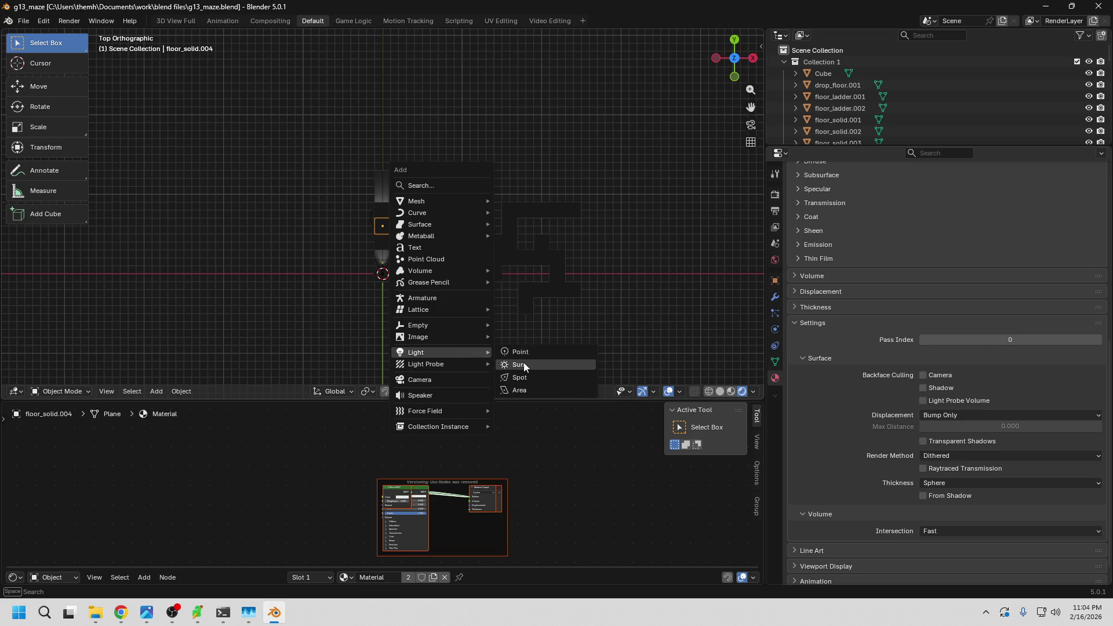
click(523, 364)
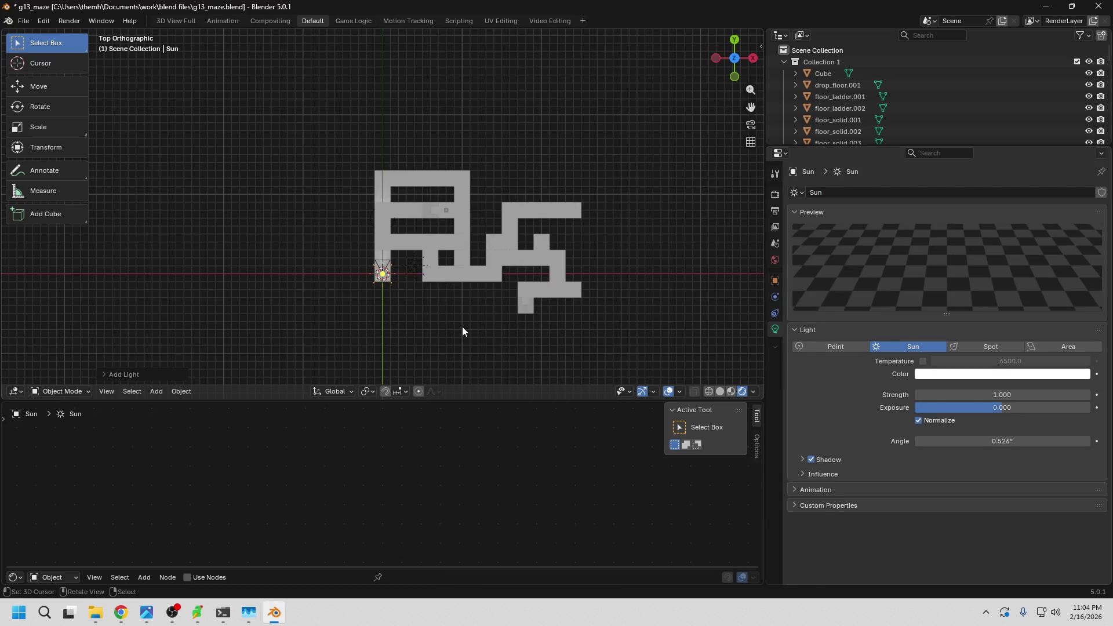
key(KP_0)
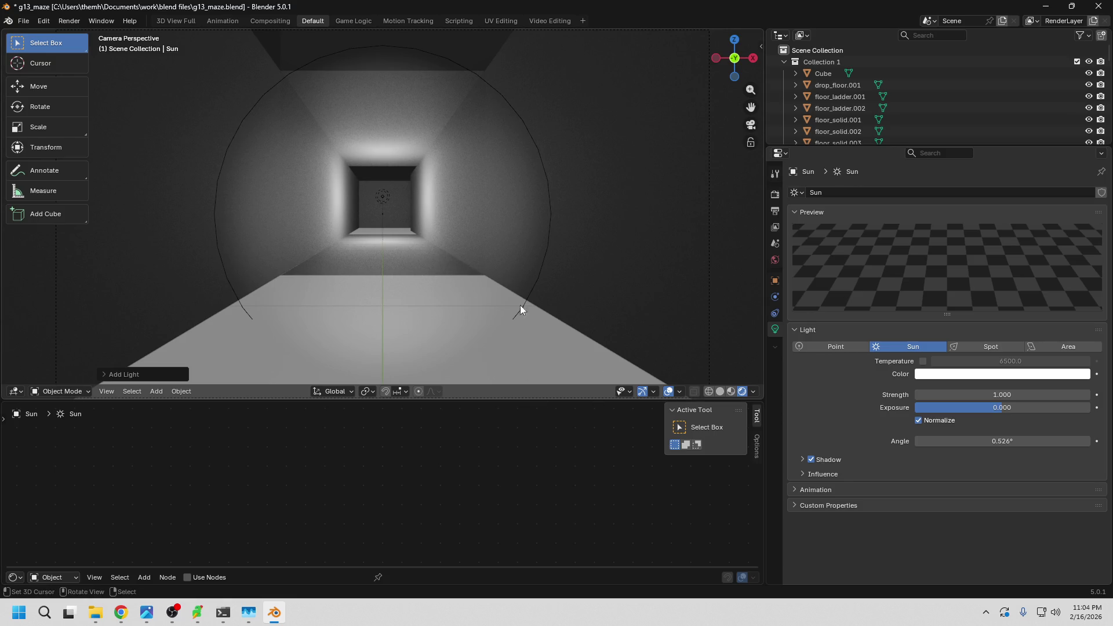
Make the Outliner taller and select the camera to show its 17.77 mm lens settings
scroll(835, 93, down, 5)
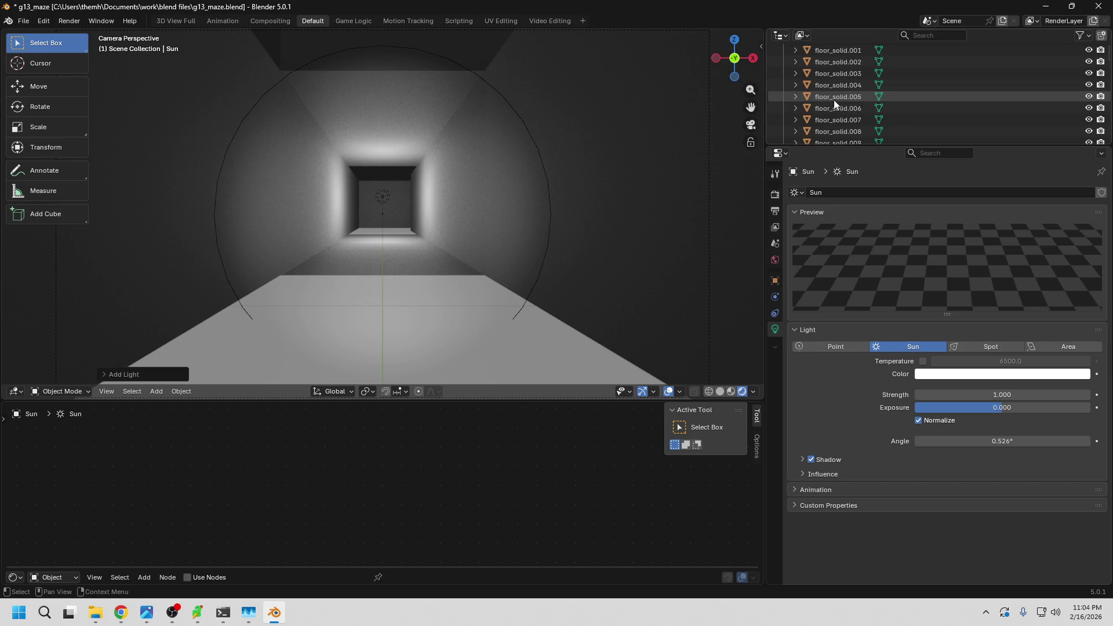
scroll(842, 129, down, 5)
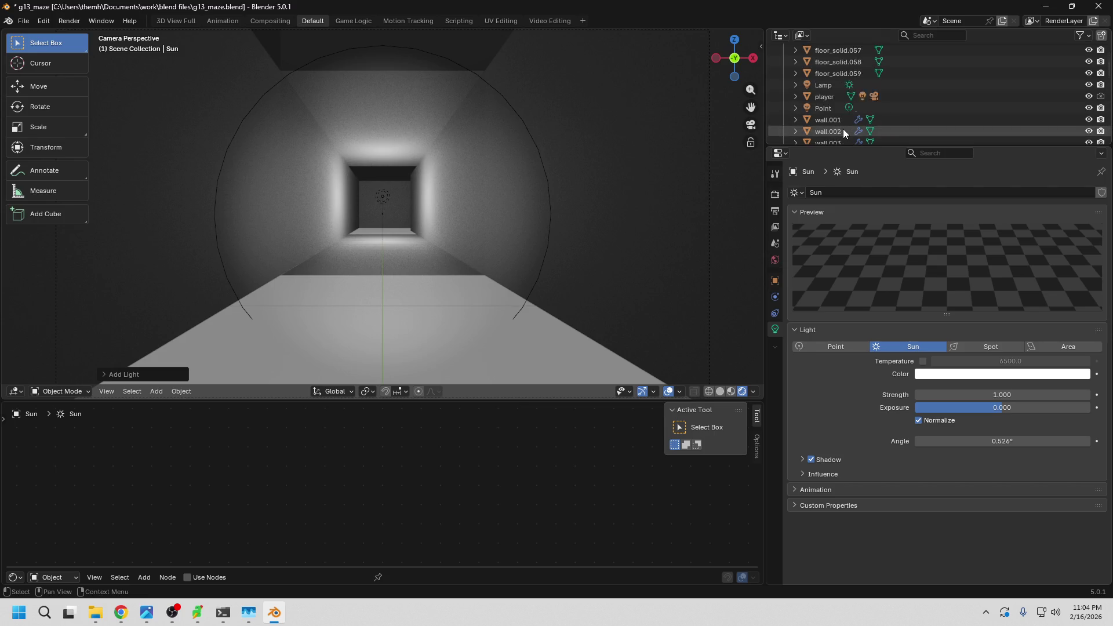
scroll(846, 124, up, 5)
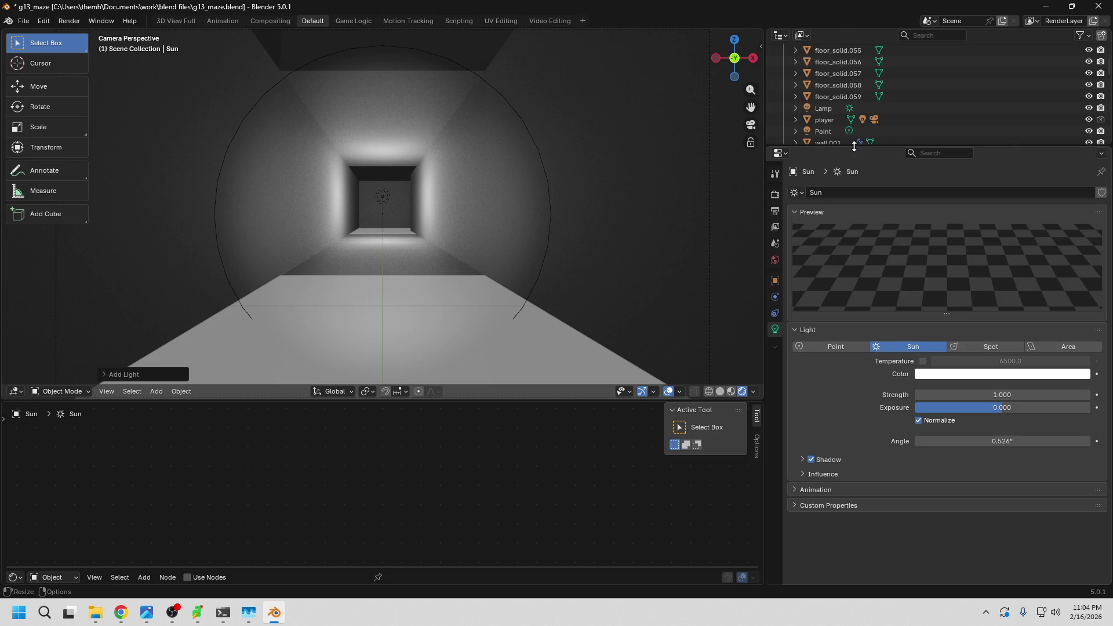
drag(854, 146, 854, 242)
scroll(854, 178, down, 8)
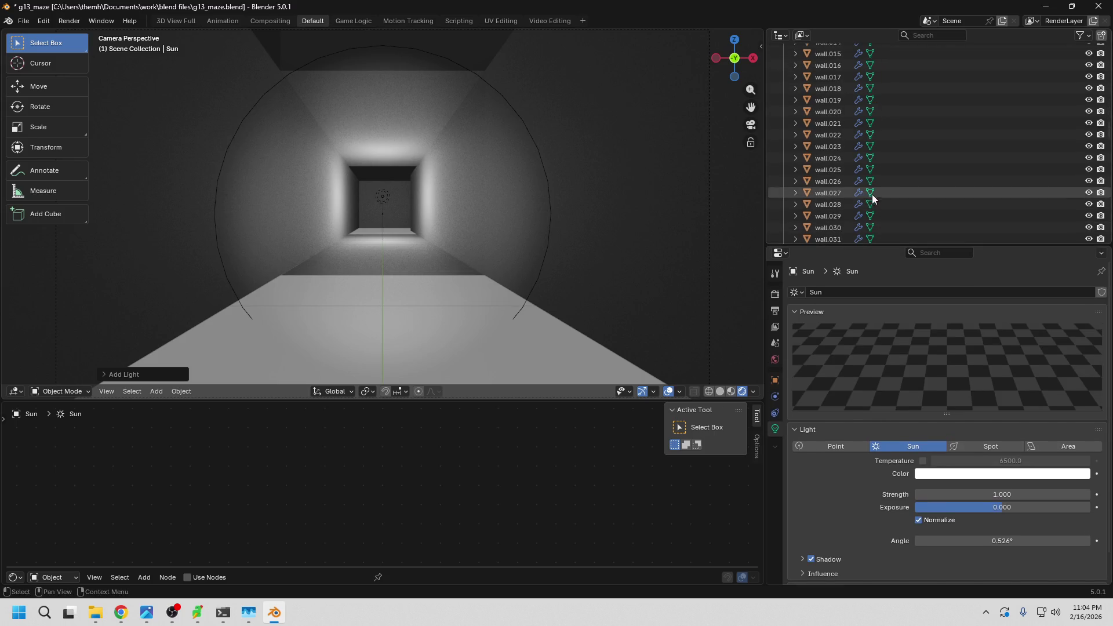
scroll(861, 195, down, 15)
scroll(845, 203, down, 10)
scroll(495, 213, down, 3)
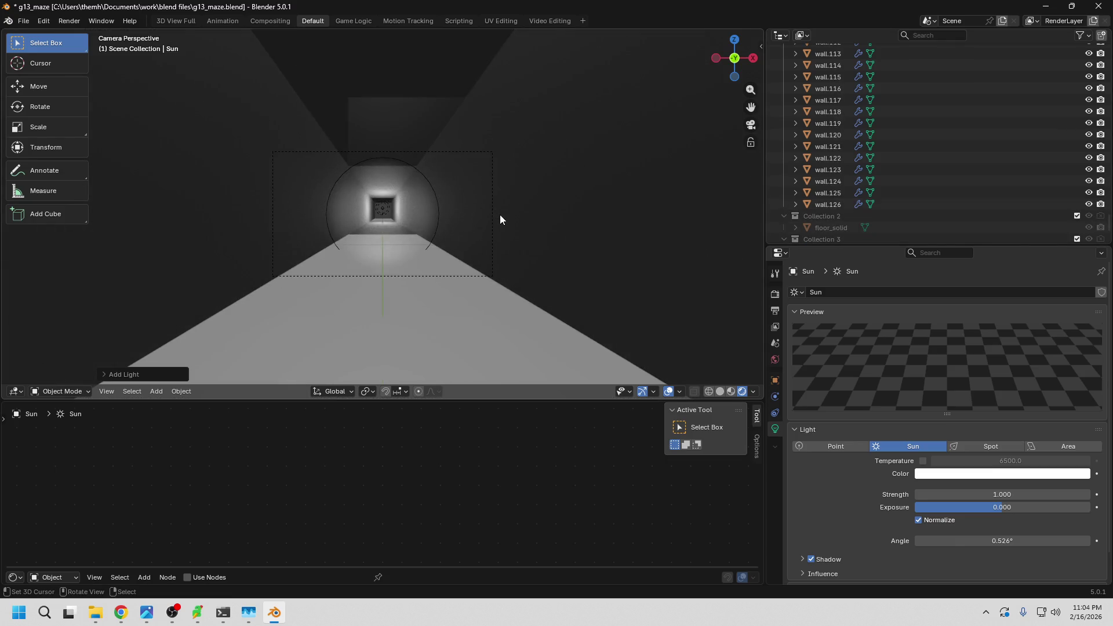
click(496, 217)
click(492, 218)
scroll(464, 219, up, 4)
scroll(467, 224, up, 2)
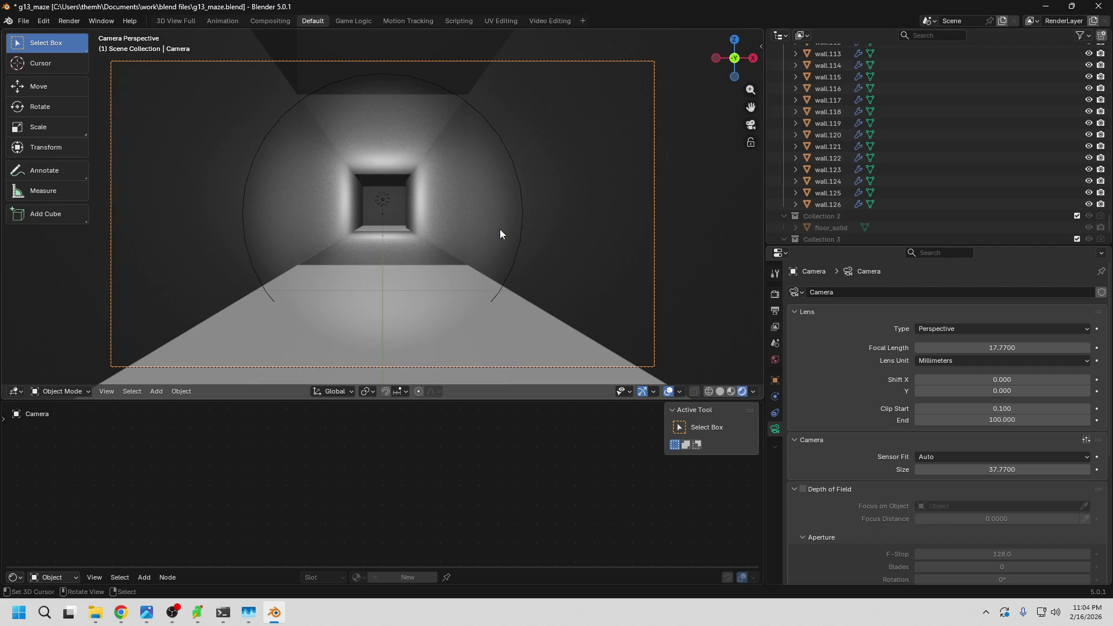
right_click(500, 228)
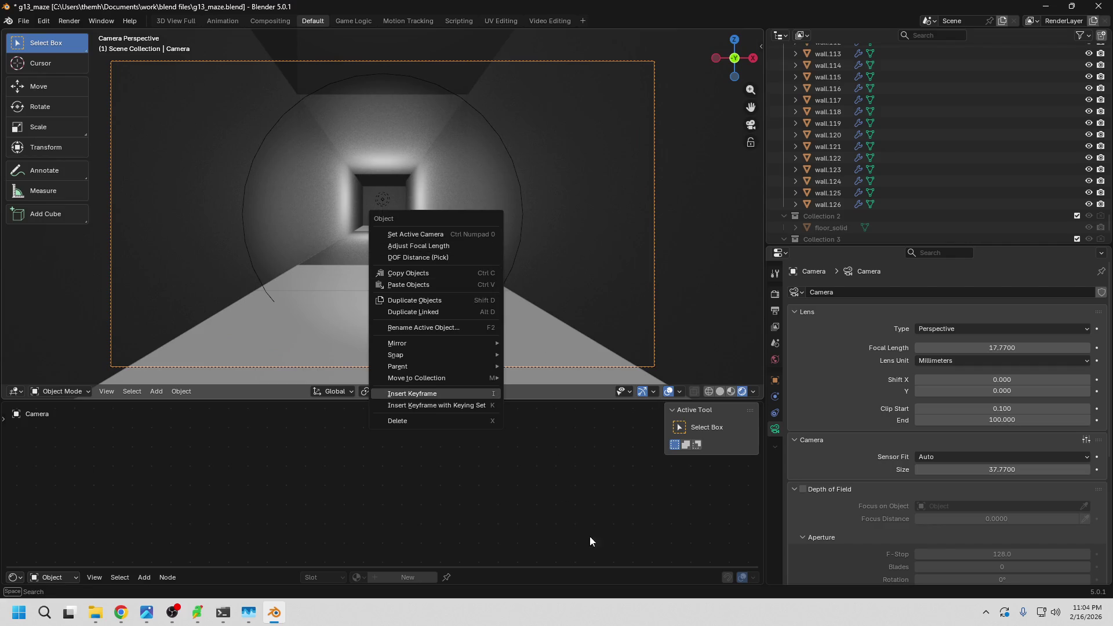
key(Escape)
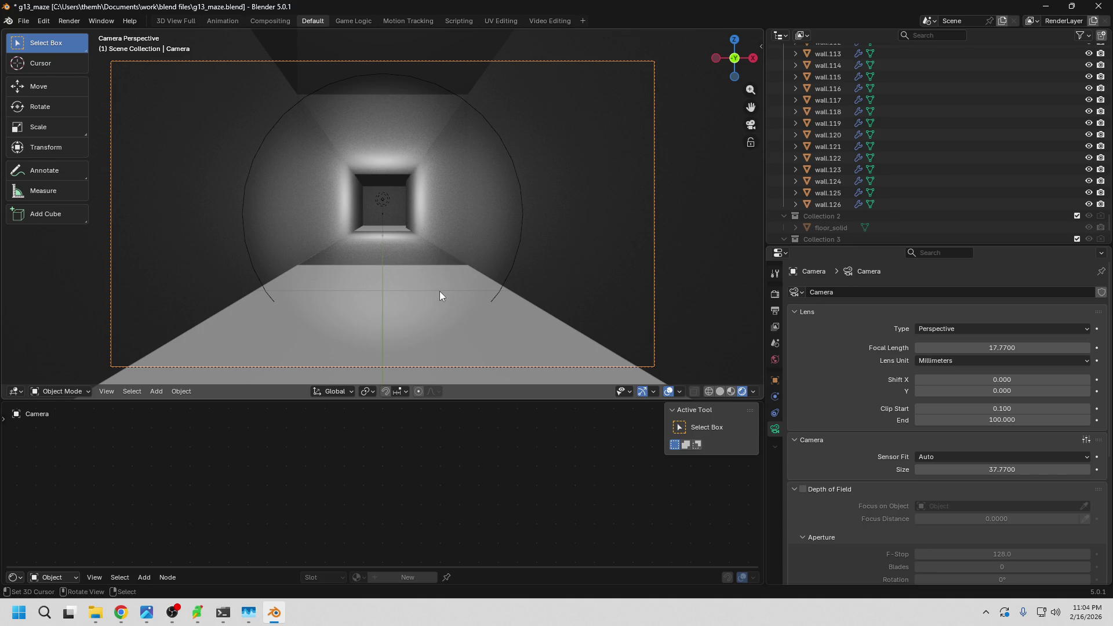
right_click(440, 291)
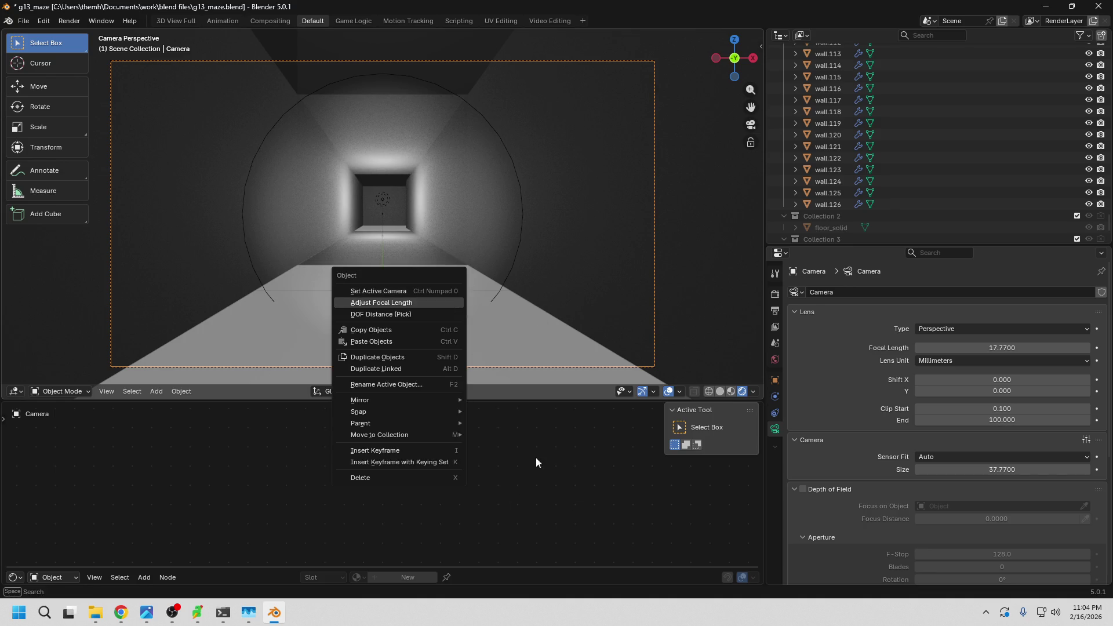
key(space)
text(fly)
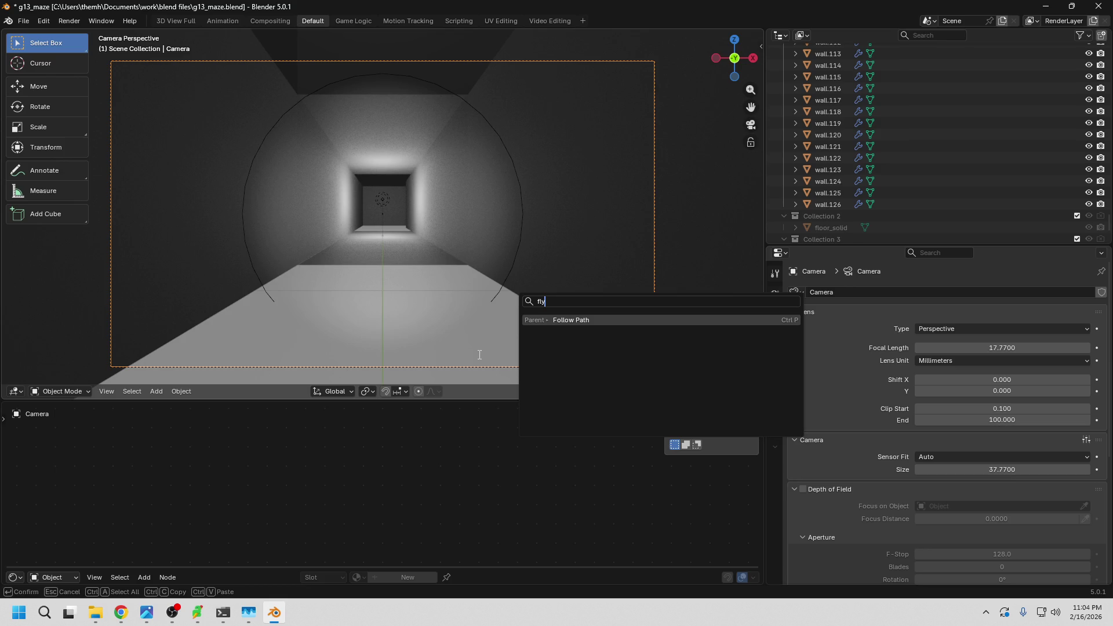
key(BackSpace)
key(BackSpace)
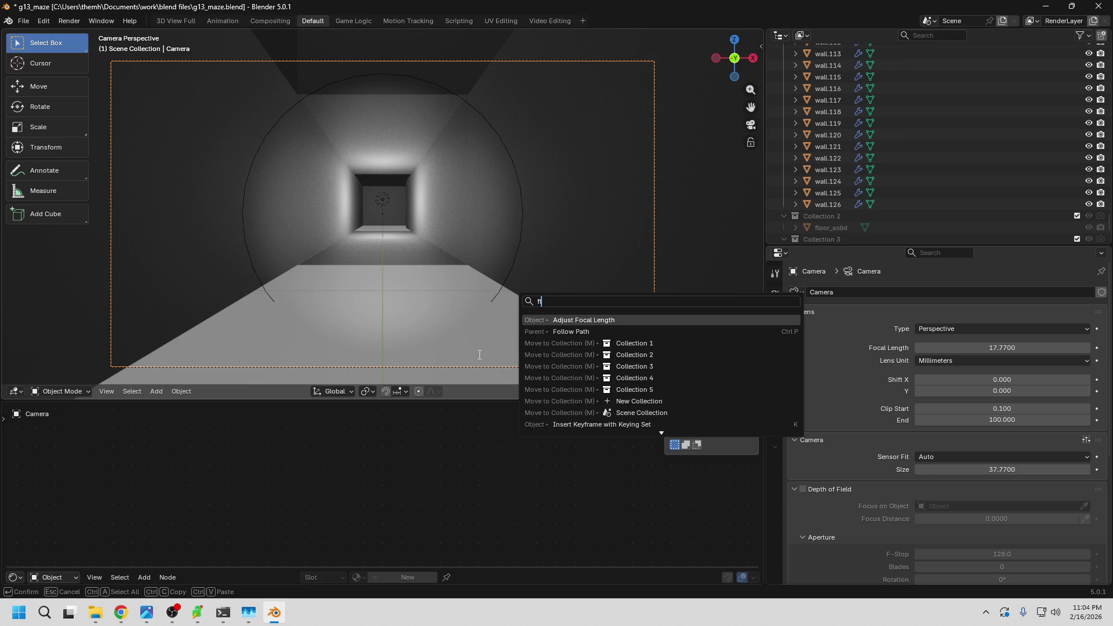
key(BackSpace)
key(BackSpace)
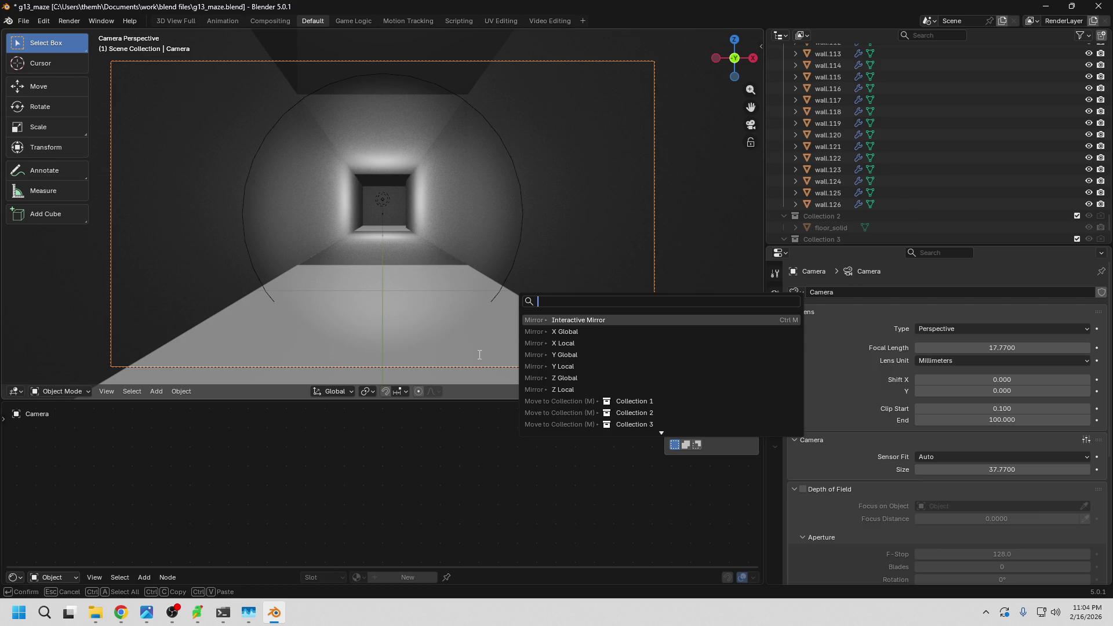
text(mode)
key(BackSpace)
key(BackSpace)
key(BackSpace)
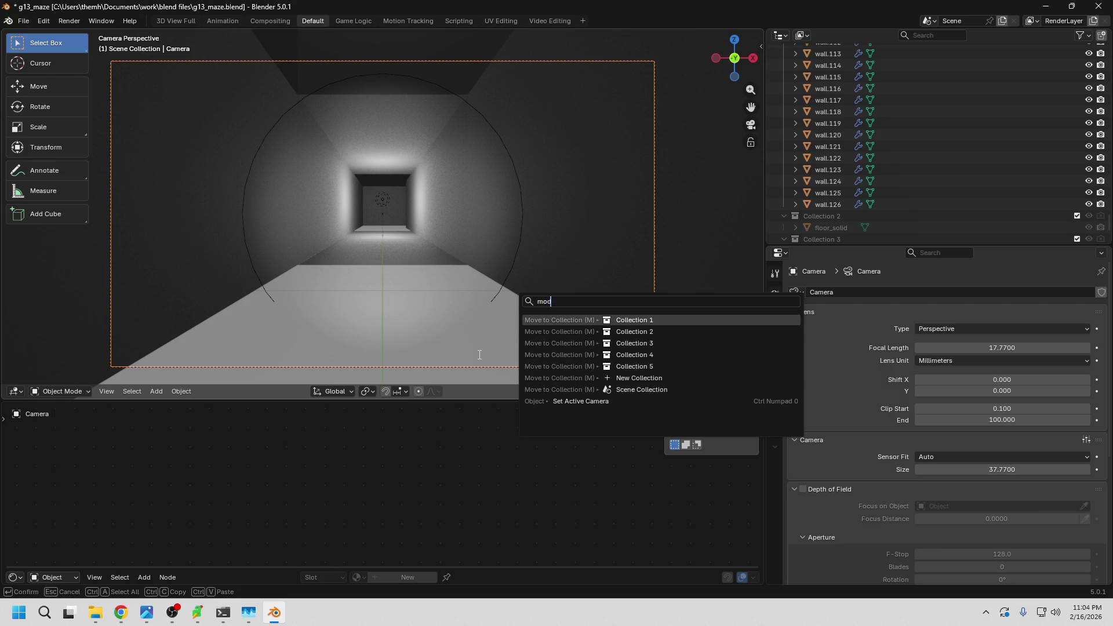
text(fl)
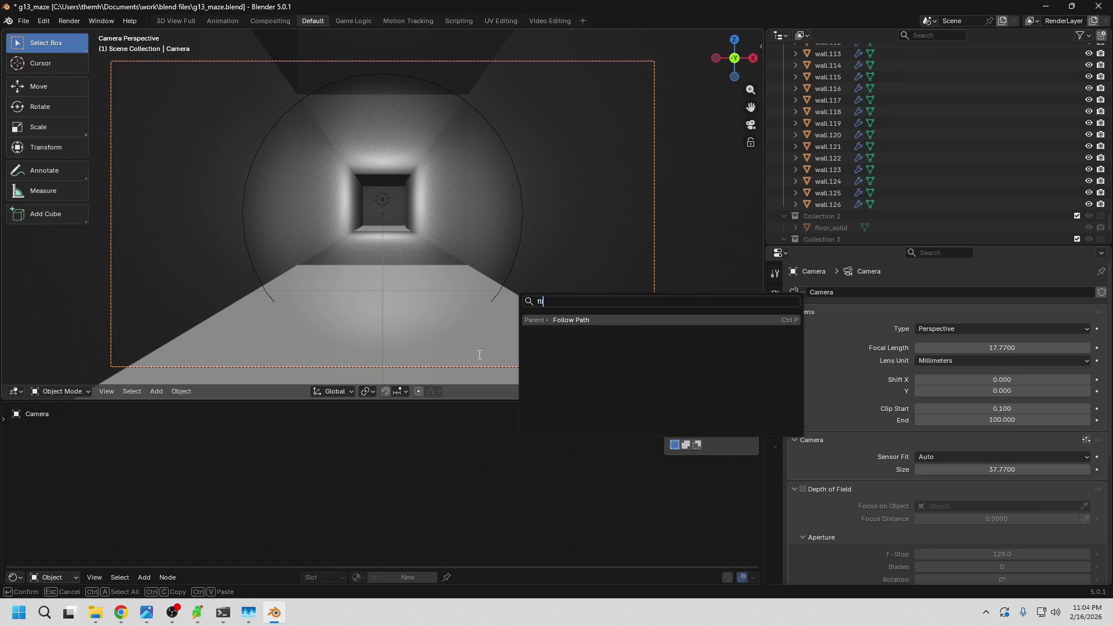
text(ight)
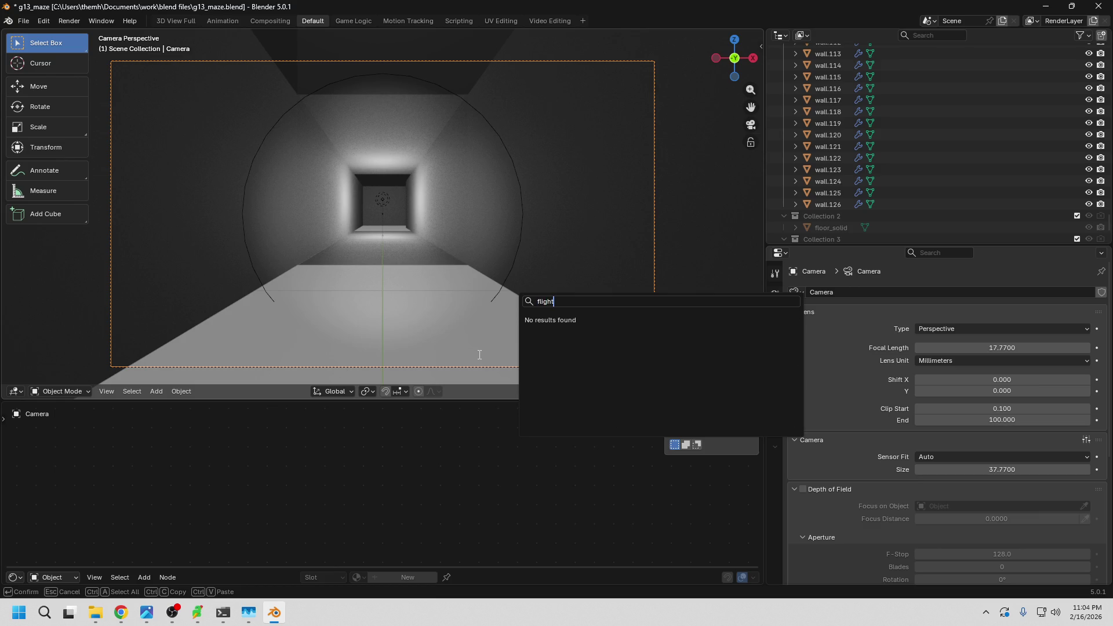
key(BackSpace)
key(BackSpace)
key(BackSpace)
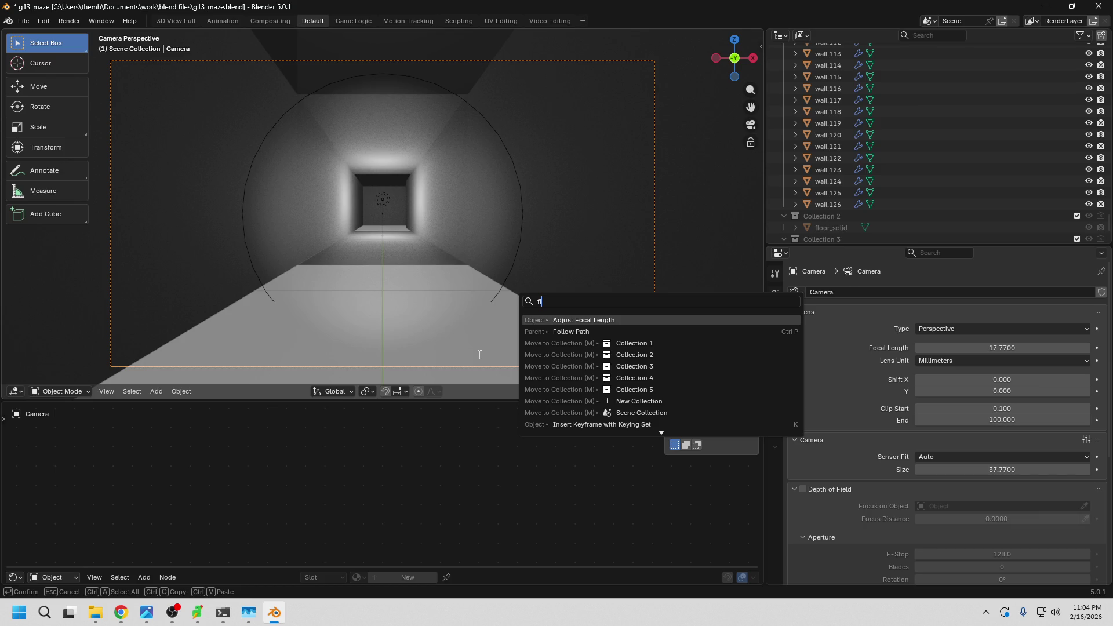
key(BackSpace)
key(BackSpace)
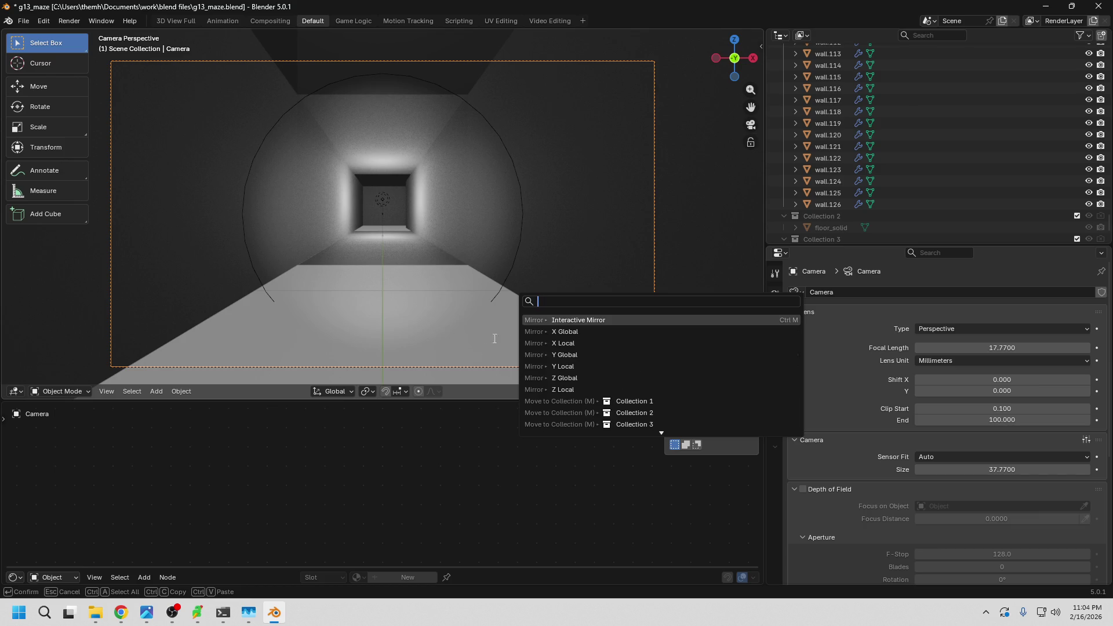
key(Escape)
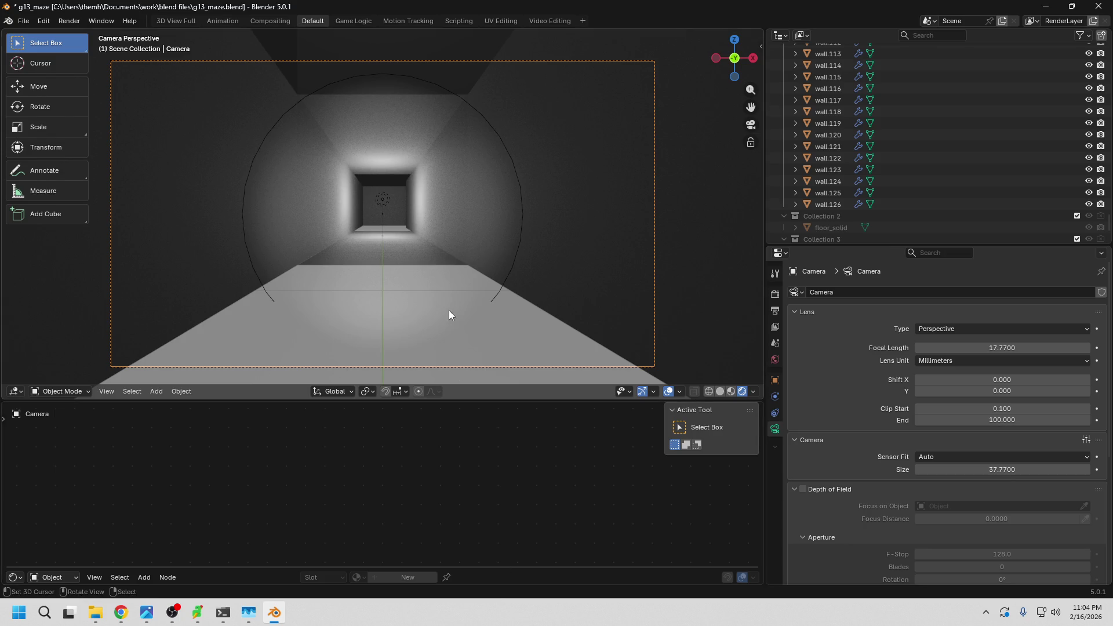
Move the camera along the Y axis
key(g)
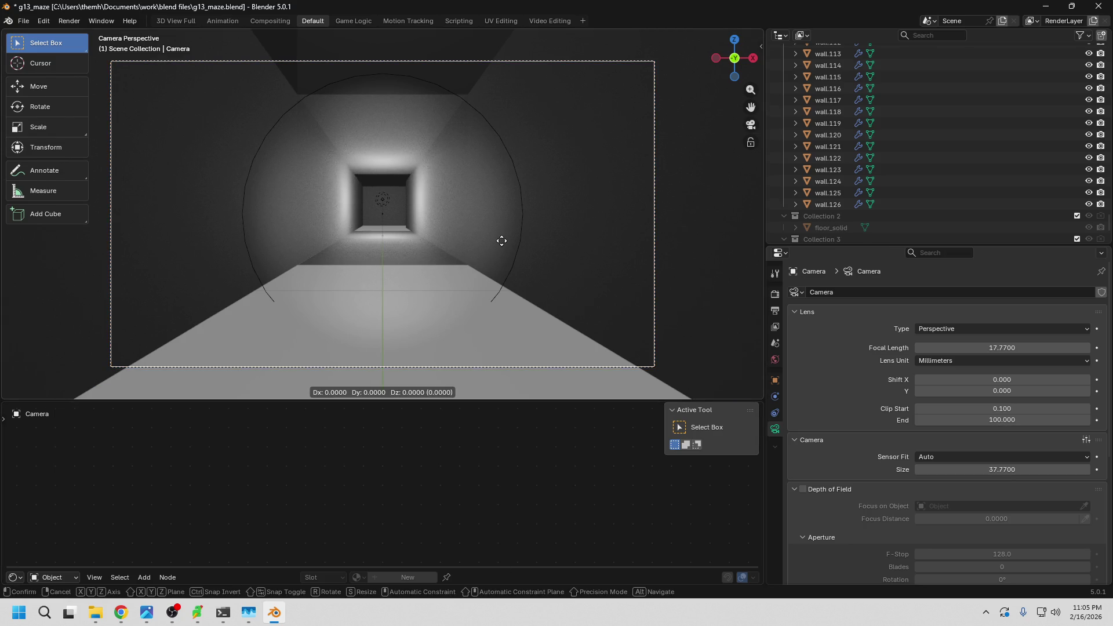
key(shift+z)
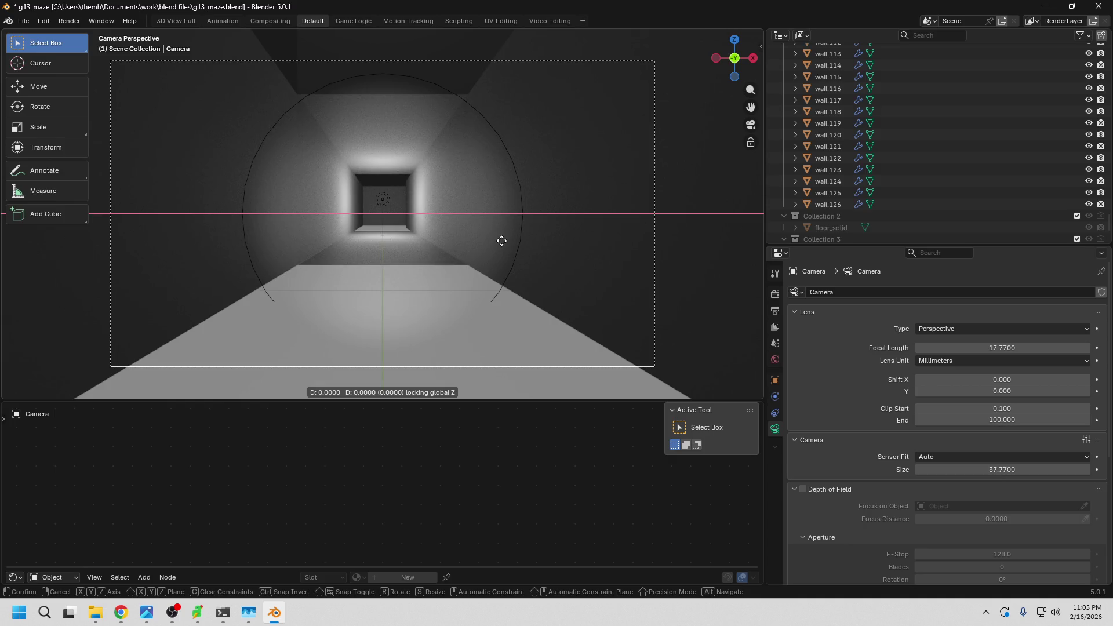
key(y)
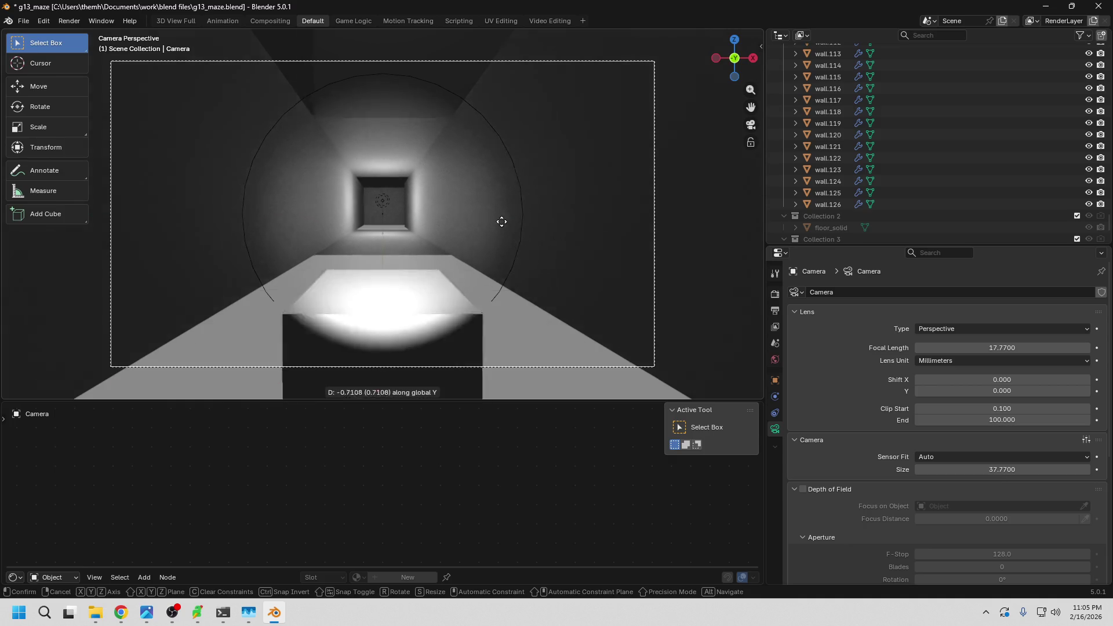
click(492, 226)
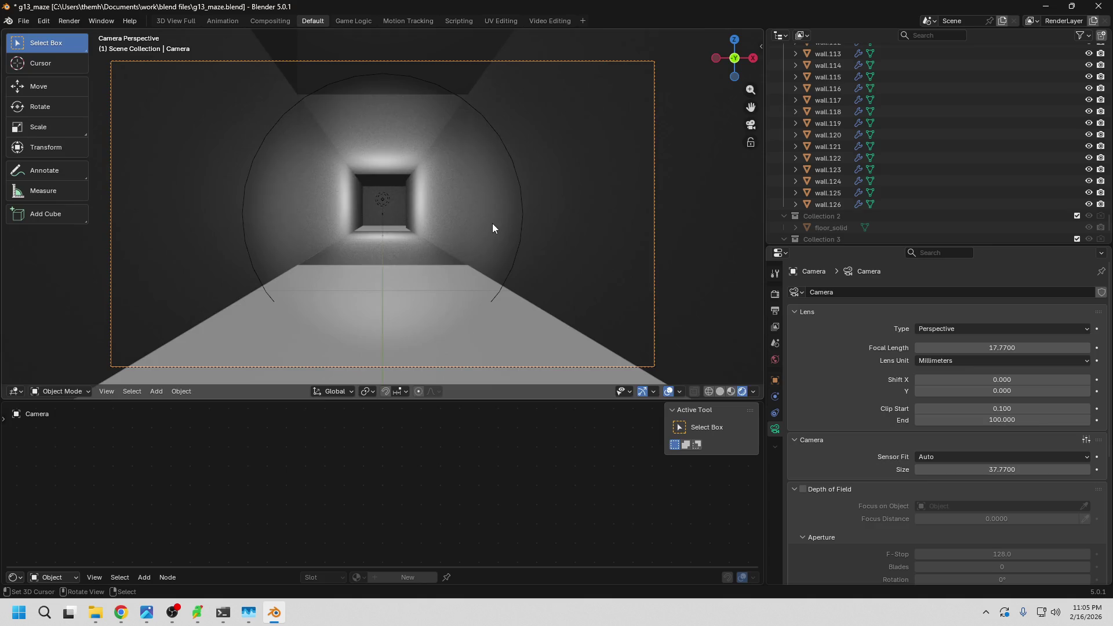
Orbit out of the camera view down to the floor and select the player cube
scroll(486, 287, down, 3)
scroll(481, 293, up, 2)
mouse_move(659, 261)
middle_down()
mouse_move(601, 273)
mouse_move(574, 315)
mouse_move(649, 306)
mouse_move(698, 330)
mouse_move(611, 295)
mouse_move(597, 220)
middle_up()
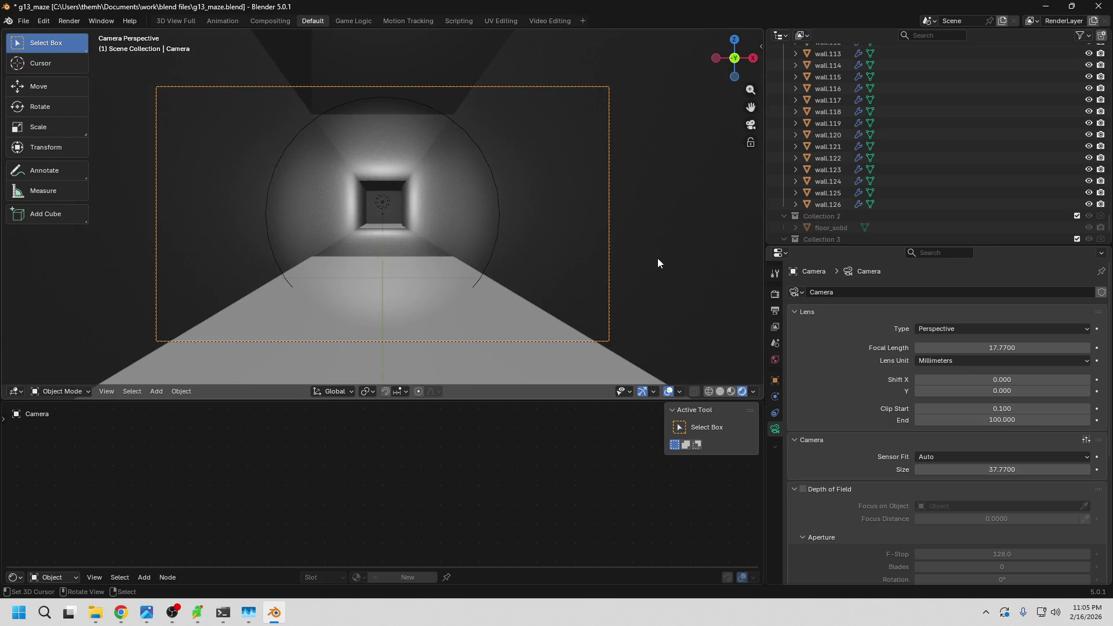
mouse_move(506, 303)
middle_down()
mouse_move(511, 241)
mouse_move(499, 243)
mouse_move(484, 305)
middle_up()
click(484, 305)
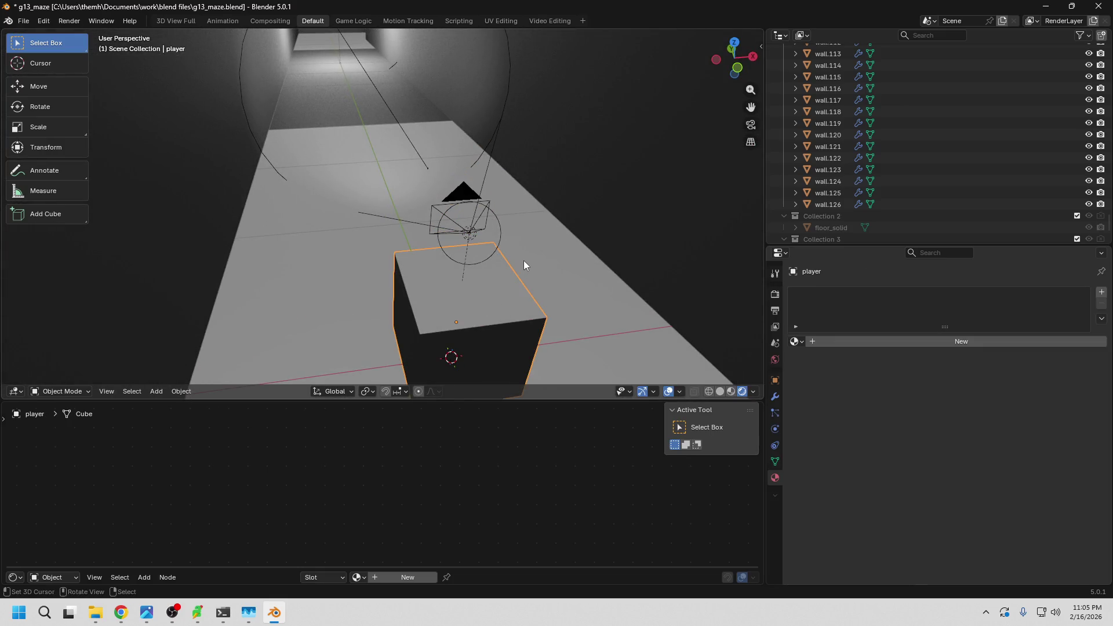
In camera view, slide the player along Y and X, turning it about Z after each move
key(KP_1)
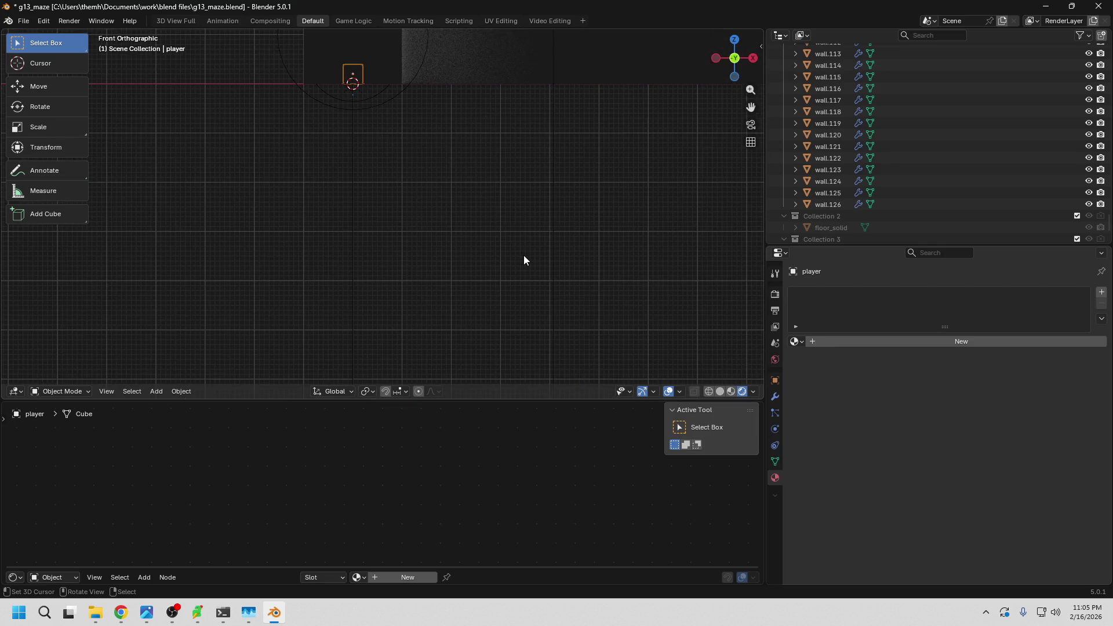
key(KP_0)
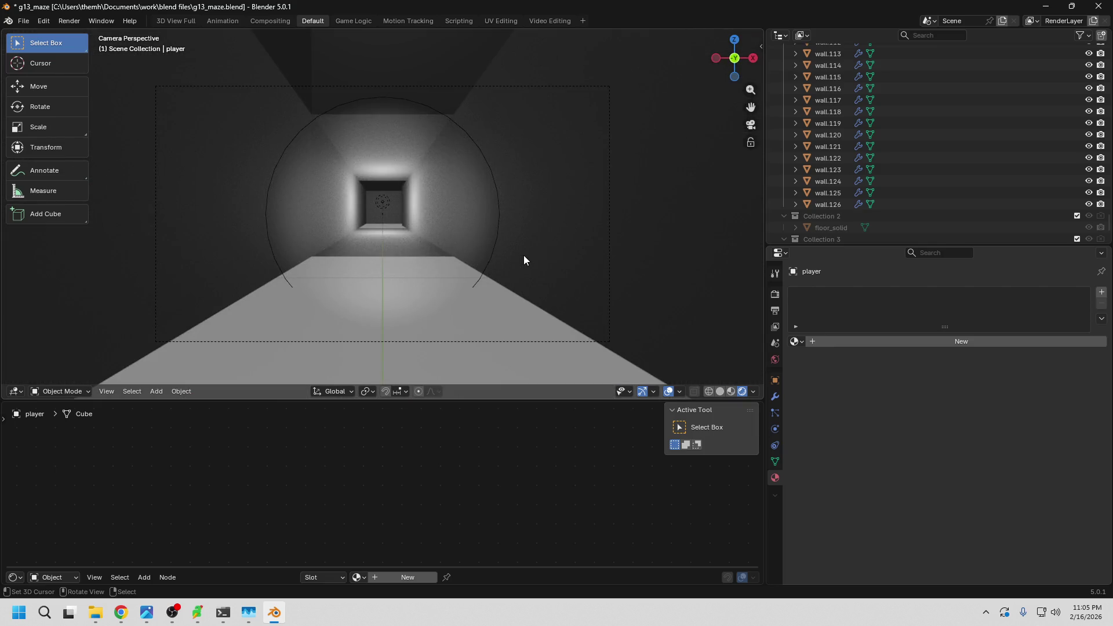
key(g)
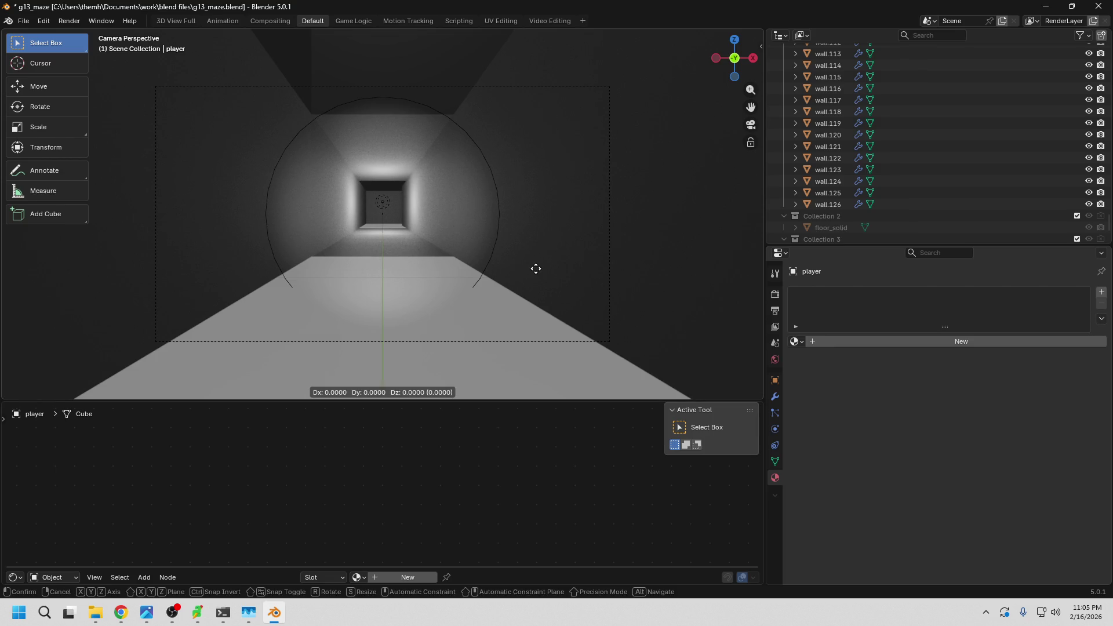
key(y)
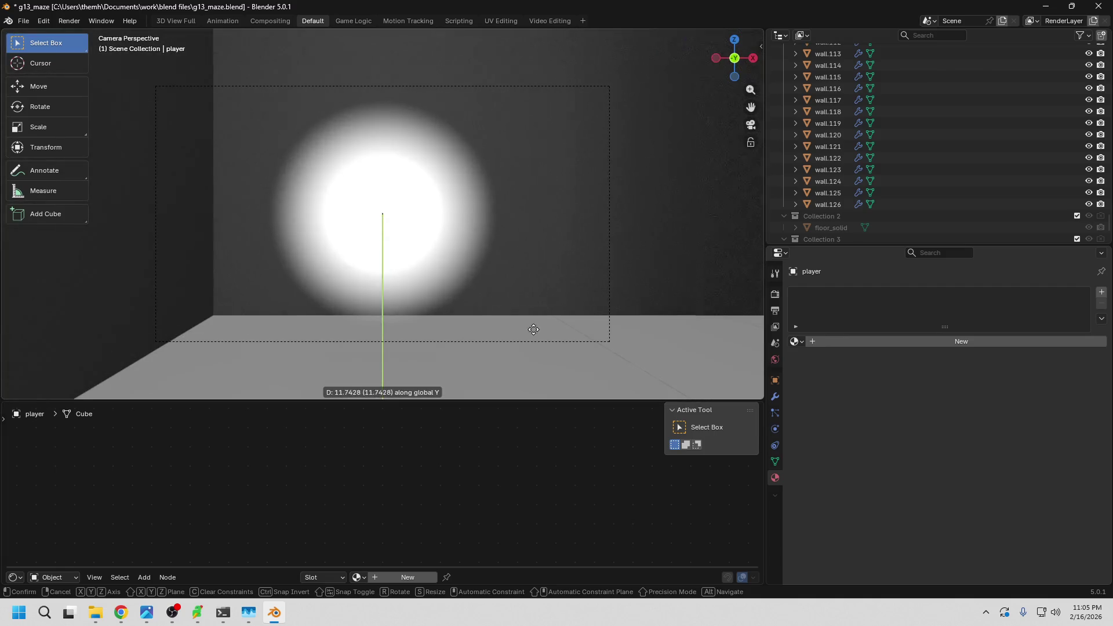
click(625, 318)
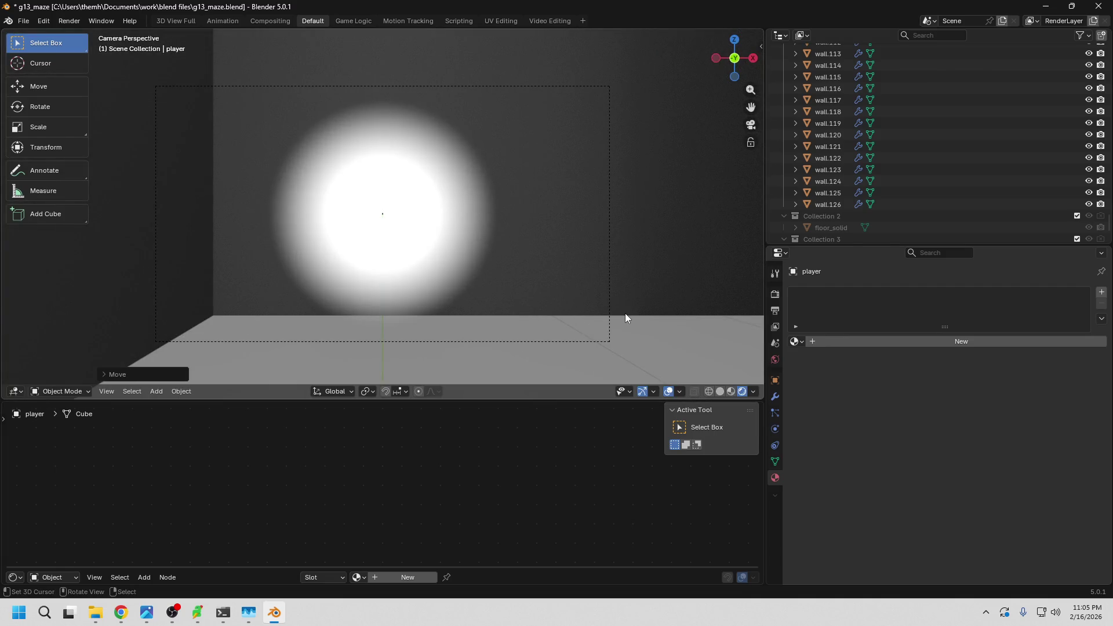
key(r)
key(z)
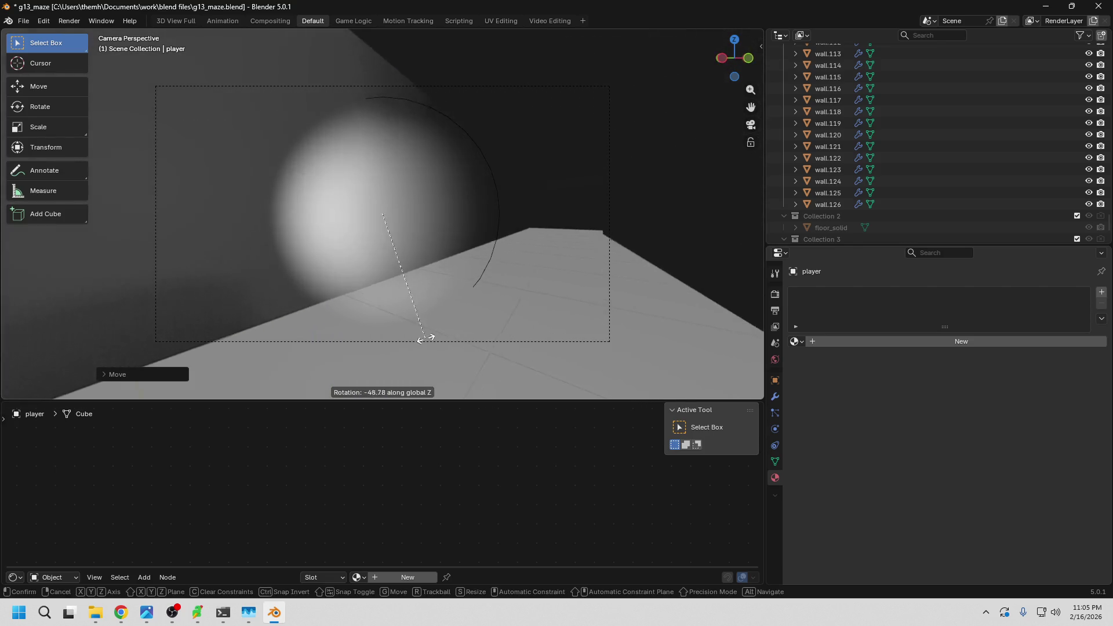
click(361, 288)
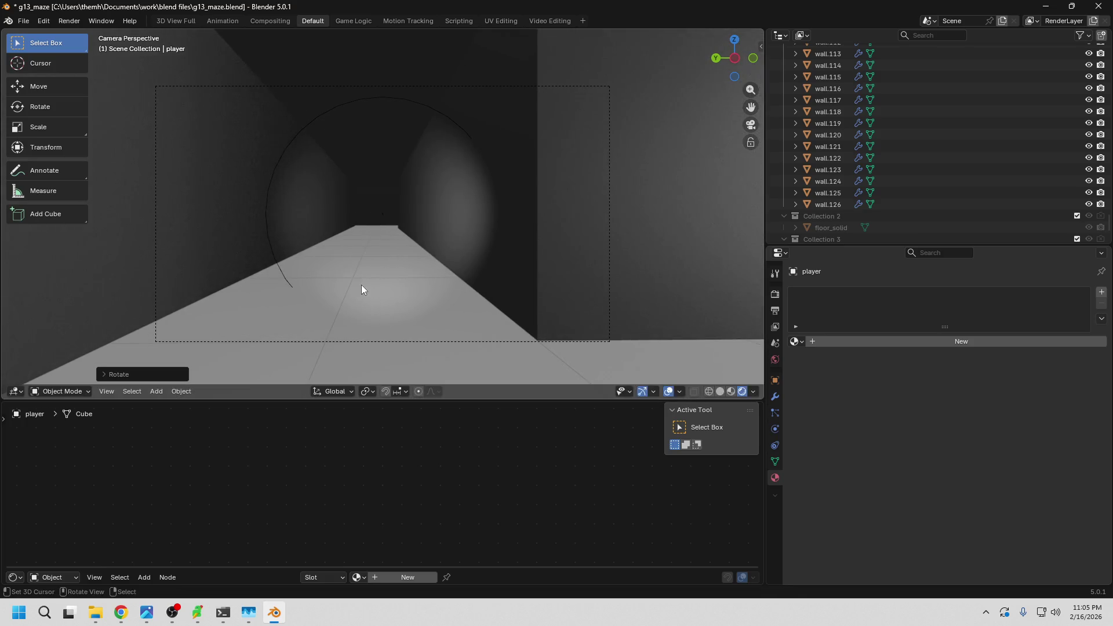
key(g)
key(x)
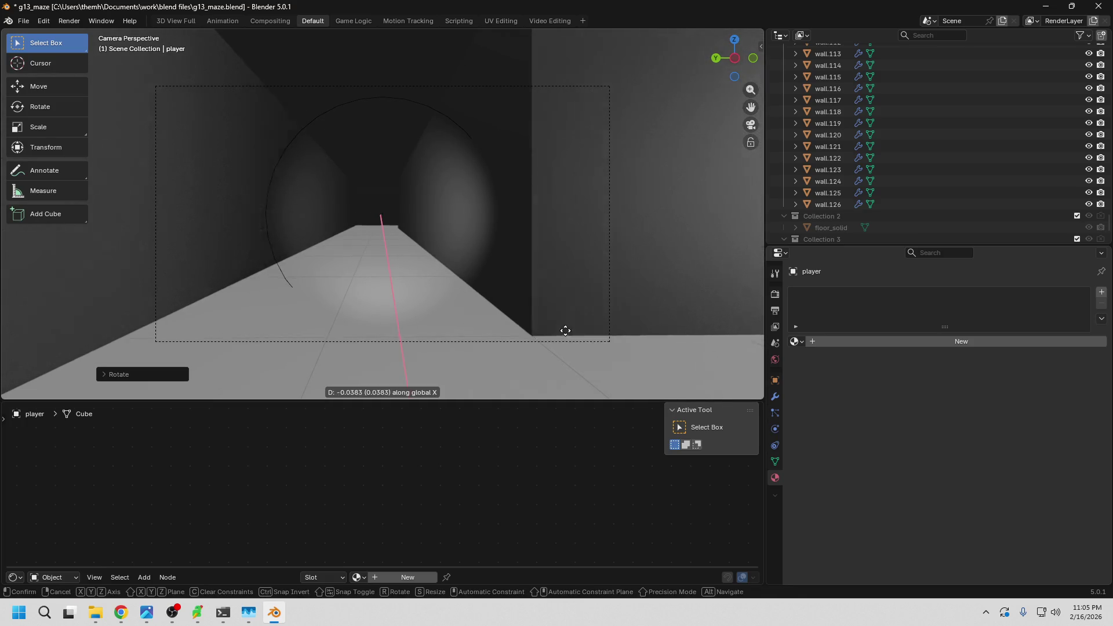
click(581, 391)
key(r)
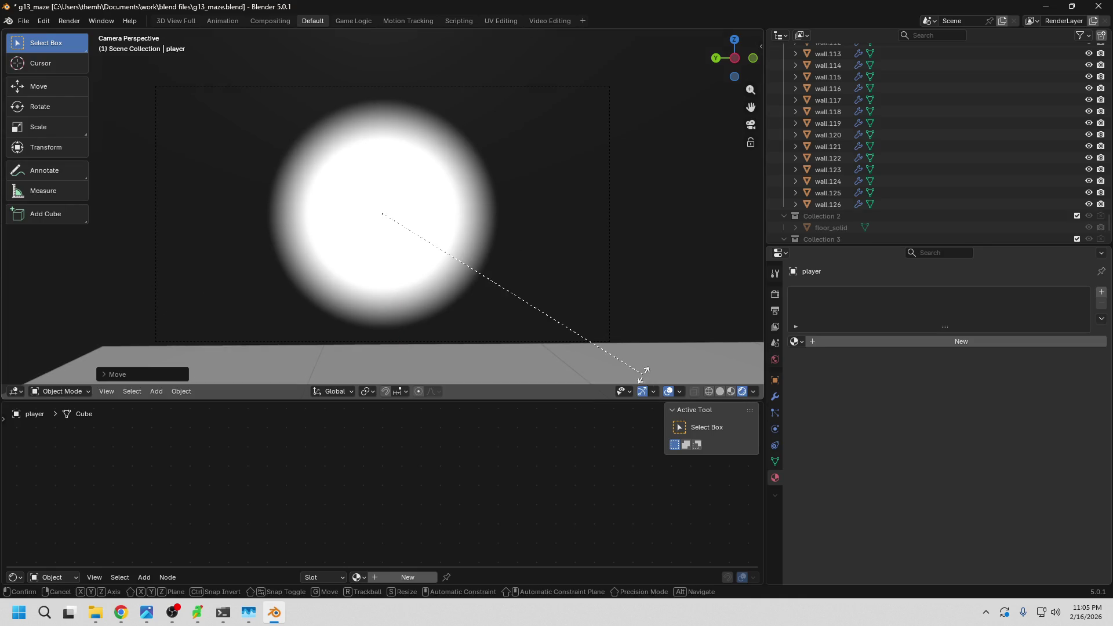
key(z)
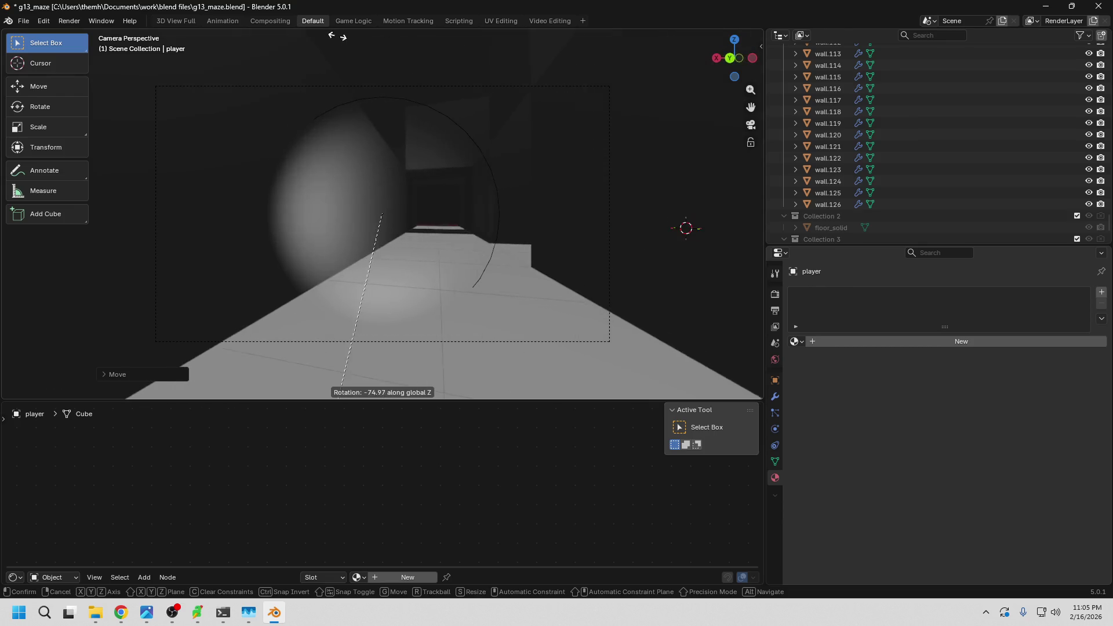
click(261, 387)
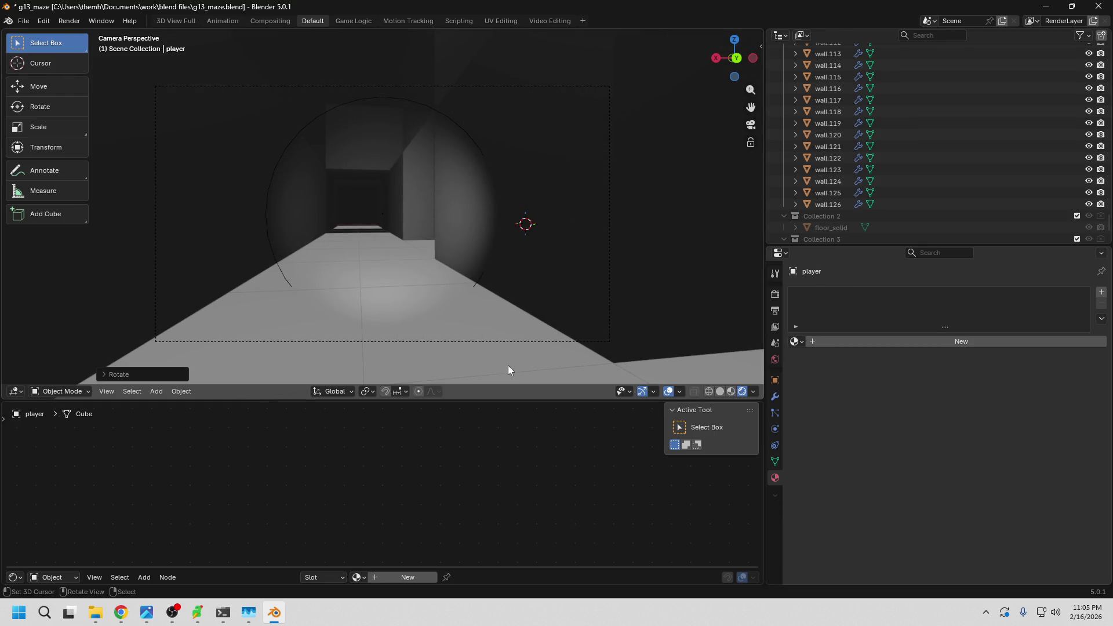
Shift the player along Y and X, give it a new Z heading, and change its height
key(g)
key(y)
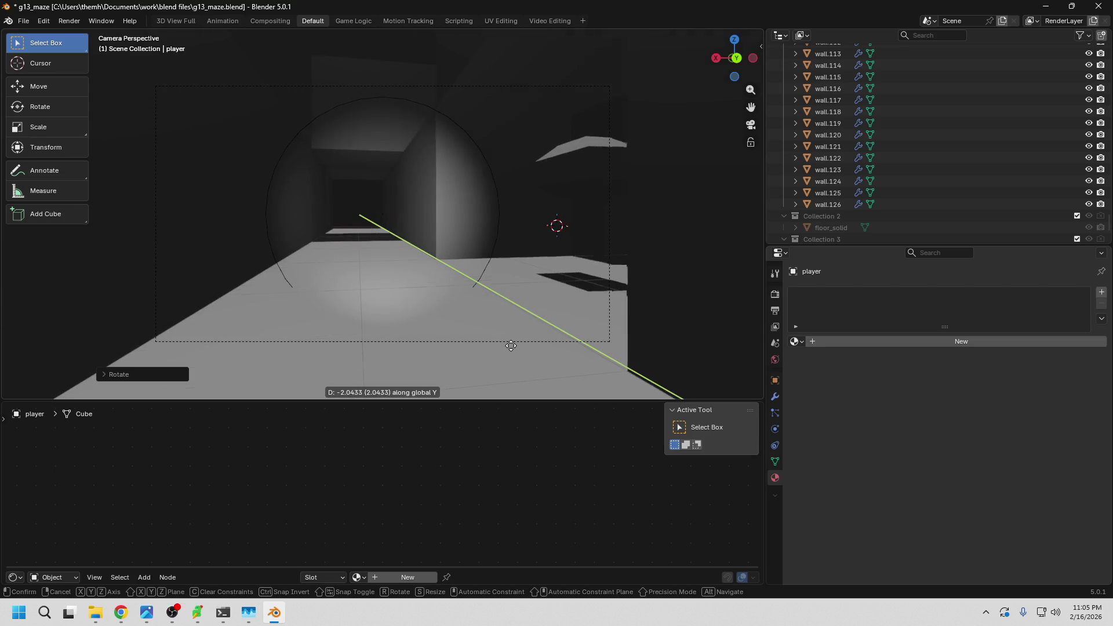
click(560, 375)
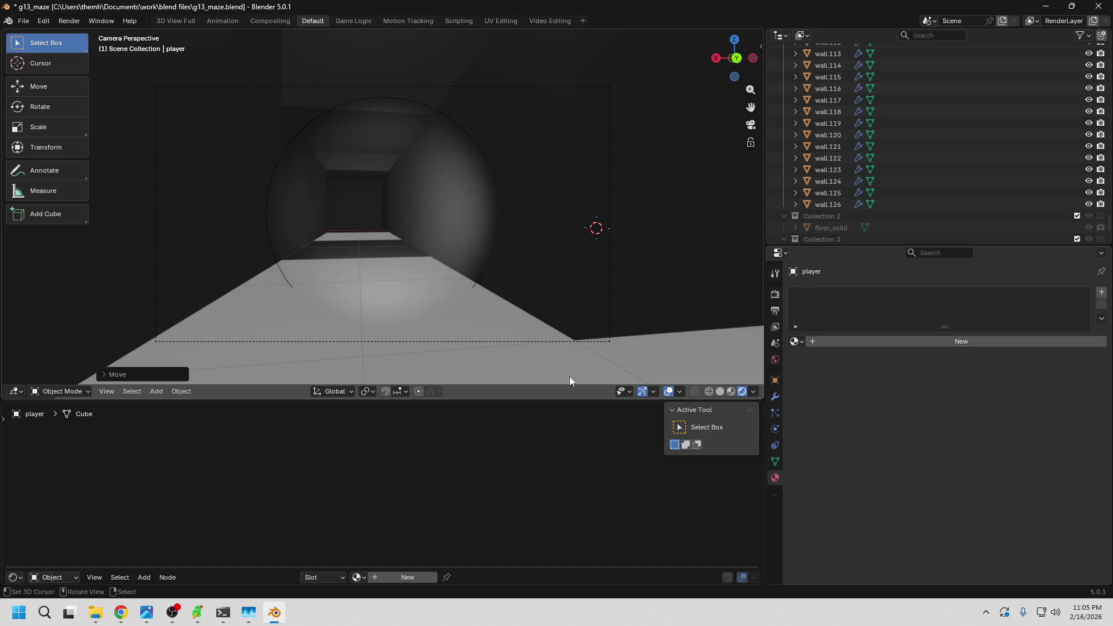
key(r)
key(z)
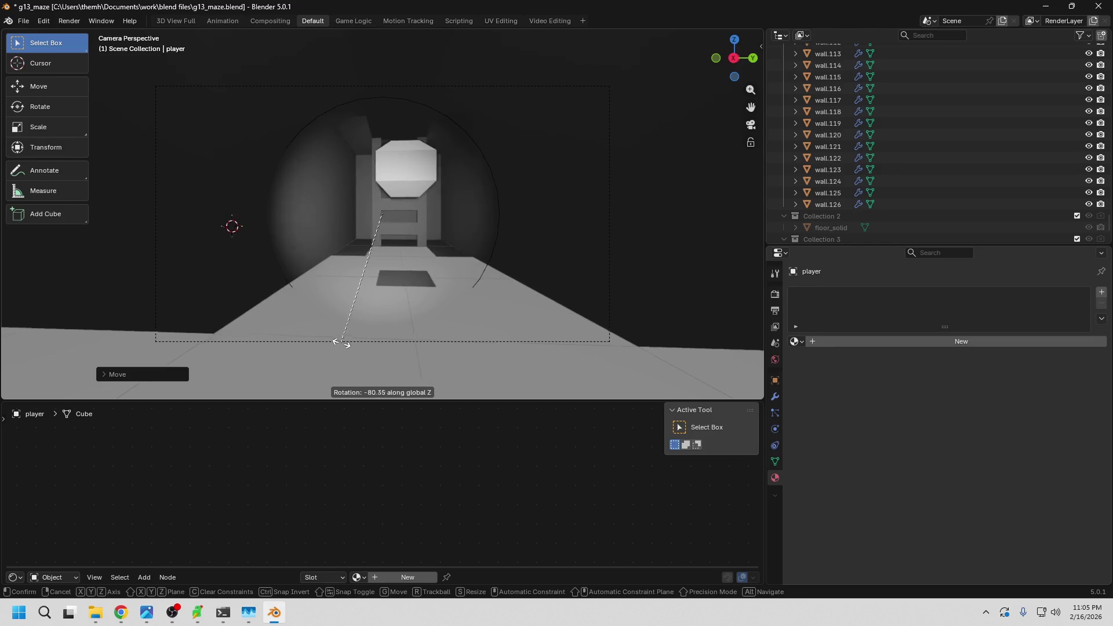
click(440, 311)
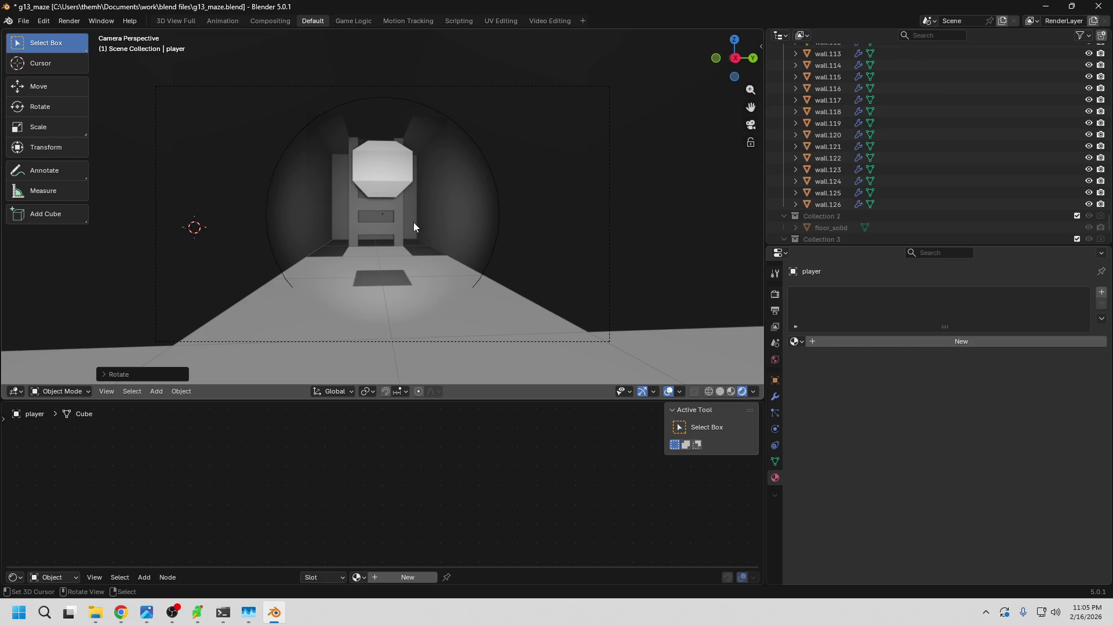
key(g)
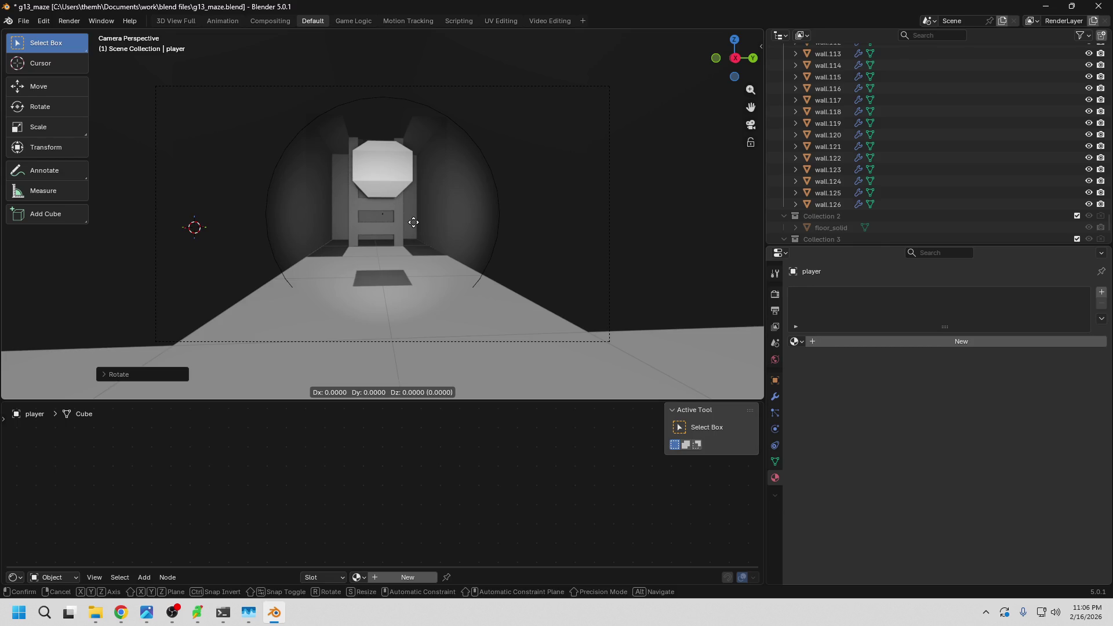
key(x)
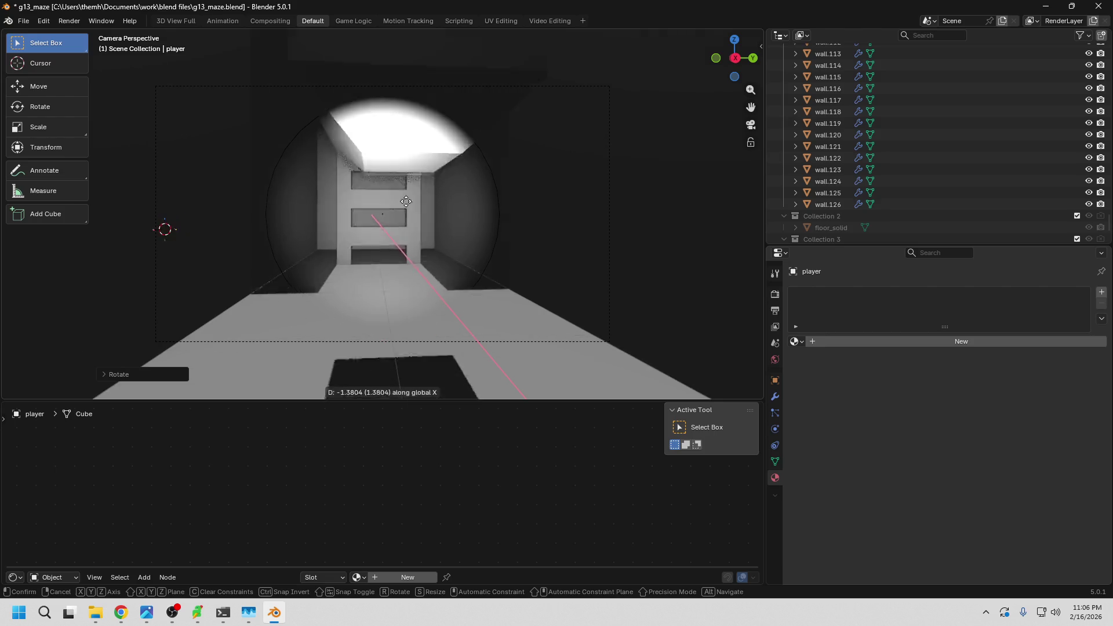
click(405, 189)
key(g)
key(z)
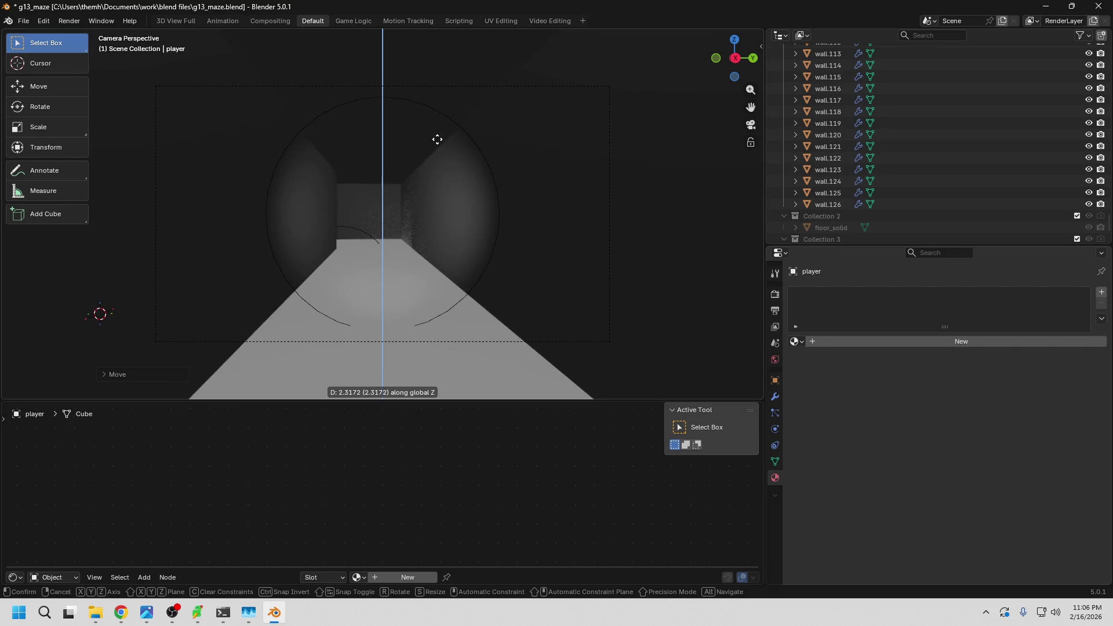
click(437, 139)
Move the player along X and Y with Z turns until it faces down the corridor
key(g)
key(x)
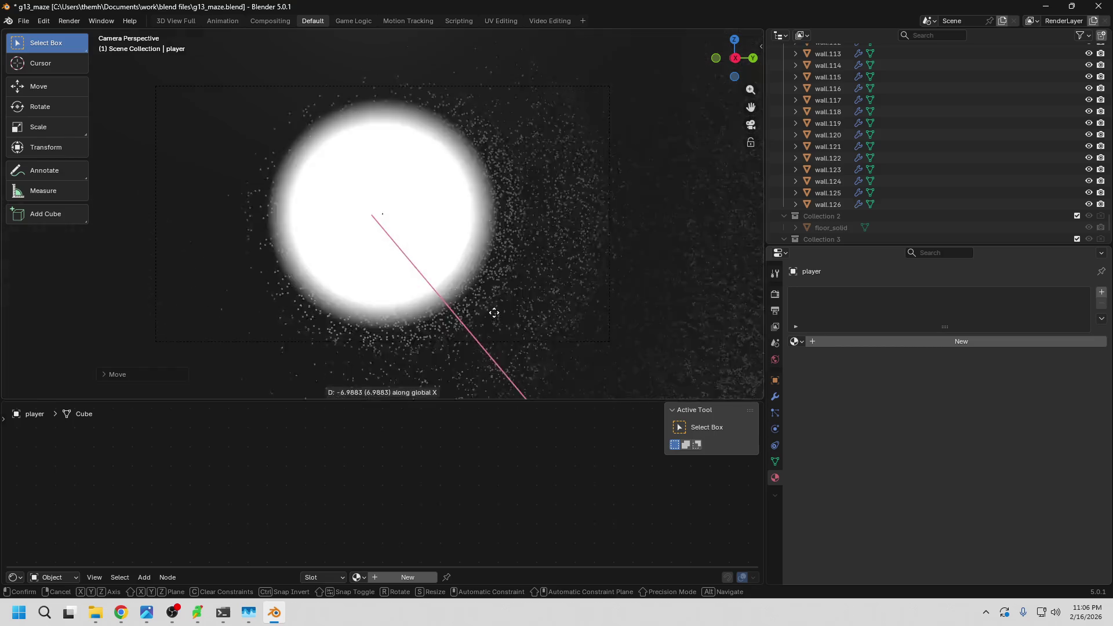
click(543, 342)
key(r)
key(z)
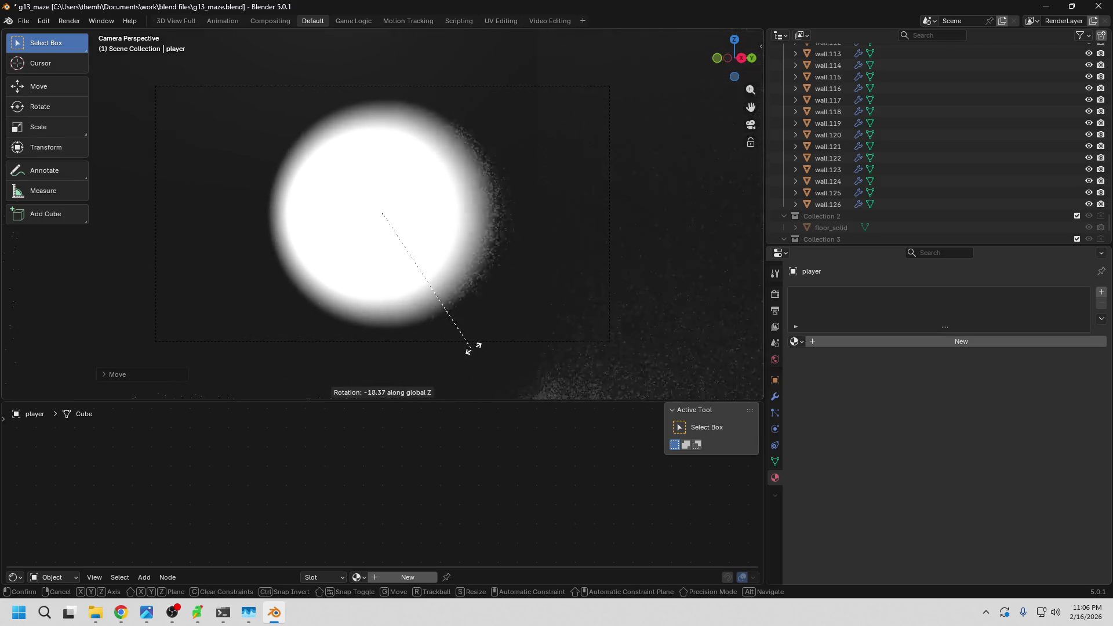
click(413, 150)
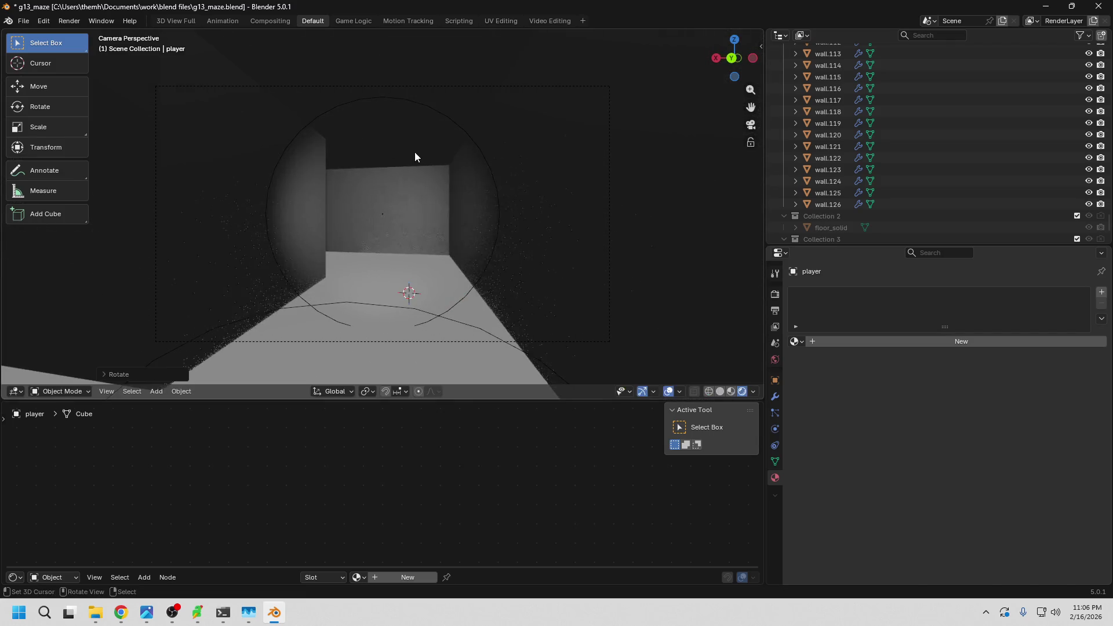
key(g)
key(y)
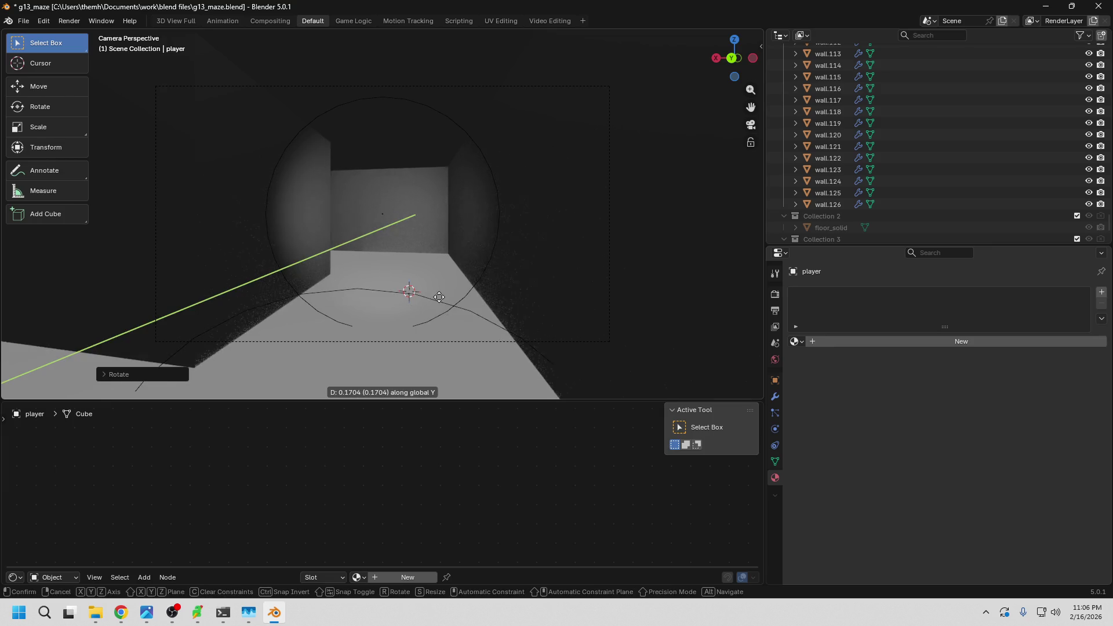
click(442, 264)
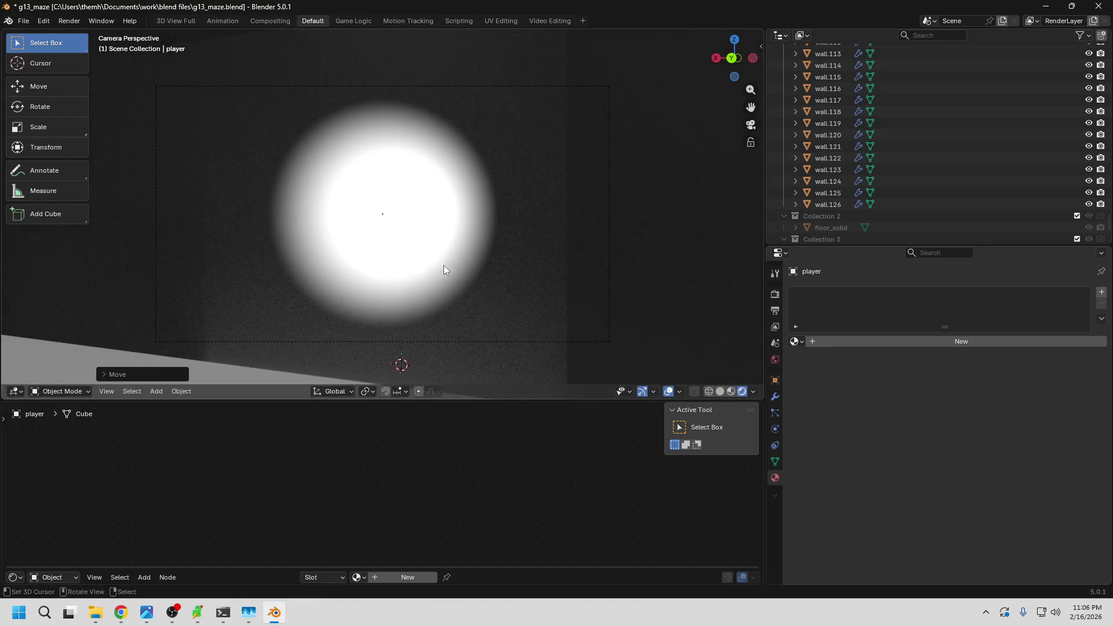
key(r)
key(z)
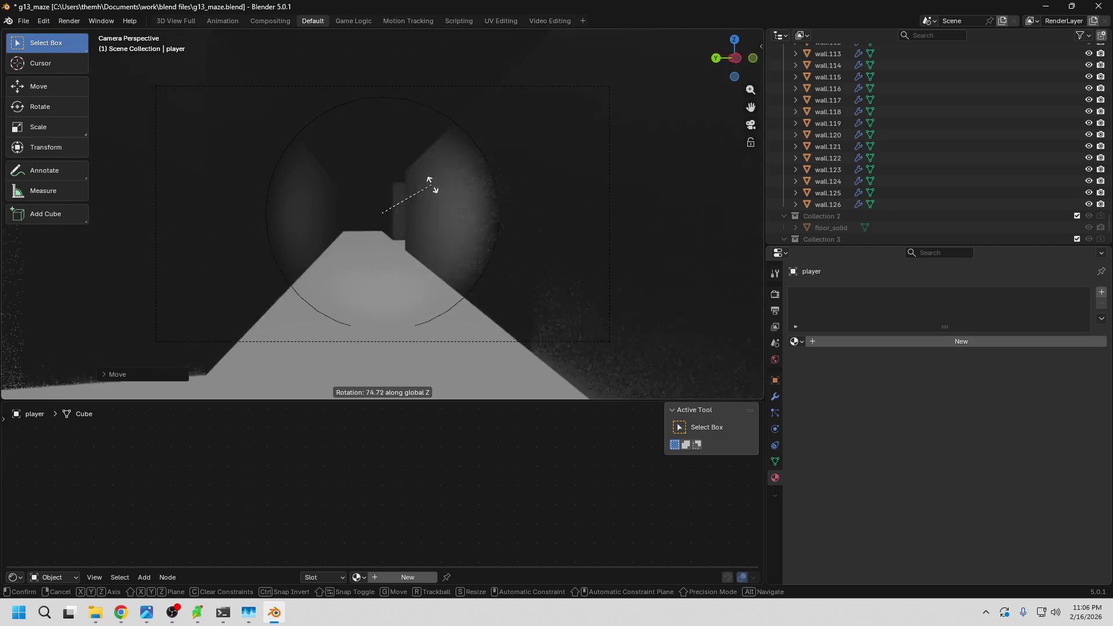
click(427, 182)
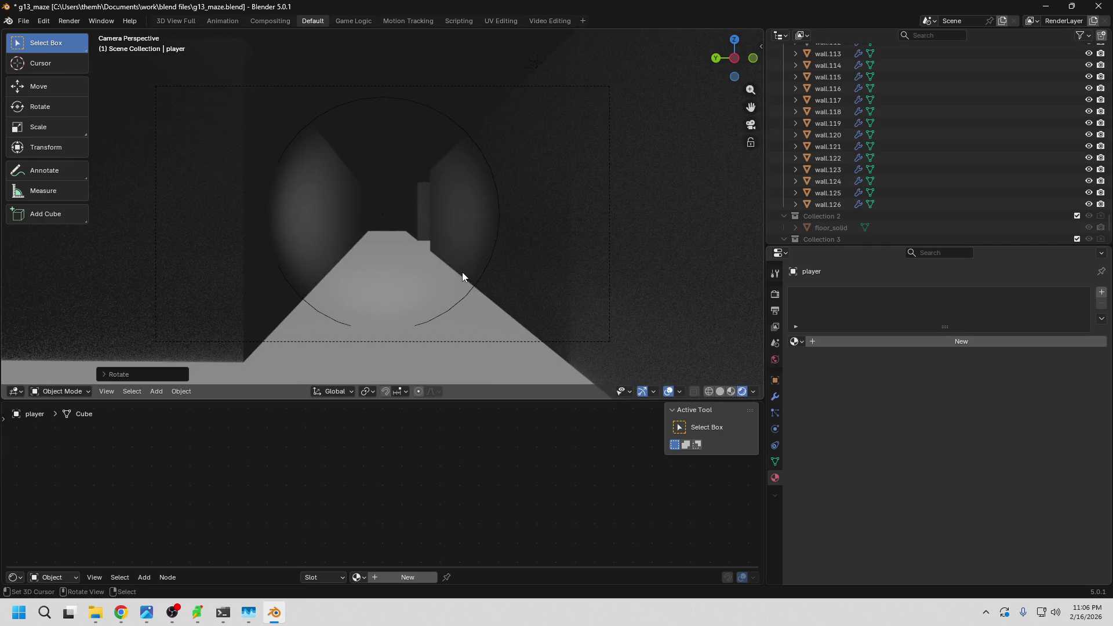
Undo twice to an earlier player placement, then redo once to a corridor position
key(ctrl+z)
key(ctrl+z)
key(ctrl+z)
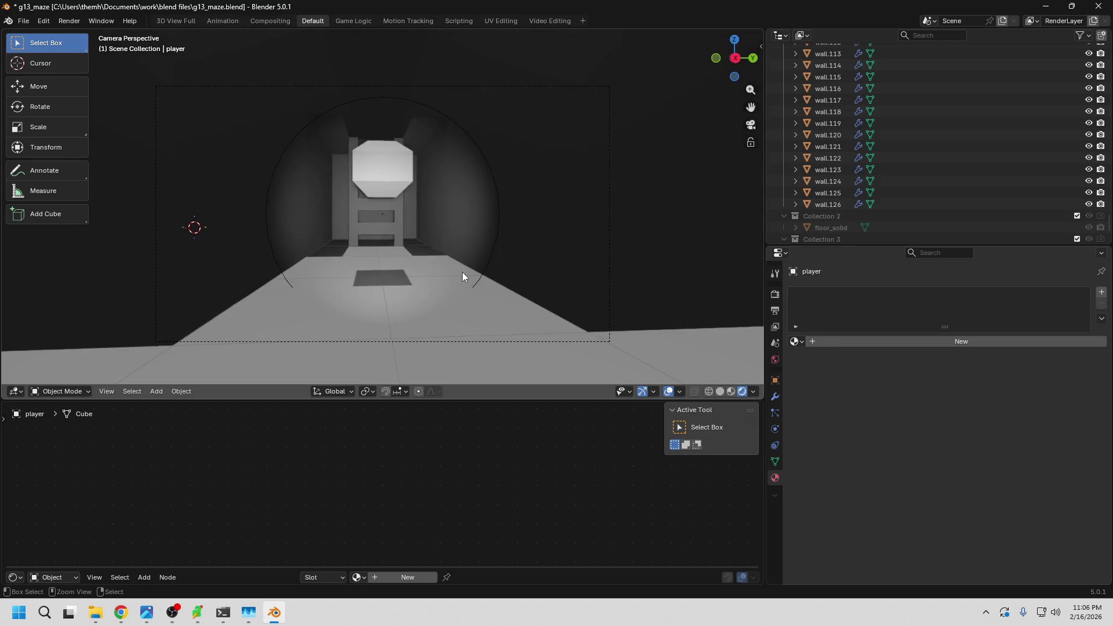
key(ctrl+z)
key(ctrl+z)
key(ctrl+z)
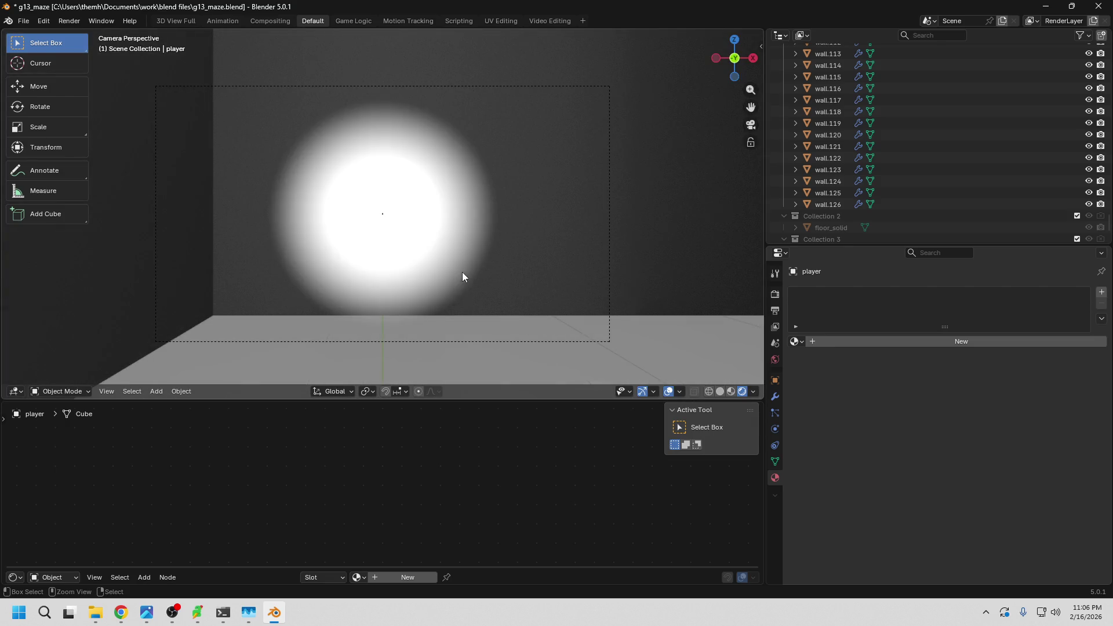
key(ctrl+shift+z)
key(ctrl+shift+z)
key(ctrl+shift+z)
key(ctrl+shift+z)
key(ctrl+shift+z)
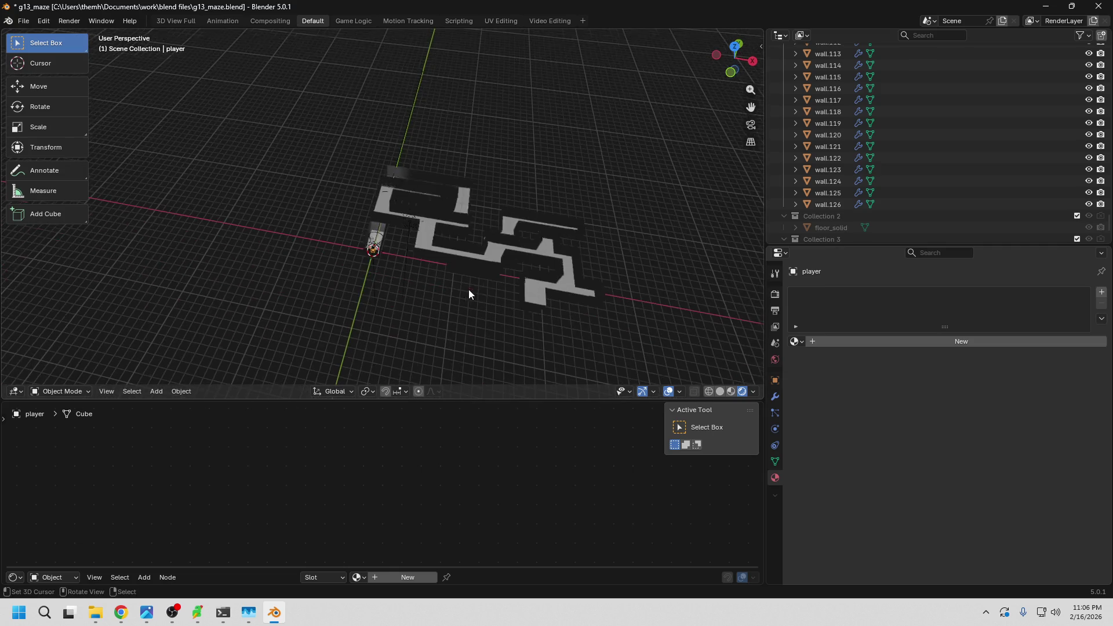
Zoom in and orbit the view around the maze
scroll(504, 285, up, 3)
mouse_move(547, 270)
middle_down()
mouse_move(378, 264)
mouse_move(481, 280)
mouse_move(441, 261)
mouse_move(343, 293)
mouse_move(291, 265)
mouse_move(417, 242)
mouse_move(285, 259)
mouse_move(451, 231)
mouse_move(562, 190)
mouse_move(364, 245)
mouse_move(335, 275)
mouse_move(315, 266)
mouse_move(309, 217)
mouse_move(318, 284)
mouse_move(381, 237)
mouse_move(454, 234)
mouse_move(372, 226)
mouse_move(333, 271)
middle_up()
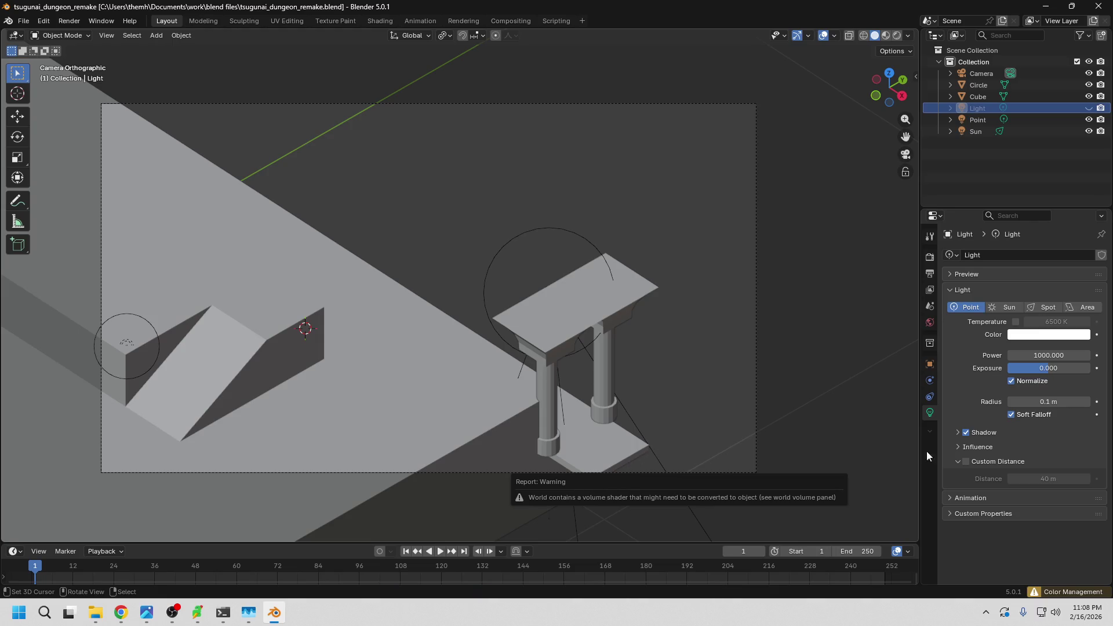
Show the World properties and switch the viewport to Rendered shading
click(930, 322)
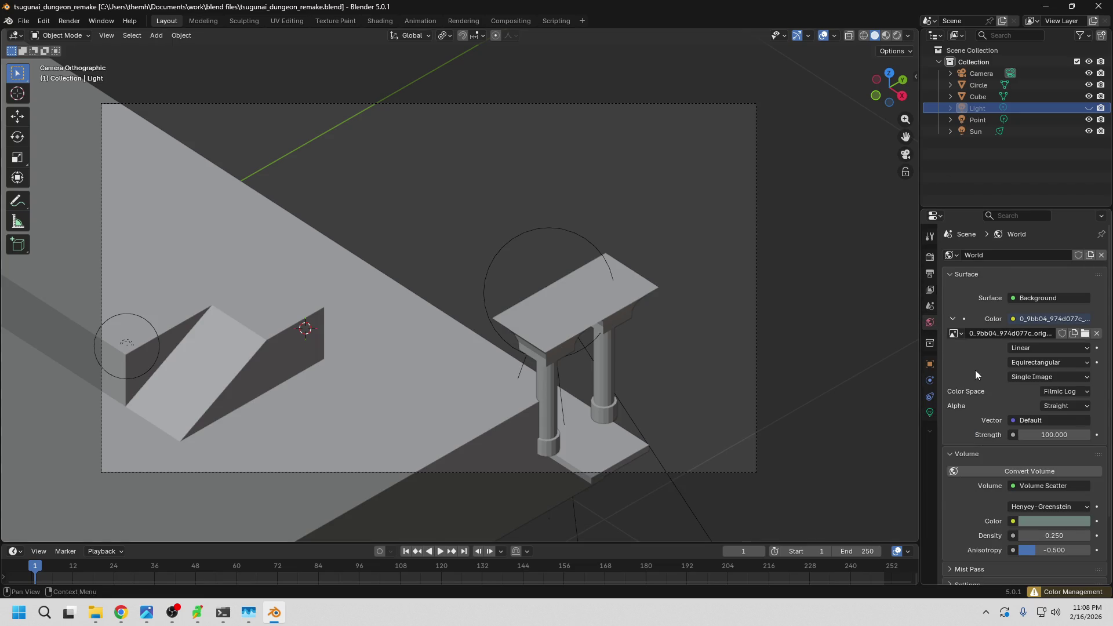
scroll(969, 436, down, 5)
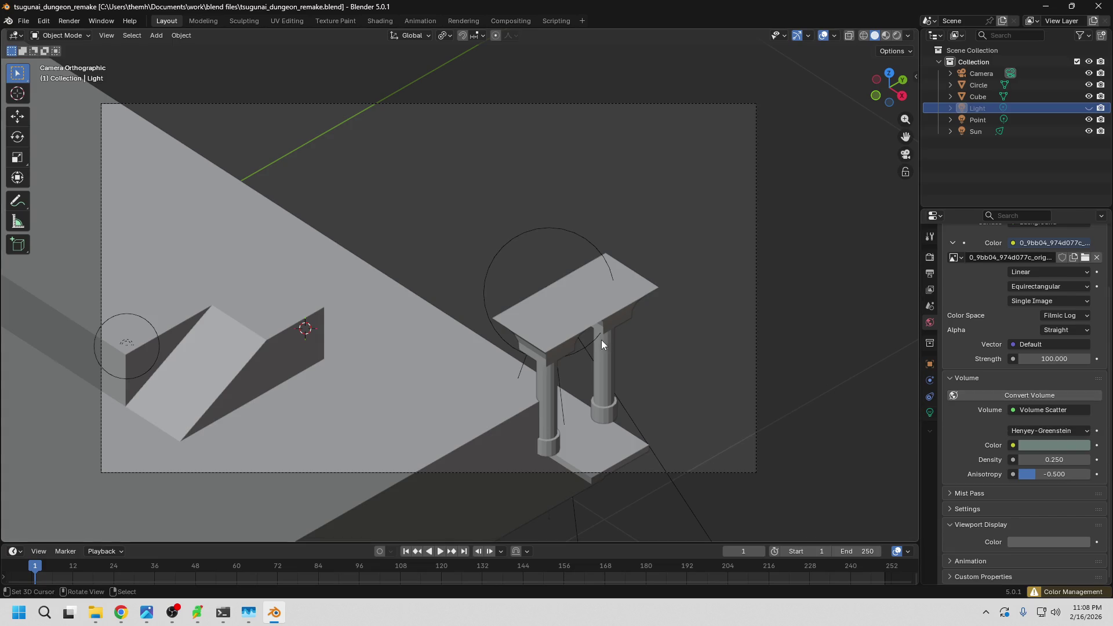
click(898, 36)
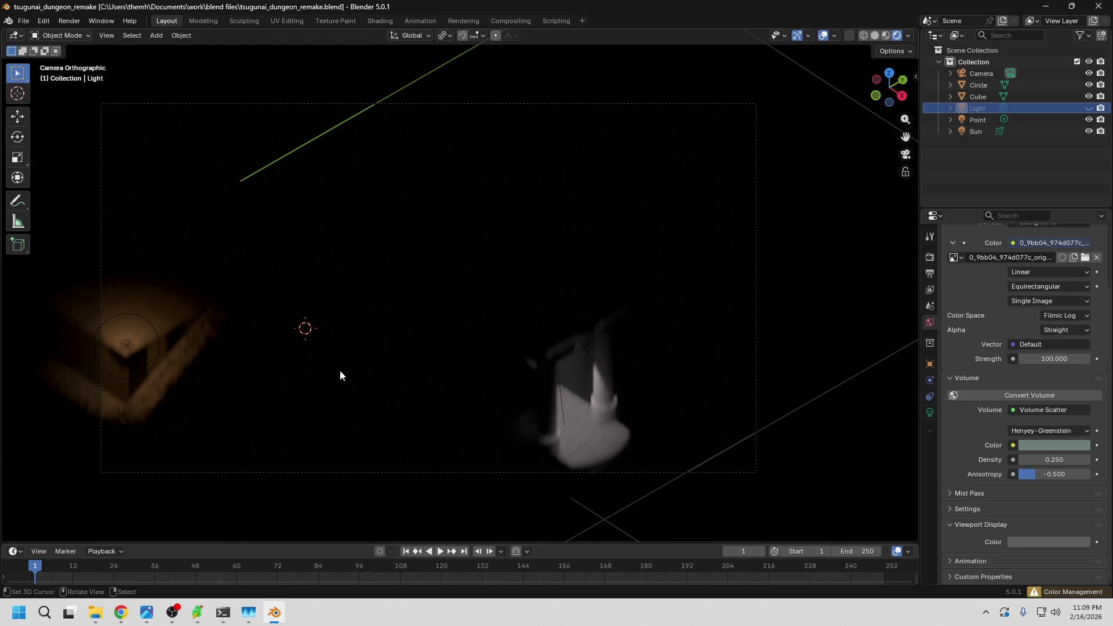
From top view, orbit to perspective, then convert the world fog into a World_volume object
key(KP_7)
scroll(457, 360, down, 3)
middle_drag(469, 375, 430, 284)
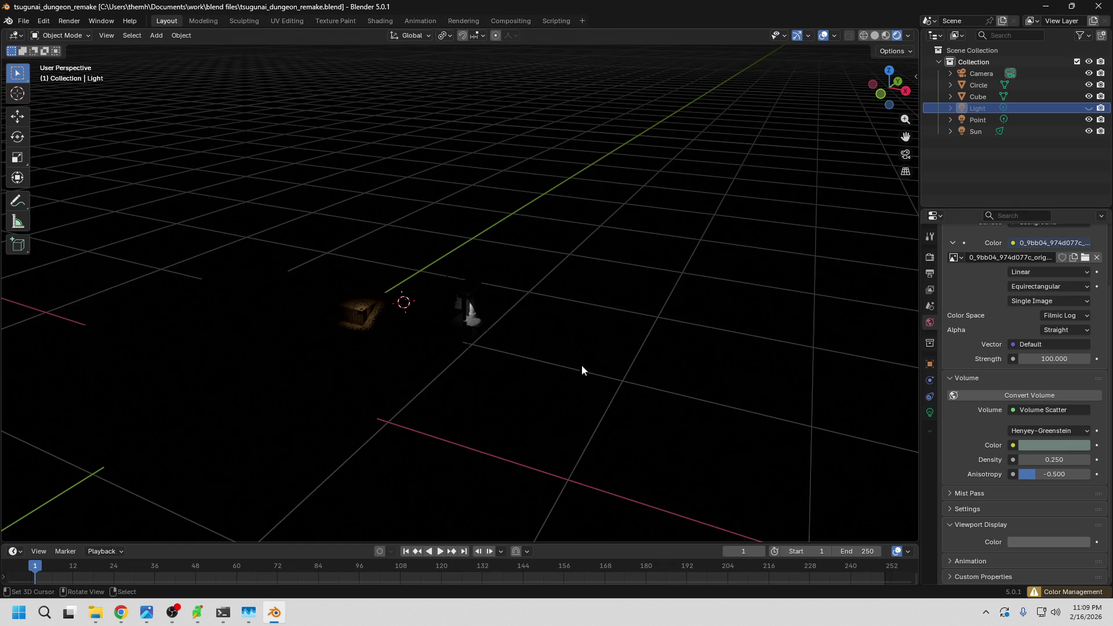
click(1007, 395)
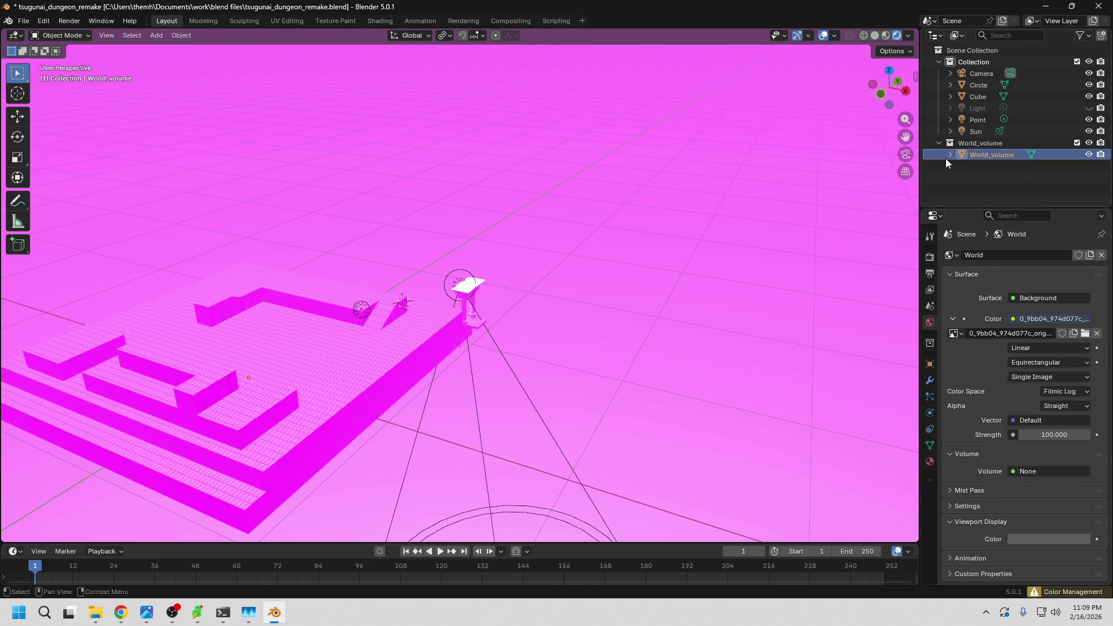
click(930, 462)
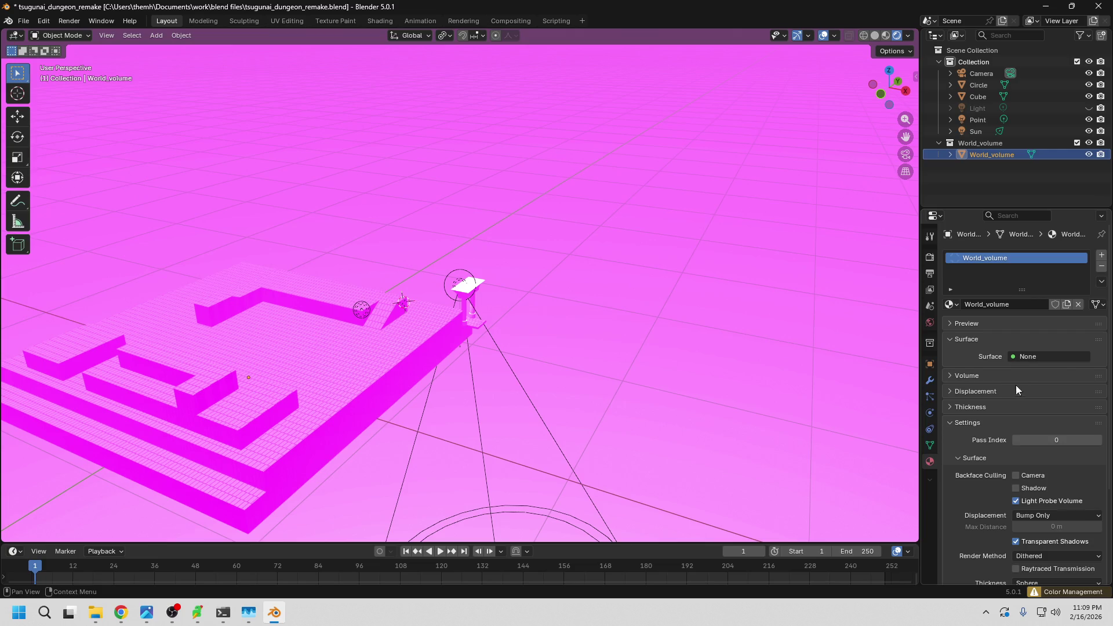
Expand the World_volume material's Volume panel and pick a surface shader
click(950, 375)
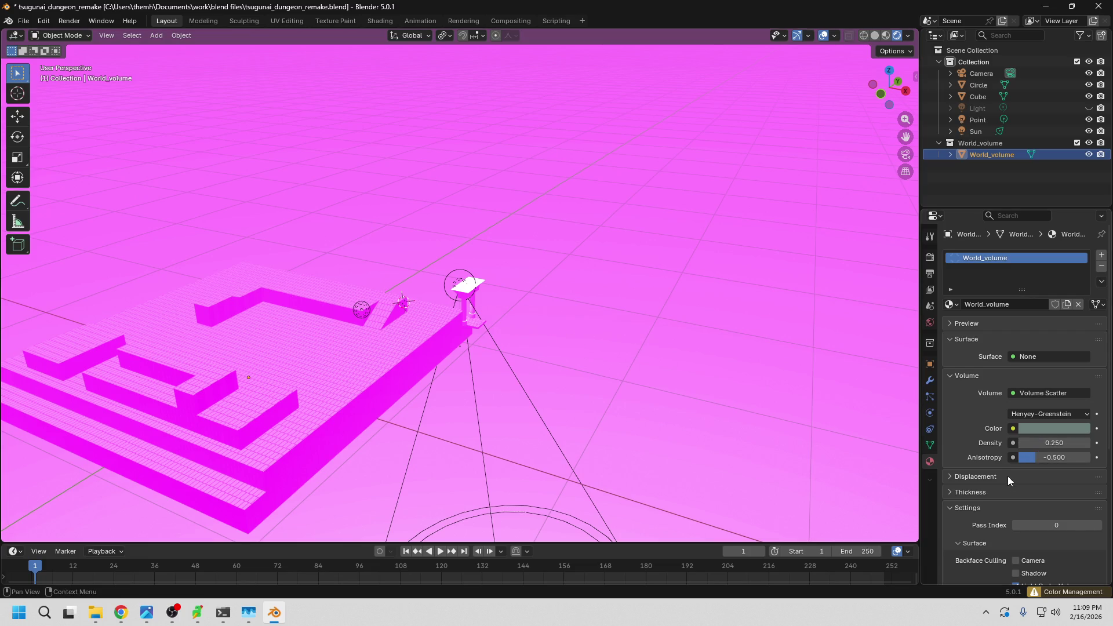
click(1021, 356)
scroll(995, 432, down, 4)
scroll(993, 433, down, 4)
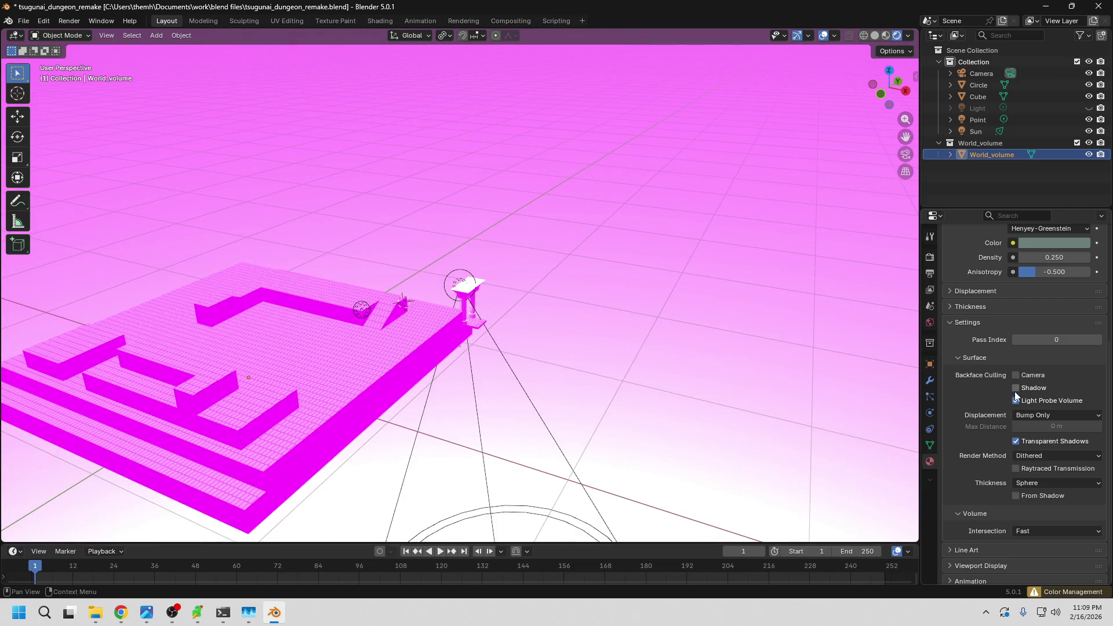
Disable Camera and Shadow backface culling, then choose File > Revert
click(1015, 377)
click(1015, 388)
click(24, 21)
click(51, 68)
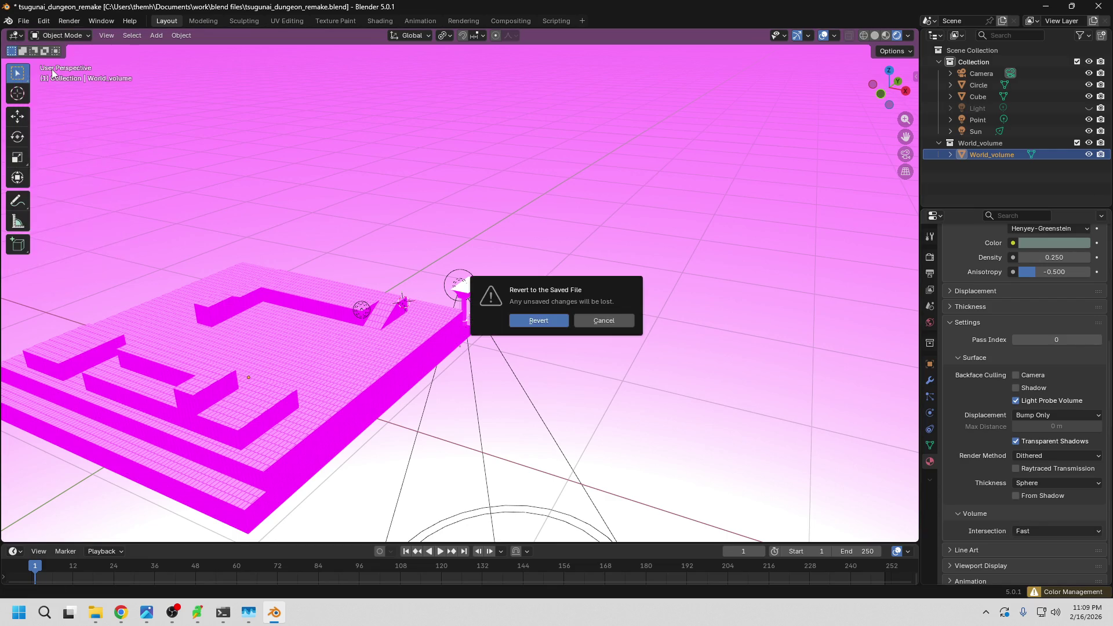
Revert to the saved file, preview in Rendered shading, and raise the selected camera's focus distance
click(553, 320)
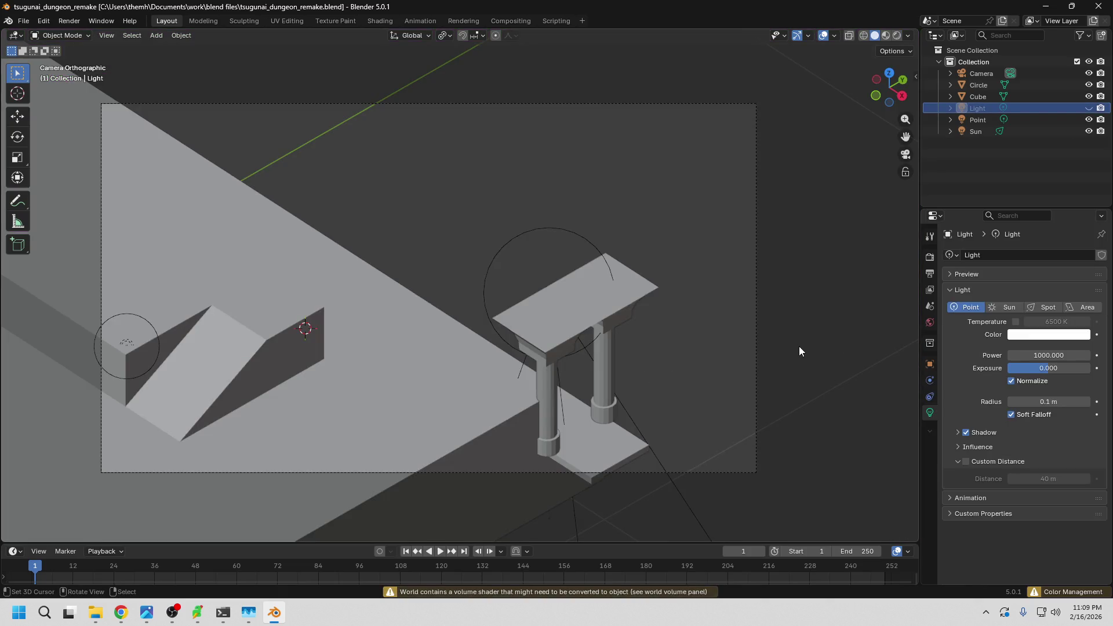
click(898, 36)
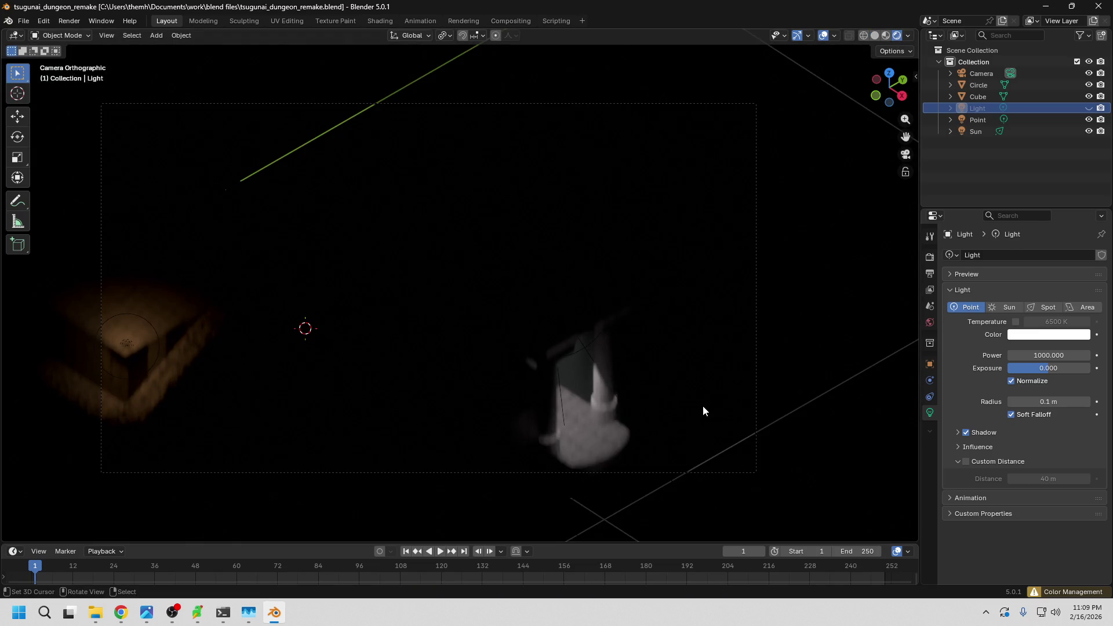
click(756, 380)
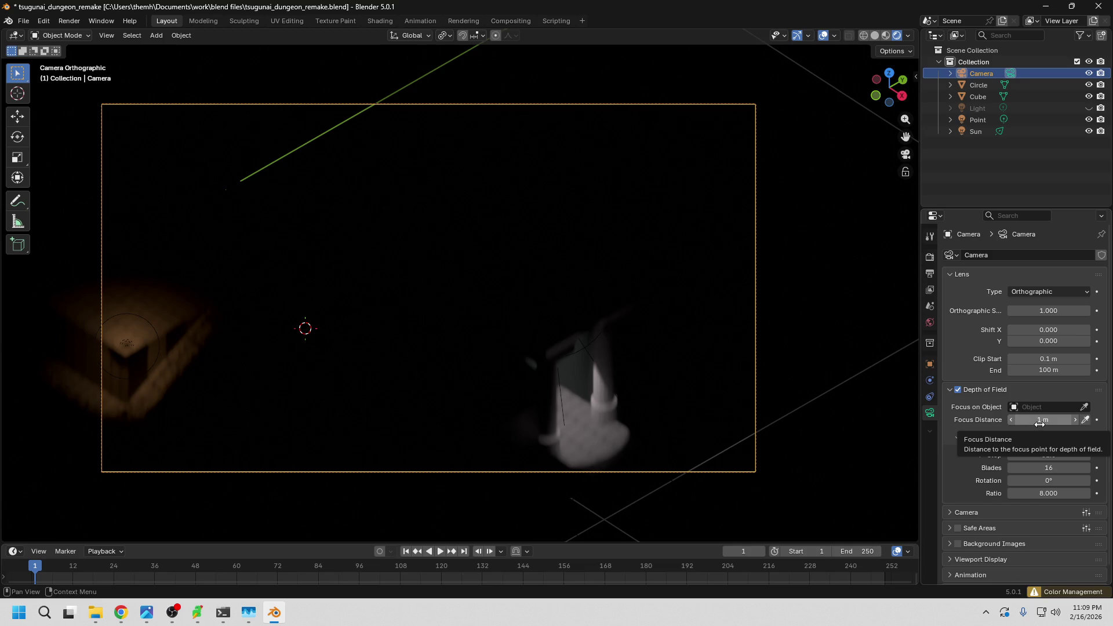
drag(1039, 424, 1102, 420)
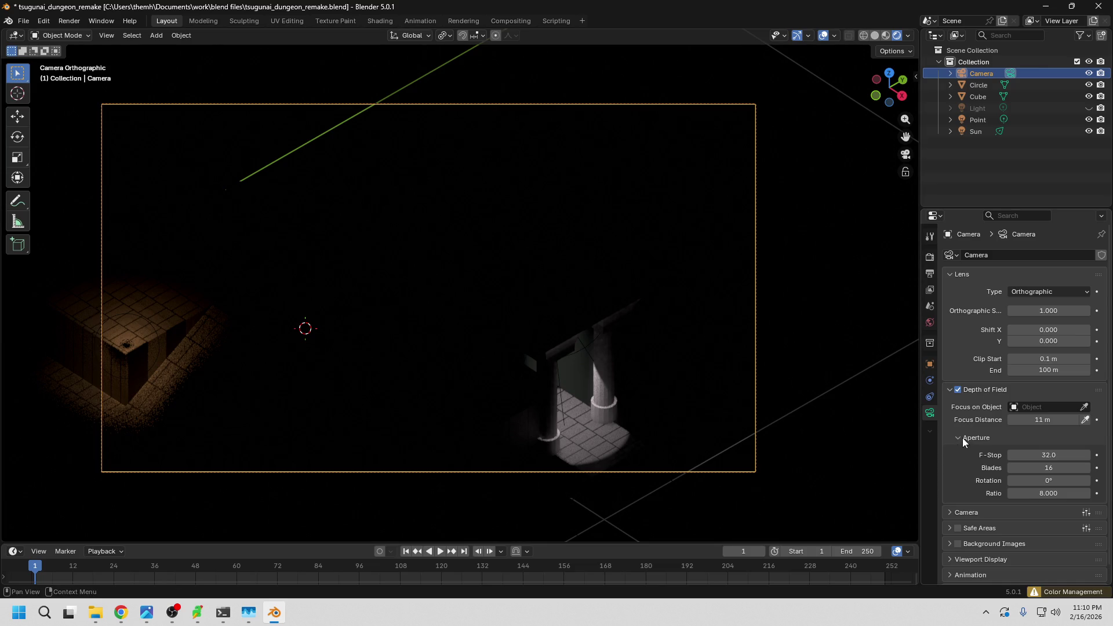
Switch off the camera's depth of field after briefly comparing it on and off
click(958, 390)
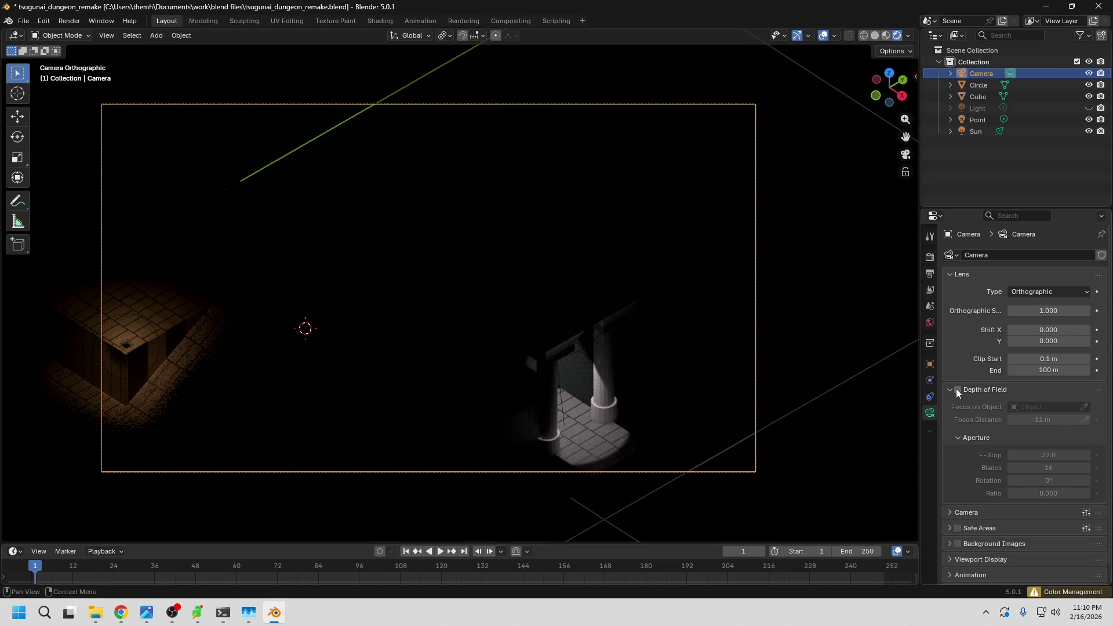
click(958, 390)
click(958, 390)
click(929, 322)
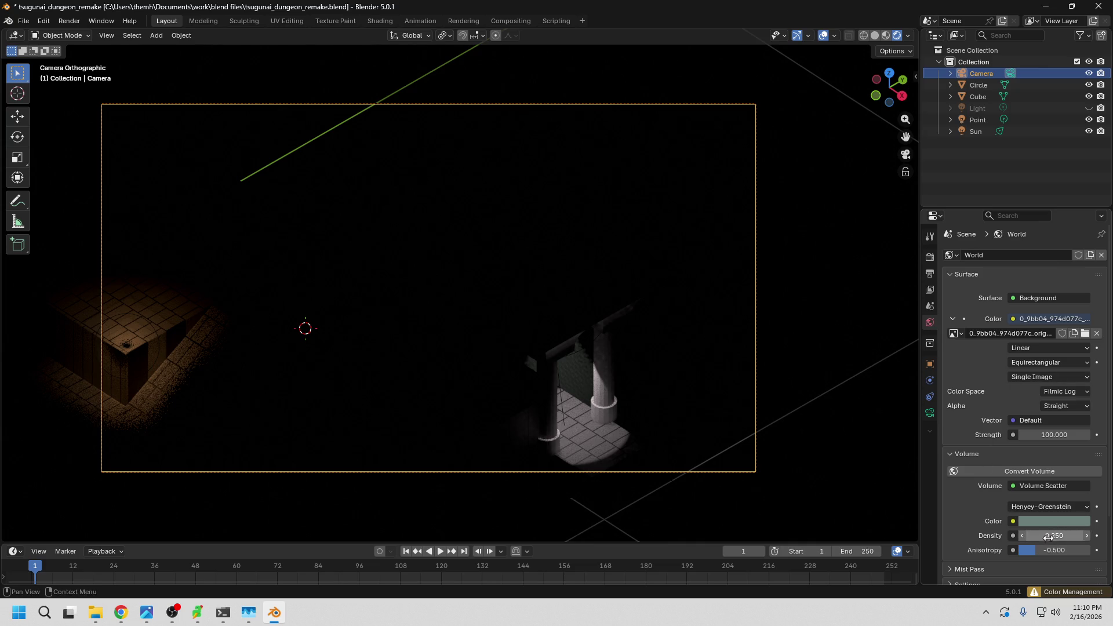
Disconnect the image texture from the world's background Color input
mouse_move(1049, 536)
mouse_down()
mouse_move(1008, 536)
mouse_move(1046, 533)
mouse_up()
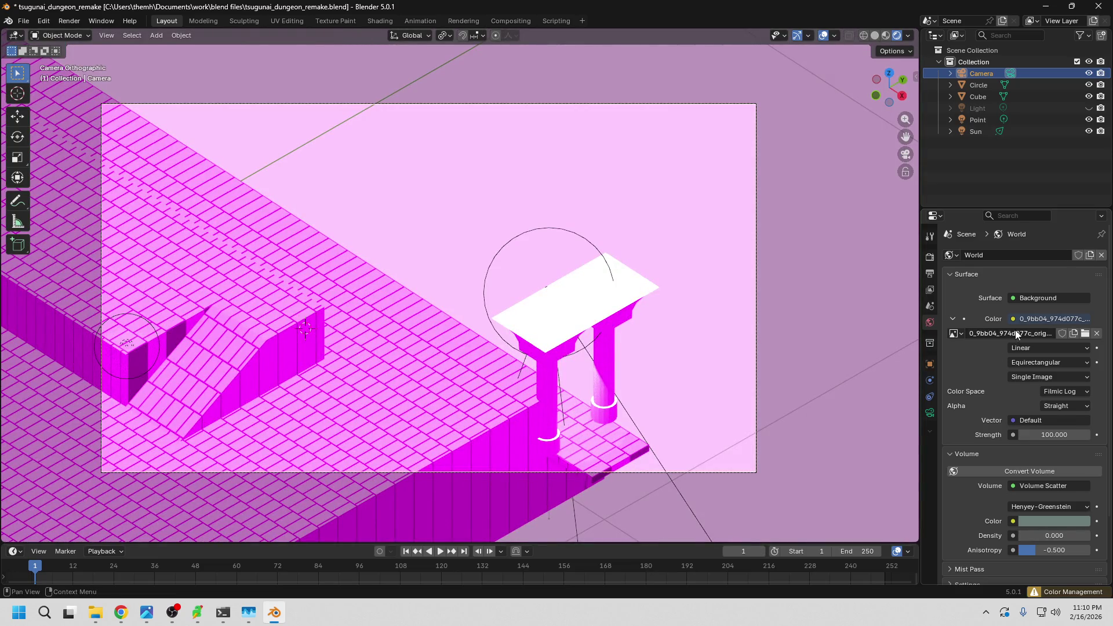
click(954, 334)
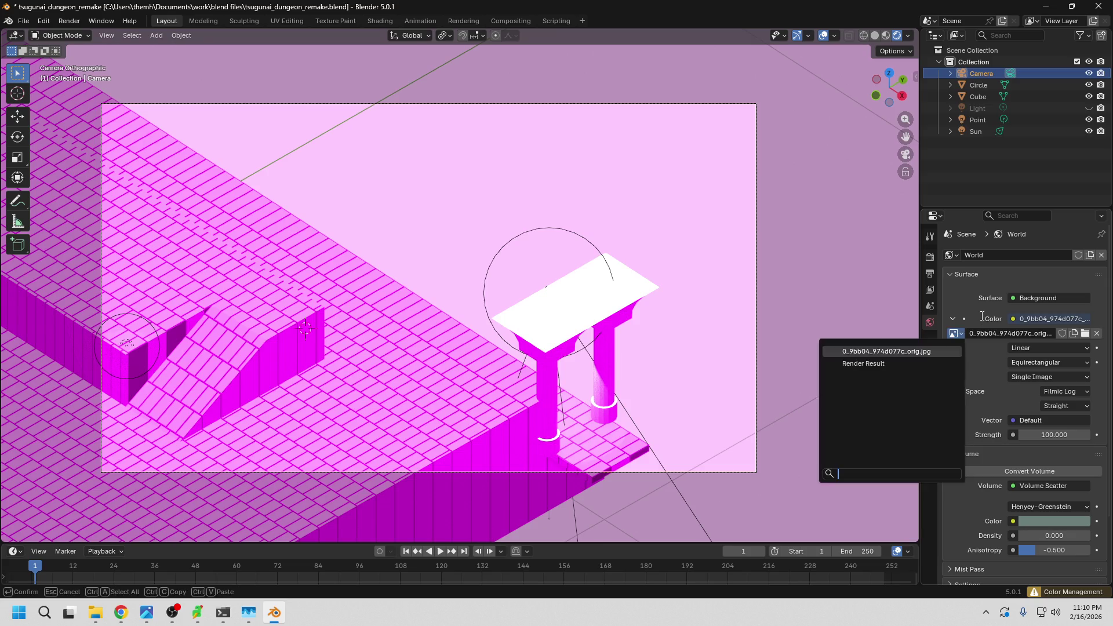
click(1013, 319)
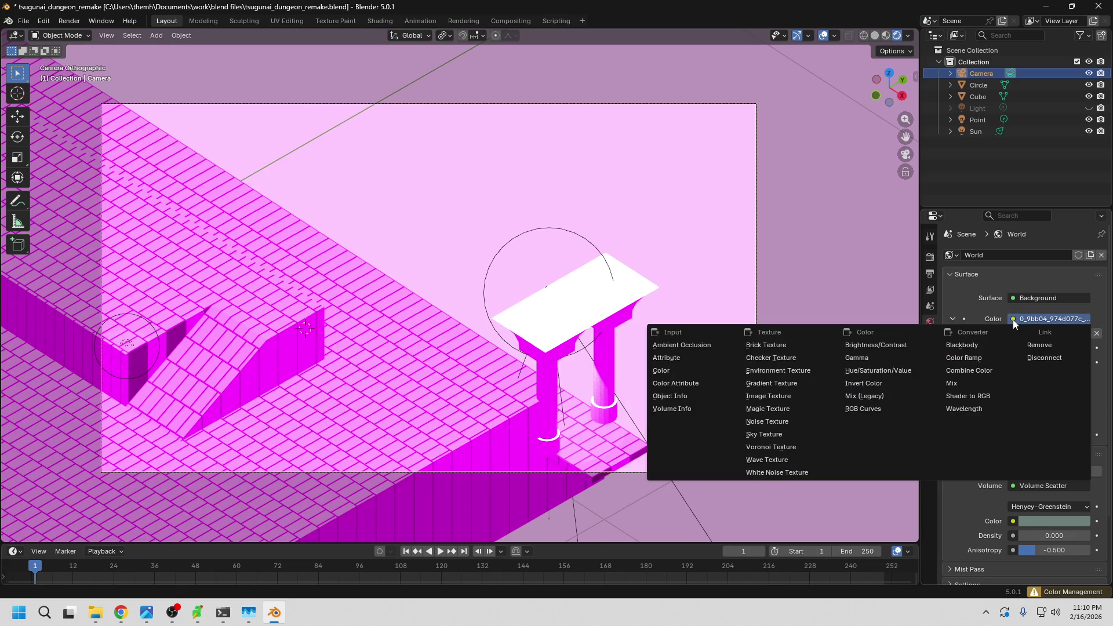
click(1042, 347)
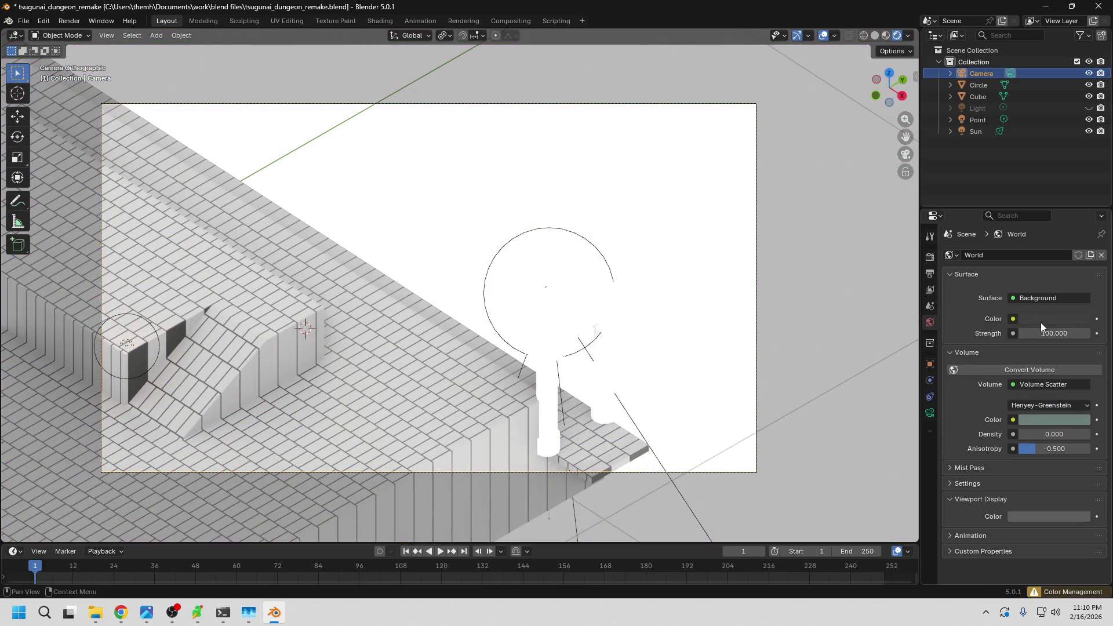
Try world fog densities 0.1, 0.05 and 0.001, finally leaving density at 0
mouse_move(1044, 434)
mouse_down()
mouse_move(1061, 434)
mouse_move(1043, 434)
mouse_up()
click(1041, 437)
text(0.1)
key(Return)
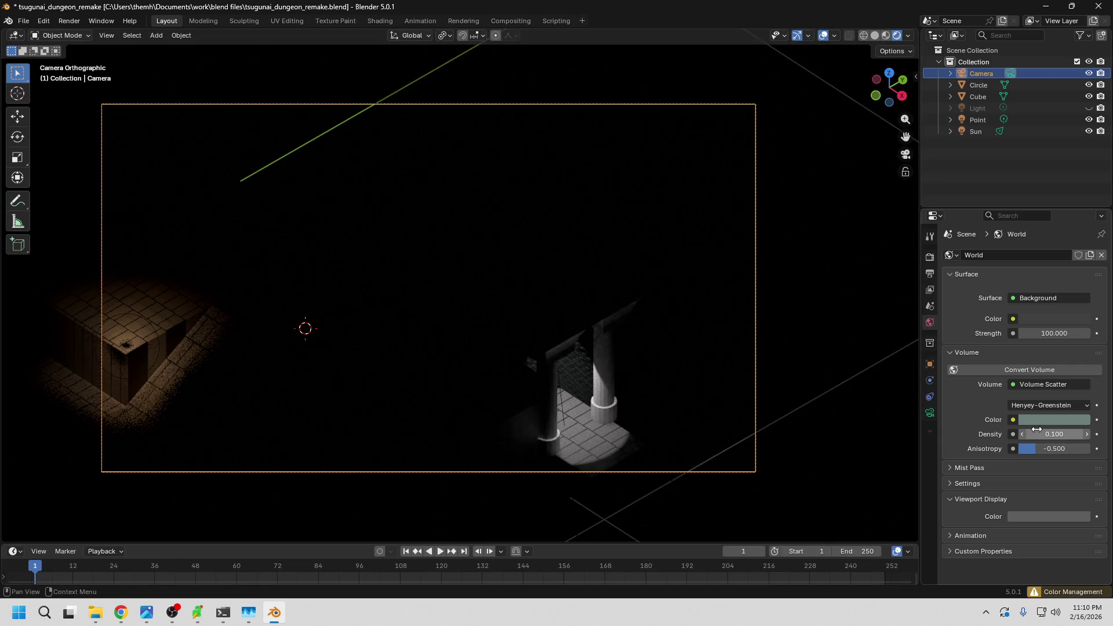
click(1036, 430)
text(0.05)
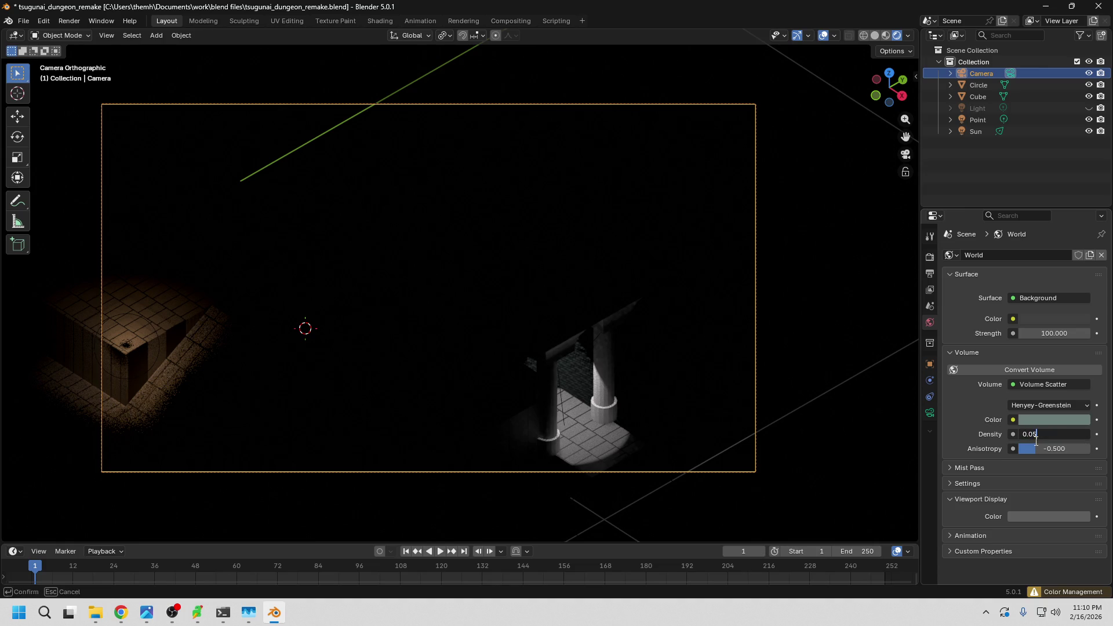
key(Return)
click(1039, 438)
text(0.001)
key(Return)
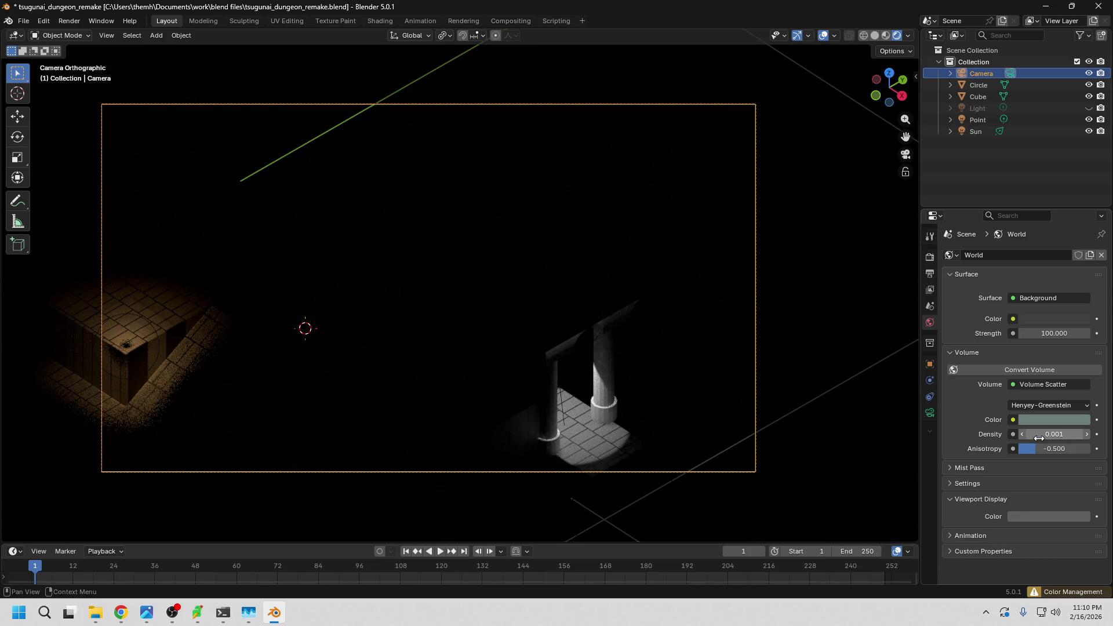
click(1013, 434)
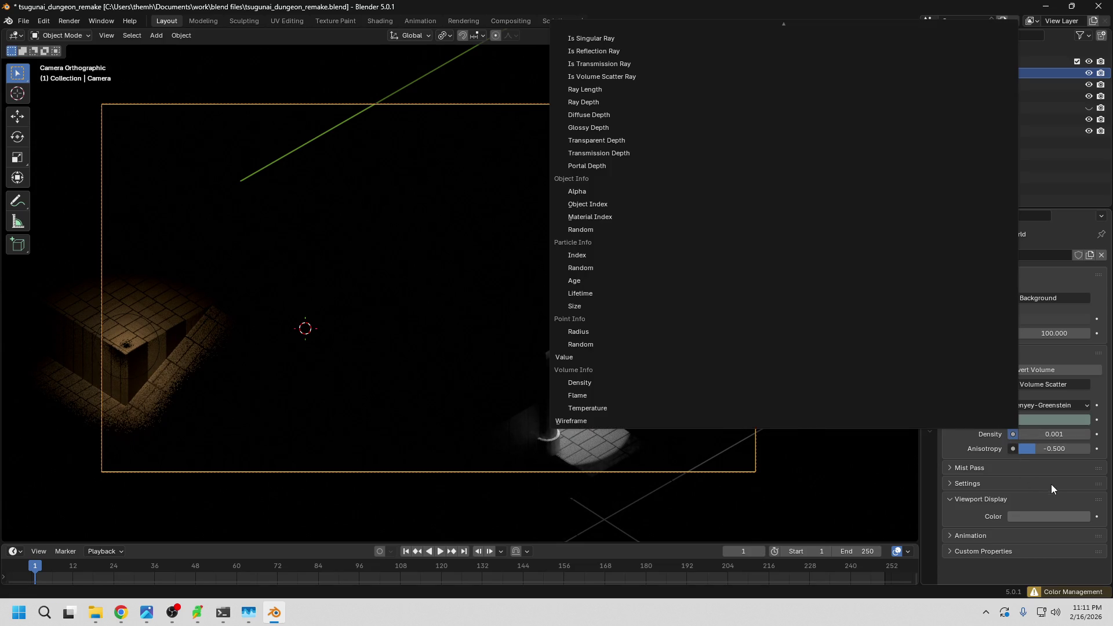
click(1022, 436)
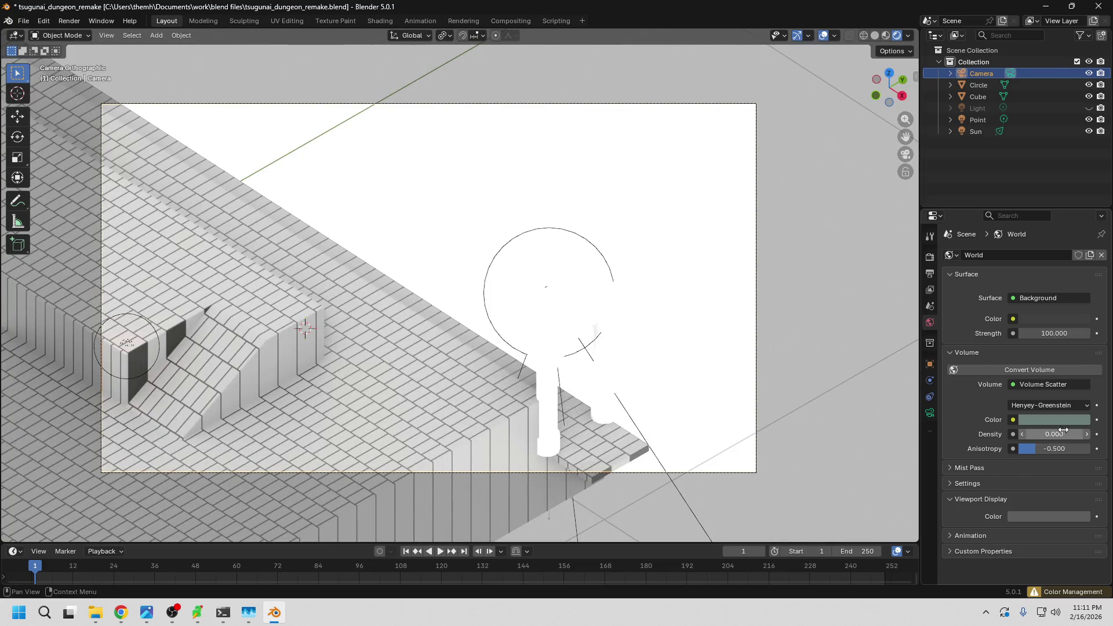
Convert the world volume into a World_volume object and expand its material's Volume panel
click(1000, 368)
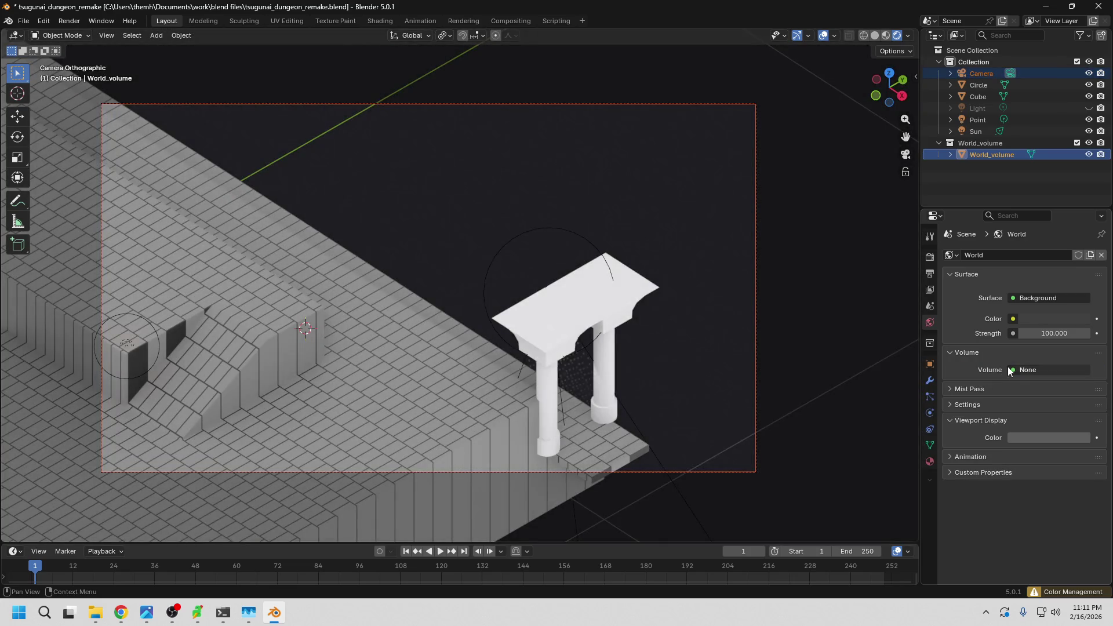
click(930, 461)
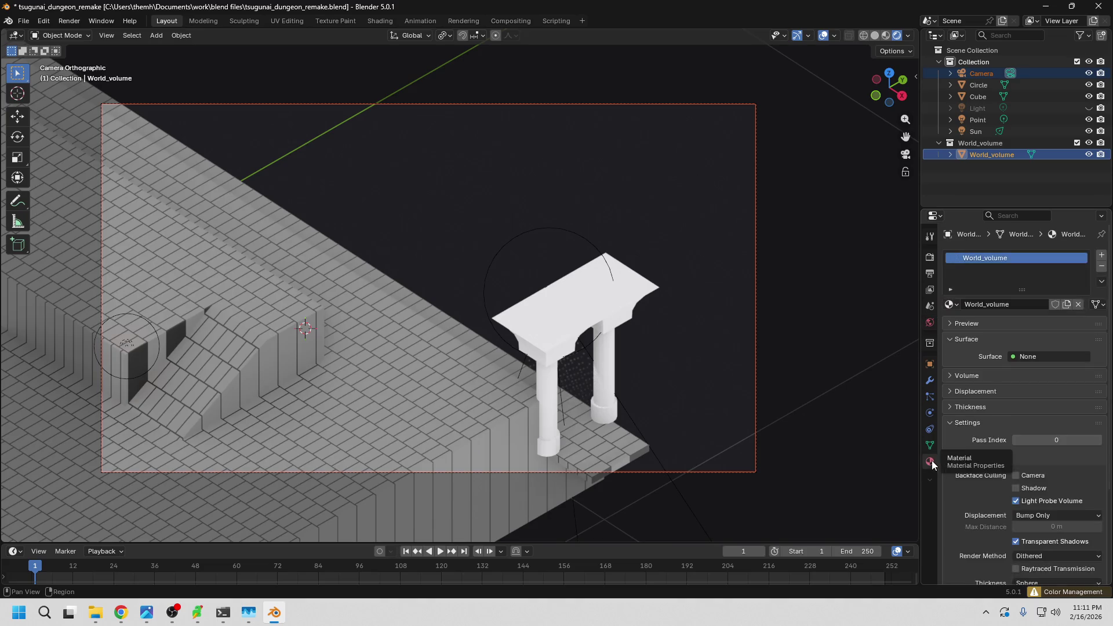
scroll(1013, 471, down, 5)
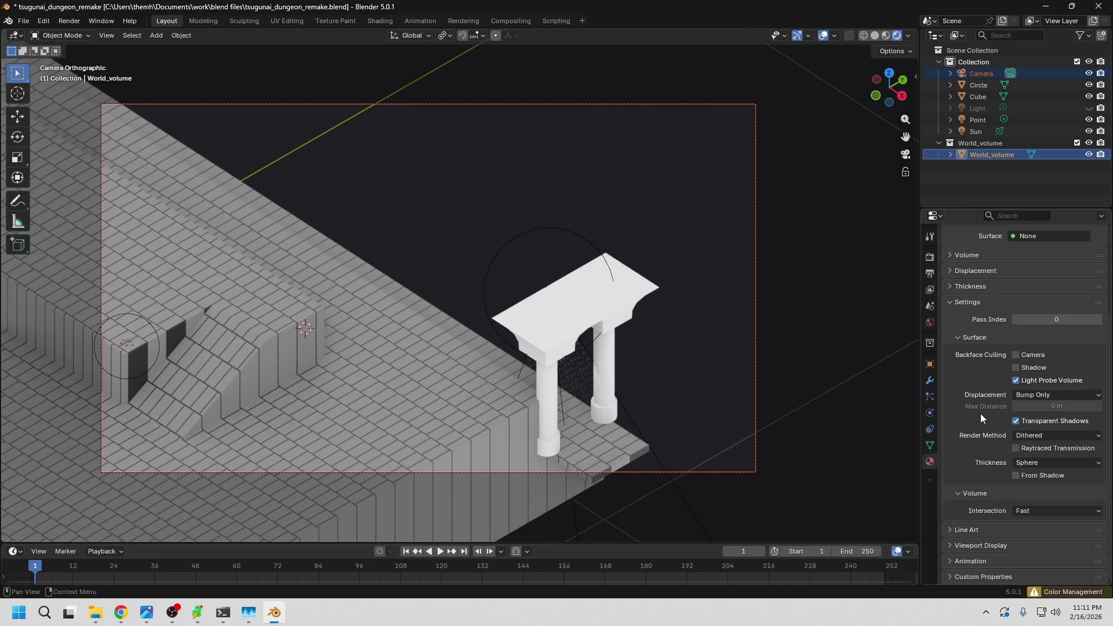
scroll(981, 417, up, 5)
click(951, 371)
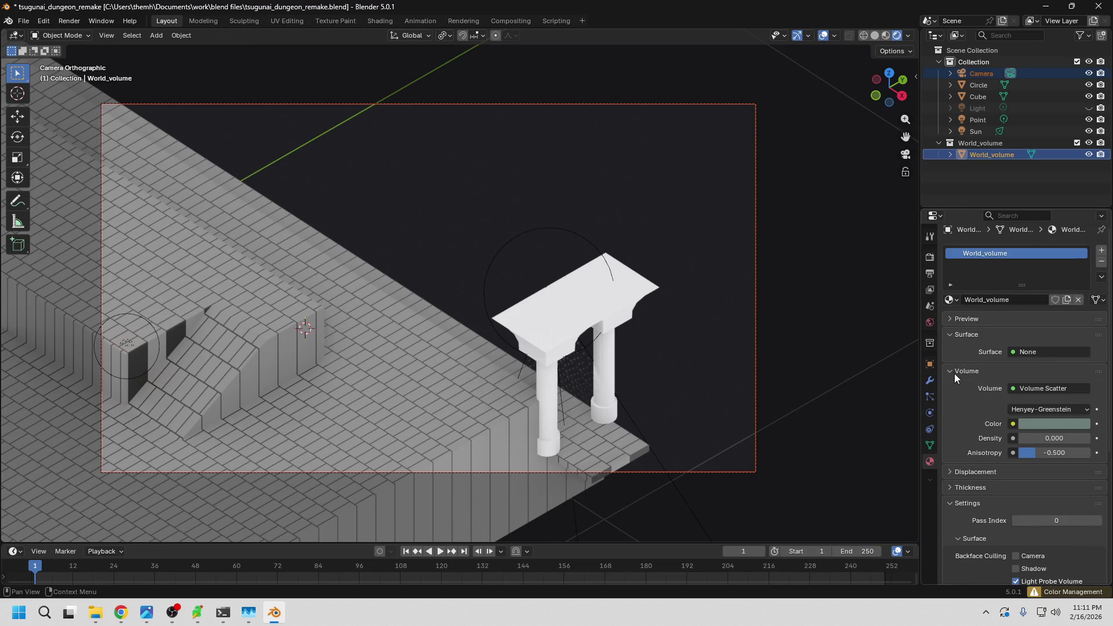
Raise the fog density step by step toward 1.2
click(1087, 438)
click(1087, 438)
click(1087, 438)
click(1087, 438)
click(1086, 438)
click(1087, 438)
click(1087, 438)
click(1087, 439)
click(1087, 438)
click(1087, 438)
click(1087, 439)
click(1086, 438)
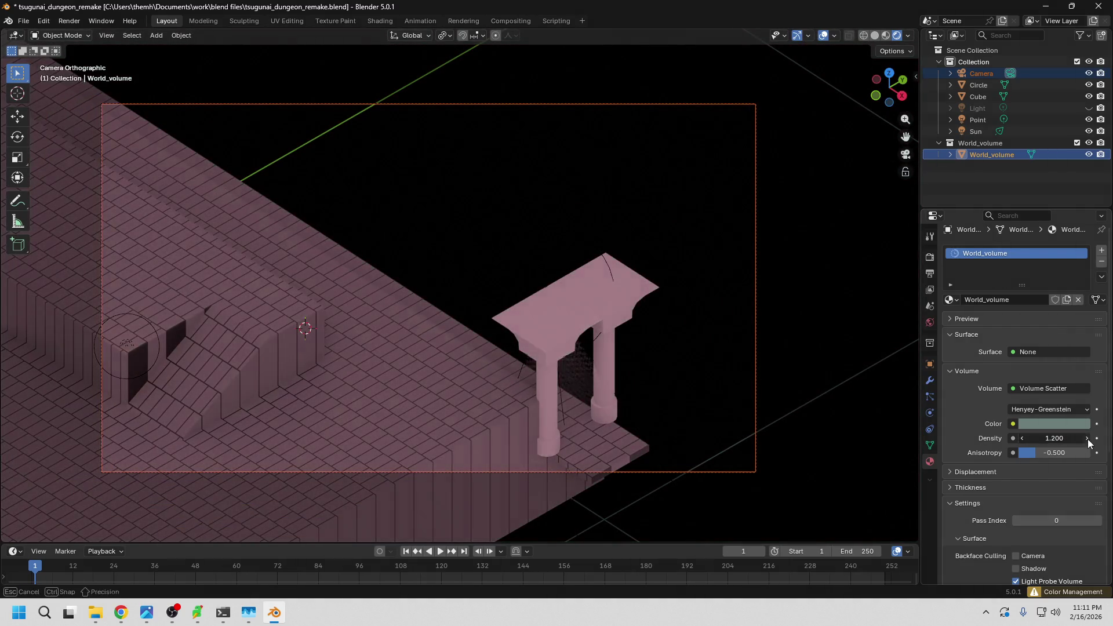
click(1087, 438)
click(1087, 438)
click(1087, 438)
Set anisotropy -0.708, tweak fog colour and alpha, density 1.1, then start moving the camera
mouse_move(1045, 455)
mouse_down()
mouse_move(1090, 456)
mouse_move(1020, 456)
mouse_move(1090, 455)
mouse_move(1029, 456)
mouse_move(1050, 438)
mouse_move(1083, 439)
mouse_move(1051, 438)
mouse_up()
click(1048, 423)
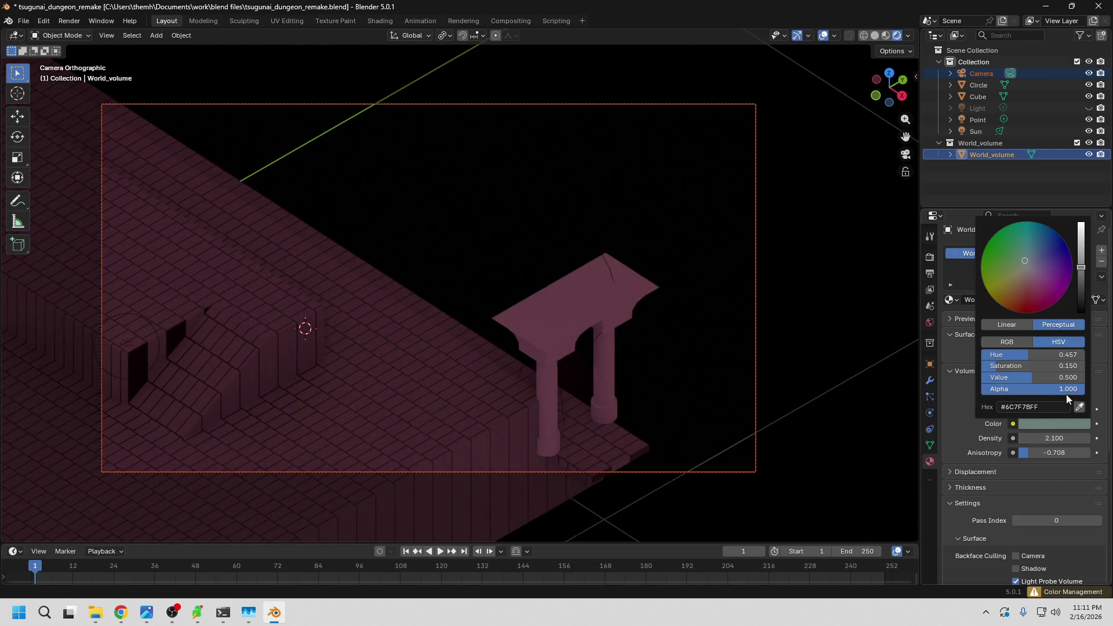
mouse_move(1066, 389)
mouse_down()
mouse_move(985, 389)
mouse_move(1083, 389)
mouse_up()
drag(1026, 262, 1021, 268)
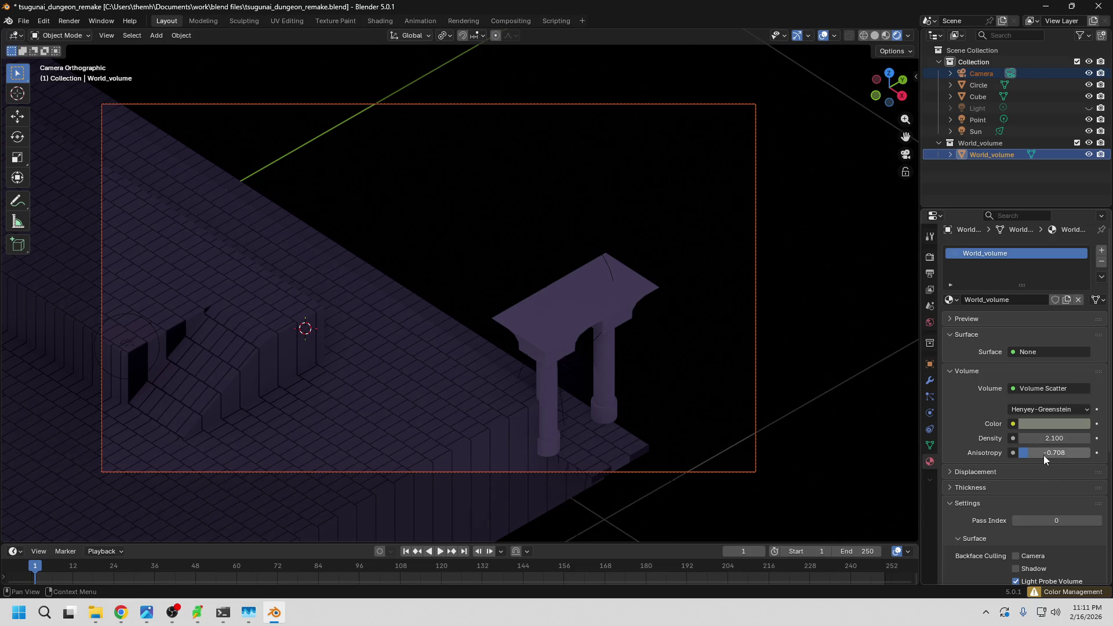
drag(1037, 439, 1013, 439)
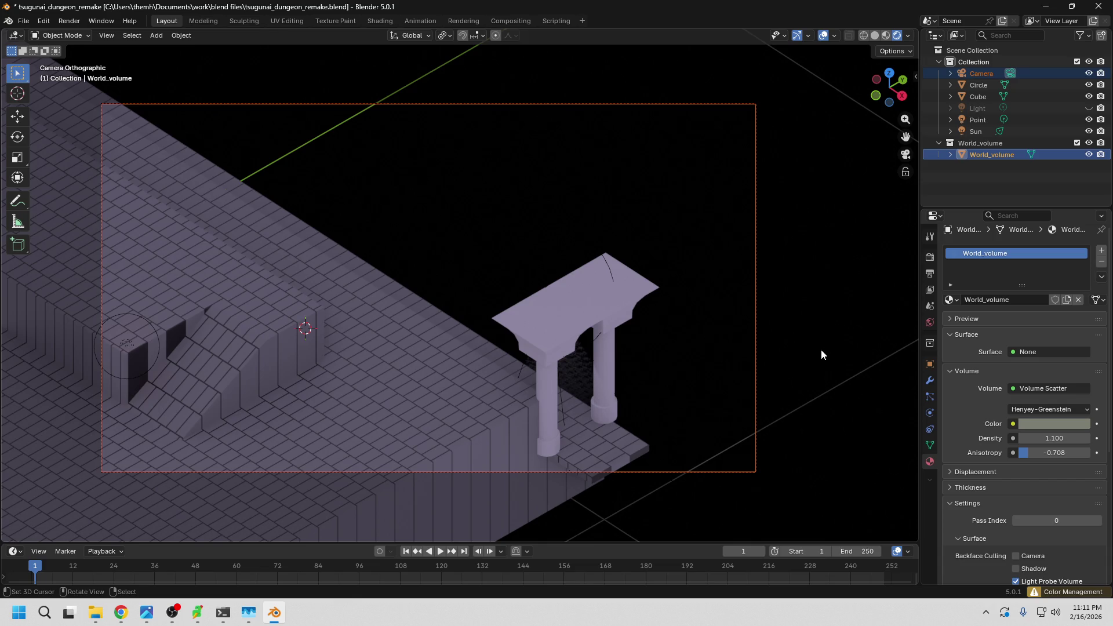
click(754, 350)
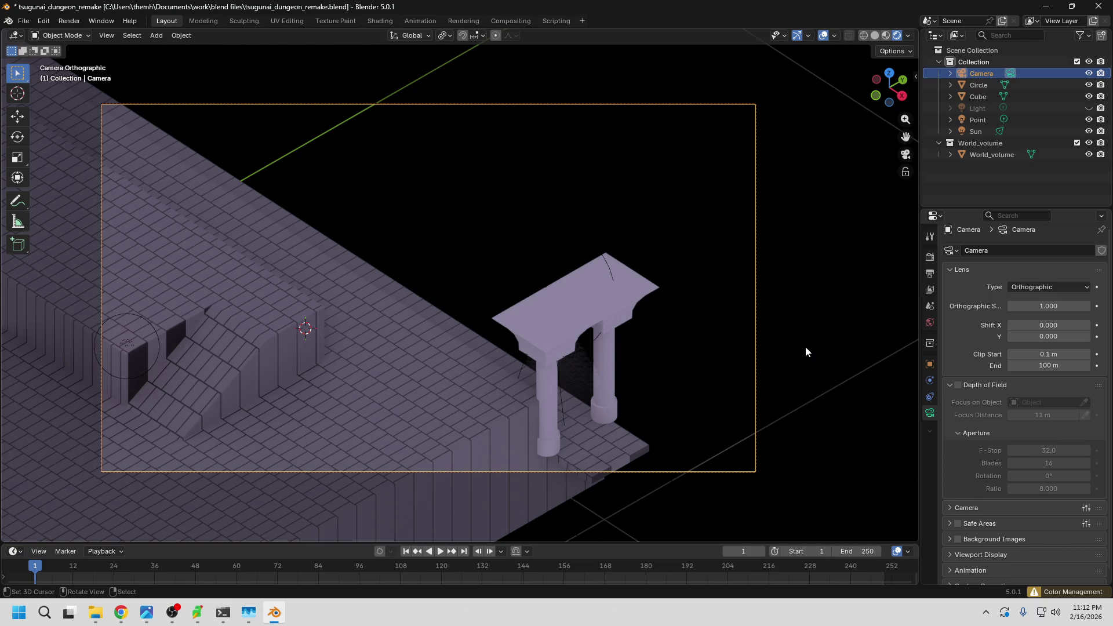
key(g)
key(shift+z)
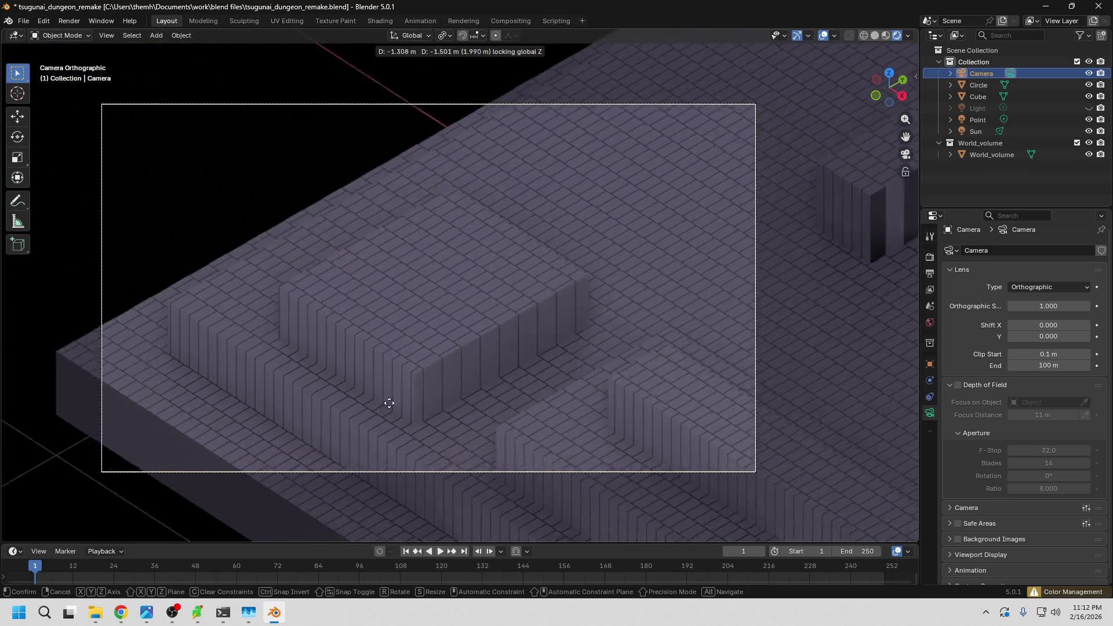
click(837, 328)
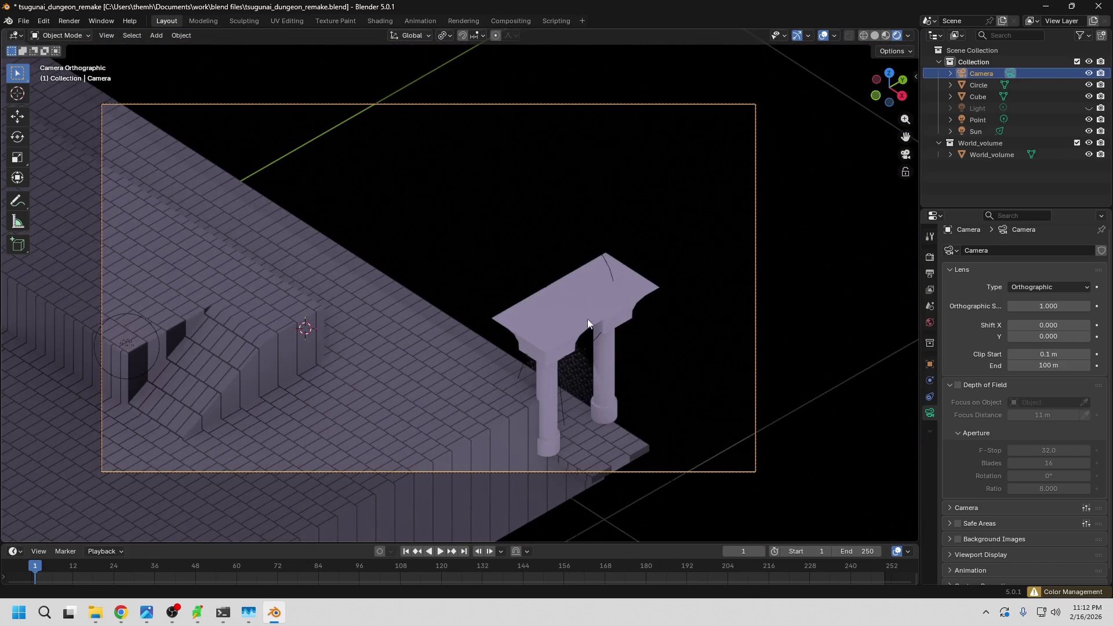
click(223, 335)
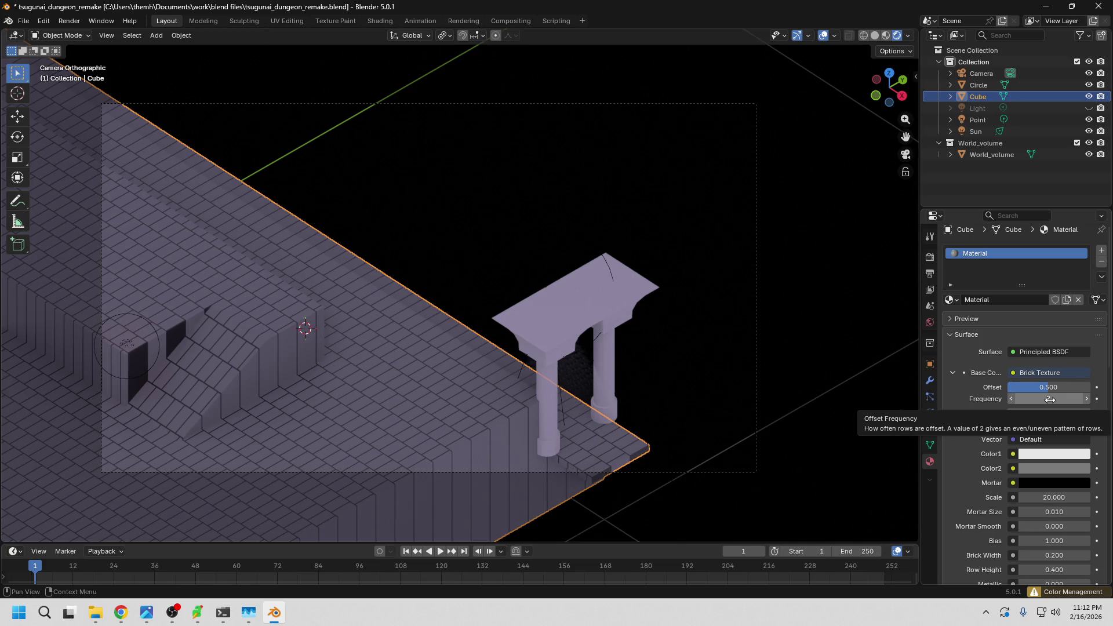
Try Brick Texture offset frequencies 4, 8 and 1, settling on 2
click(1049, 398)
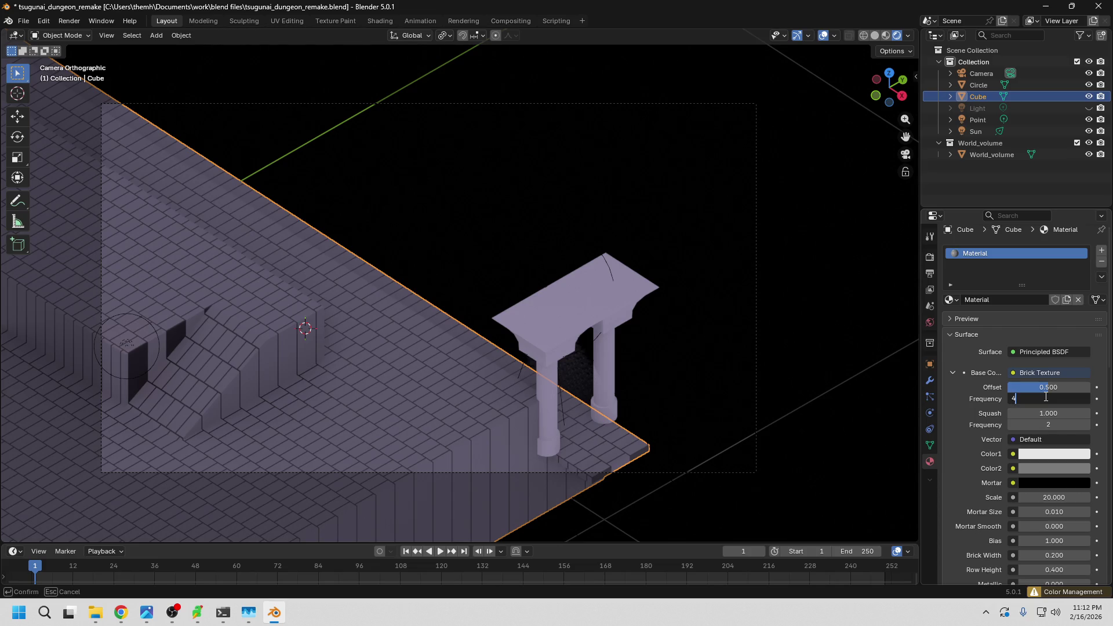
key(Return)
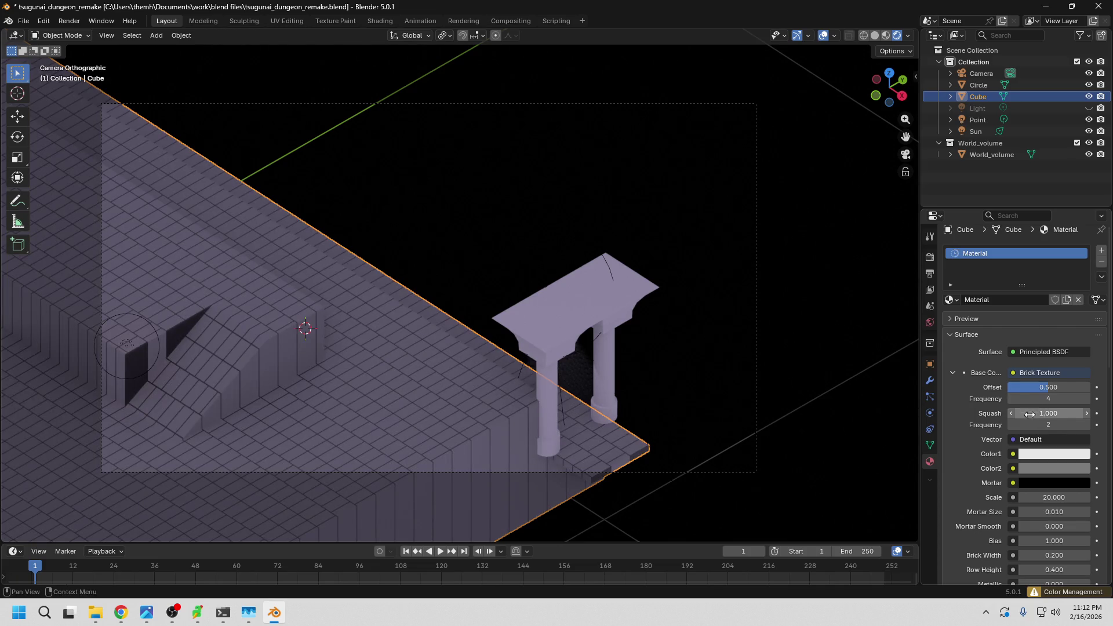
click(1046, 399)
text(8)
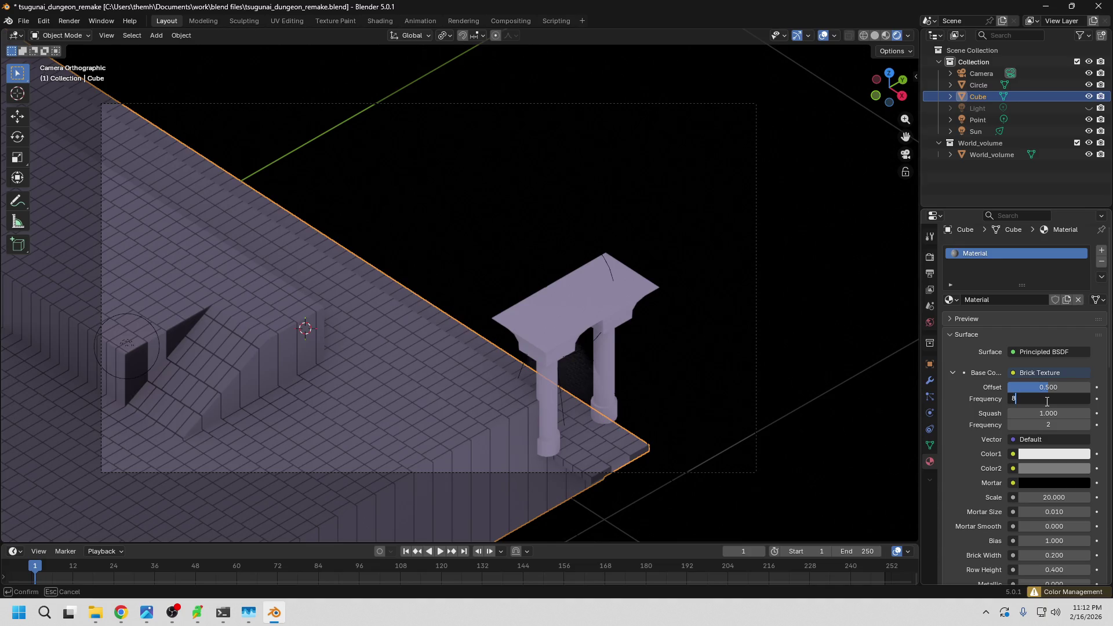
key(Return)
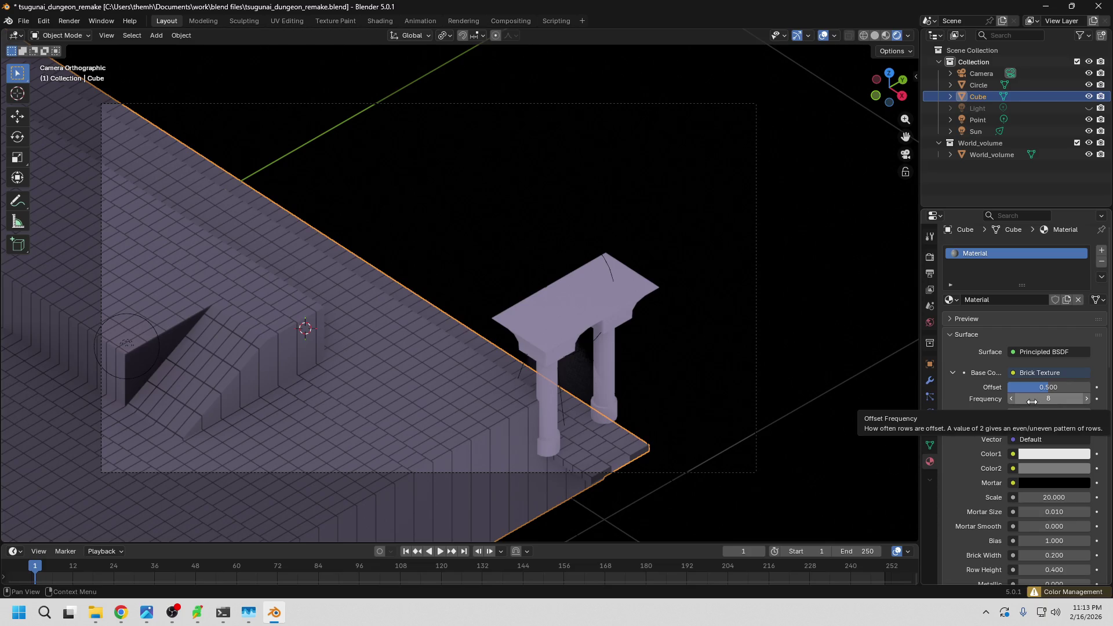
click(1041, 396)
text(1)
key(Return)
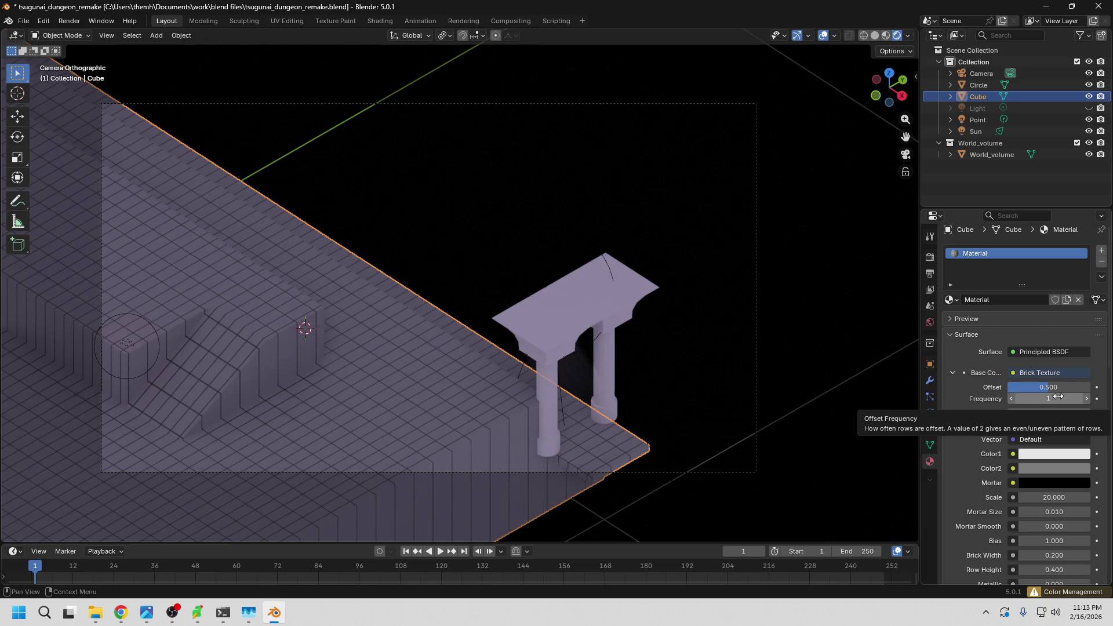
click(1052, 399)
text(2)
key(Return)
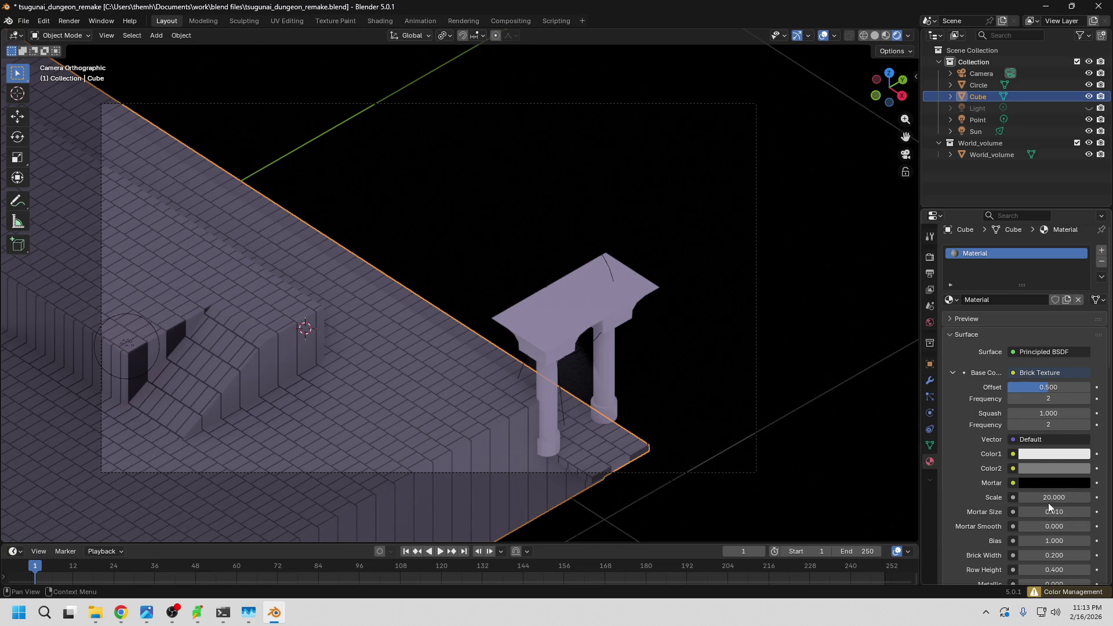
scroll(1048, 506, down, 3)
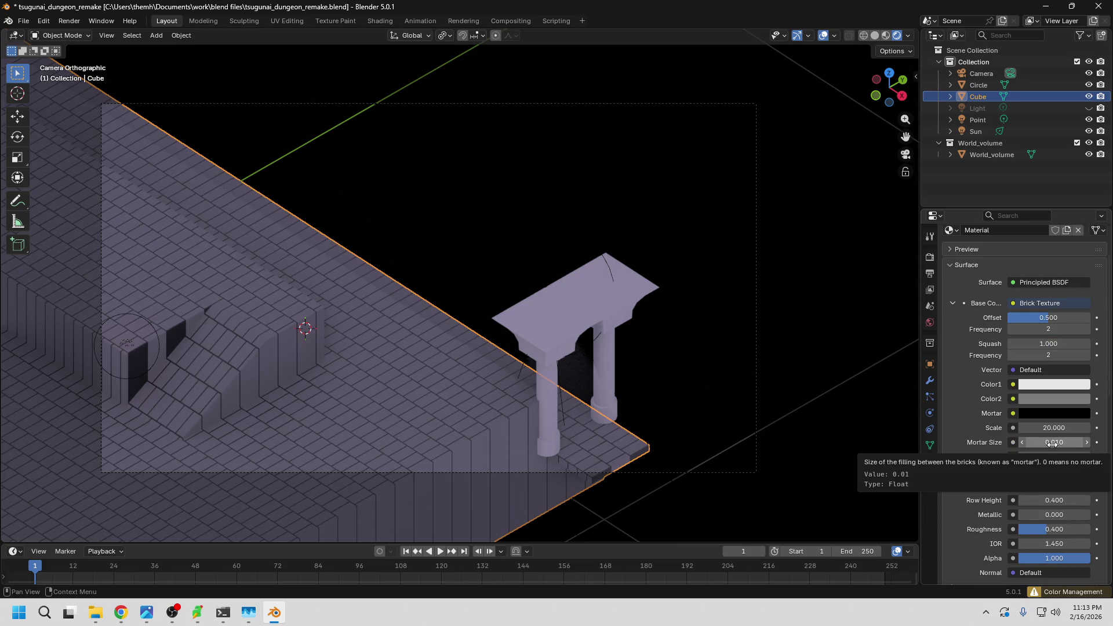
scroll(993, 390, down, 4)
scroll(992, 389, down, 3)
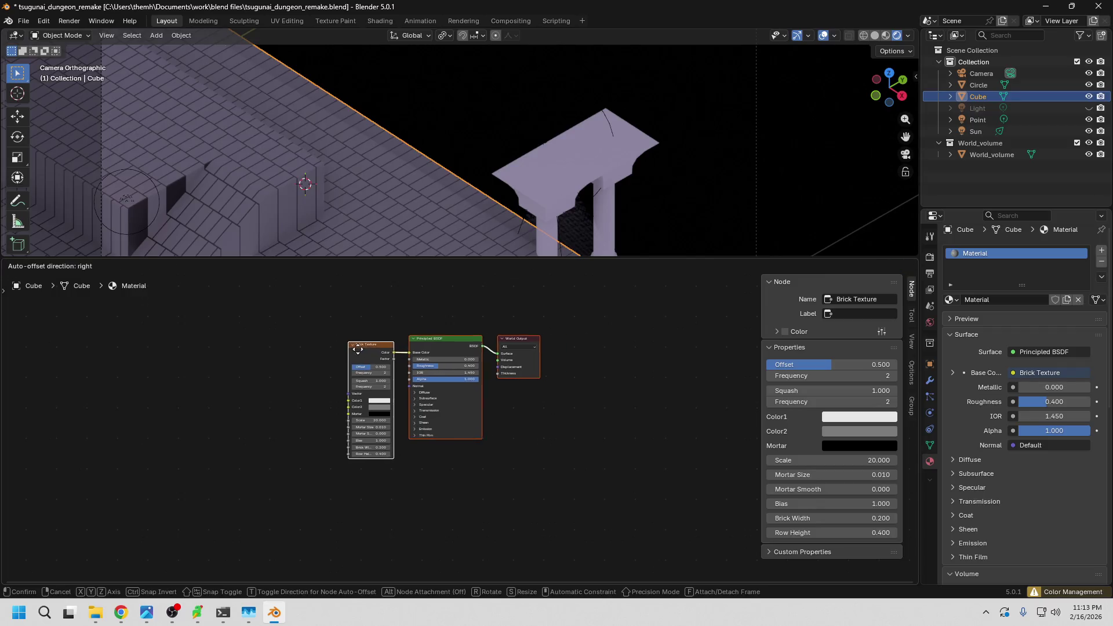
Link Brick Texture outputs to Metallic, Roughness, IOR, IOR Level and specular Tint
drag(362, 350, 302, 354)
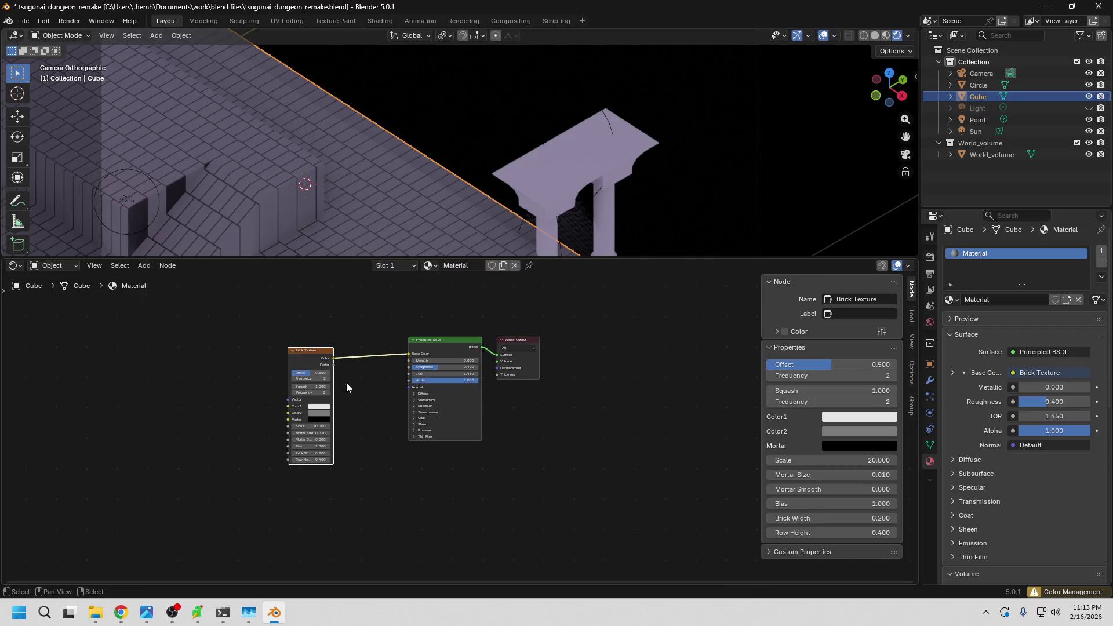
click(414, 407)
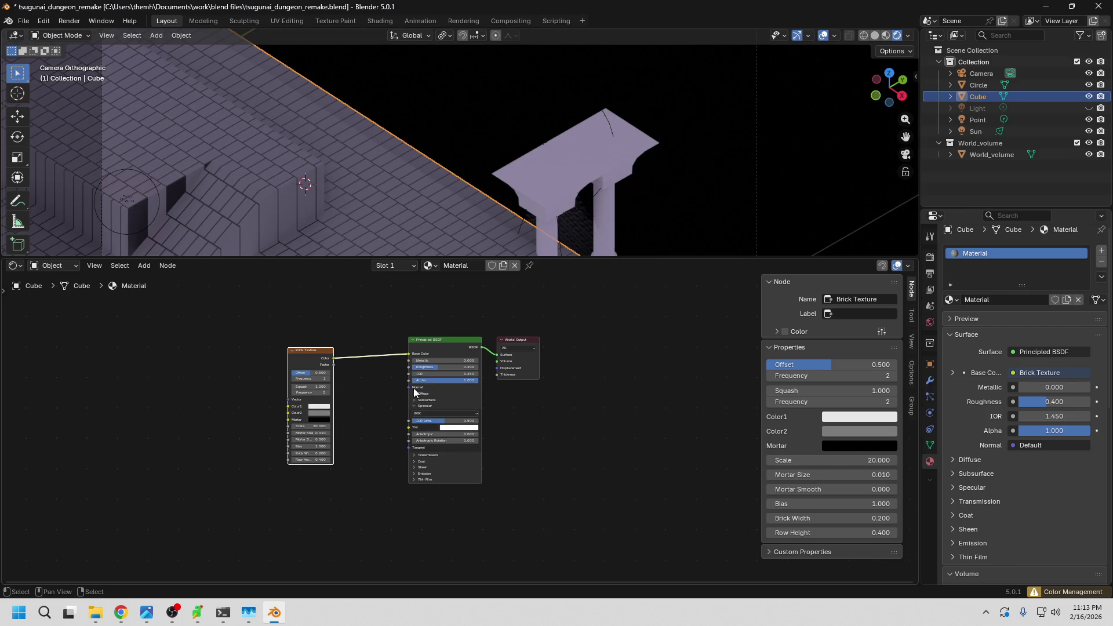
drag(333, 366, 403, 362)
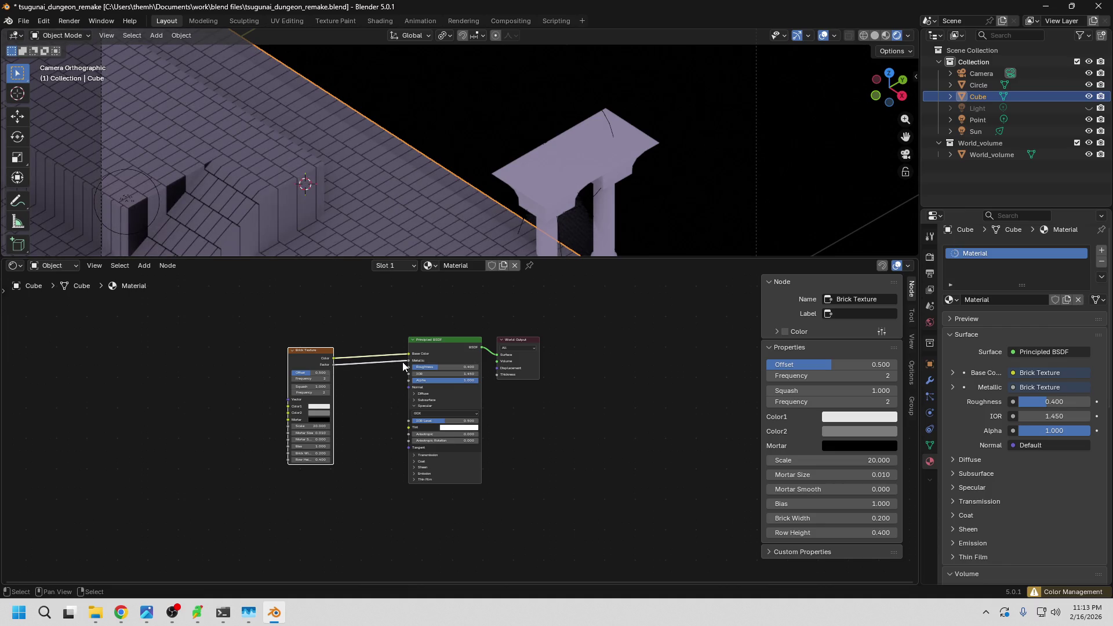
mouse_move(334, 366)
mouse_down()
mouse_move(402, 368)
mouse_move(350, 372)
mouse_move(392, 388)
mouse_move(409, 374)
mouse_up()
mouse_move(335, 374)
mouse_down()
mouse_move(379, 417)
mouse_move(404, 423)
mouse_up()
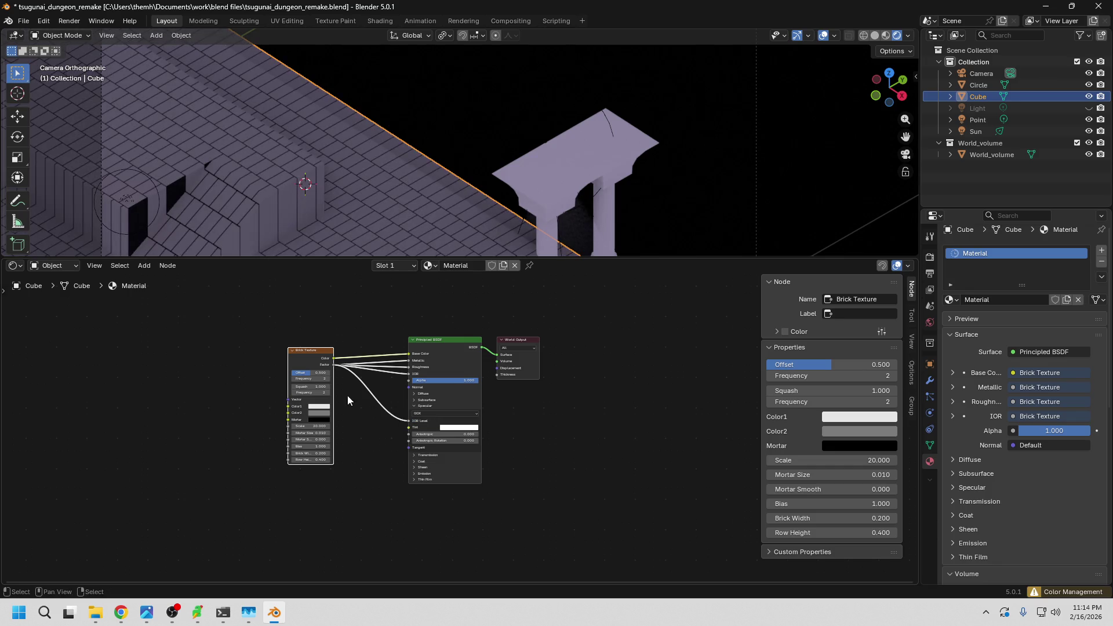
mouse_move(408, 426)
mouse_down()
mouse_move(385, 422)
mouse_move(336, 364)
mouse_move(406, 434)
mouse_move(371, 400)
mouse_move(386, 430)
mouse_up()
drag(333, 359, 402, 429)
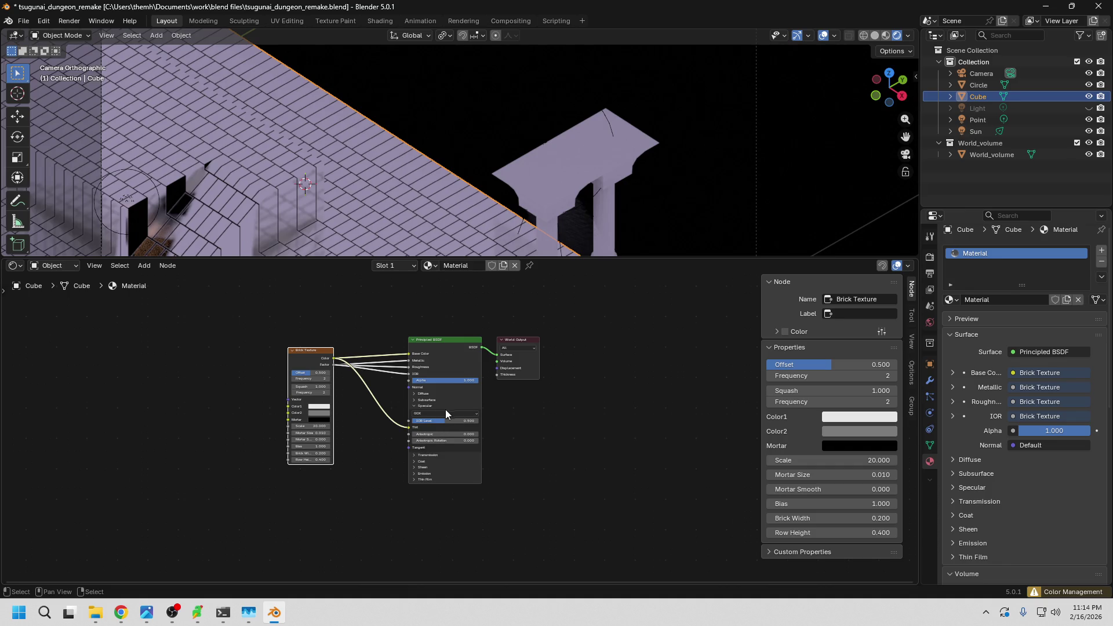
Link the brick texture to the Alpha, Anisotropic and Normal inputs
drag(334, 366, 406, 381)
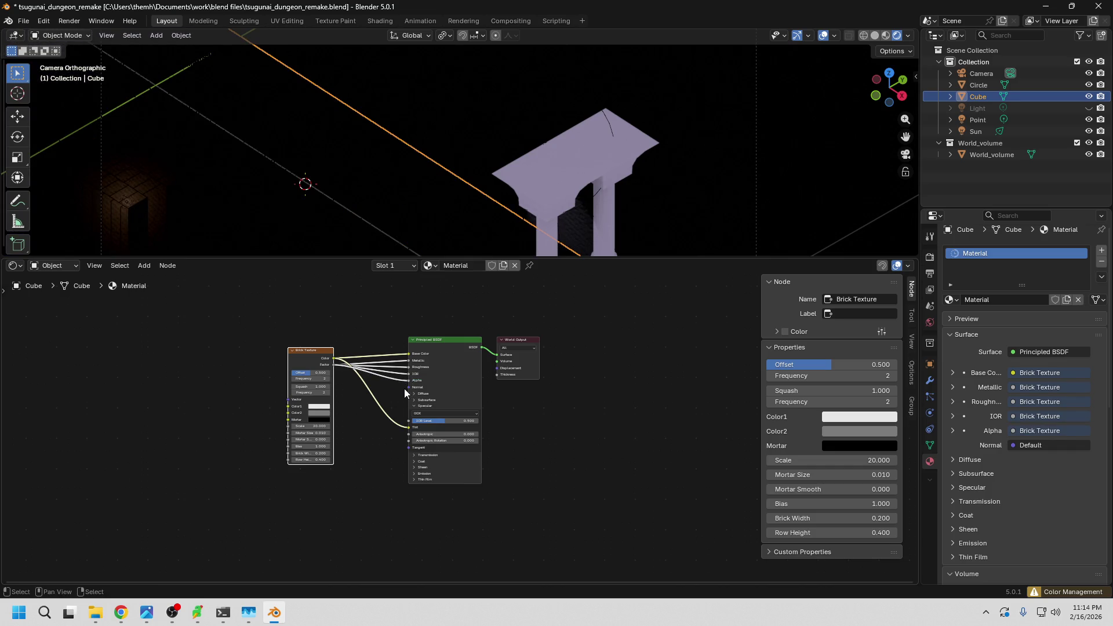
mouse_move(408, 380)
mouse_down()
mouse_move(339, 366)
mouse_move(403, 434)
mouse_up()
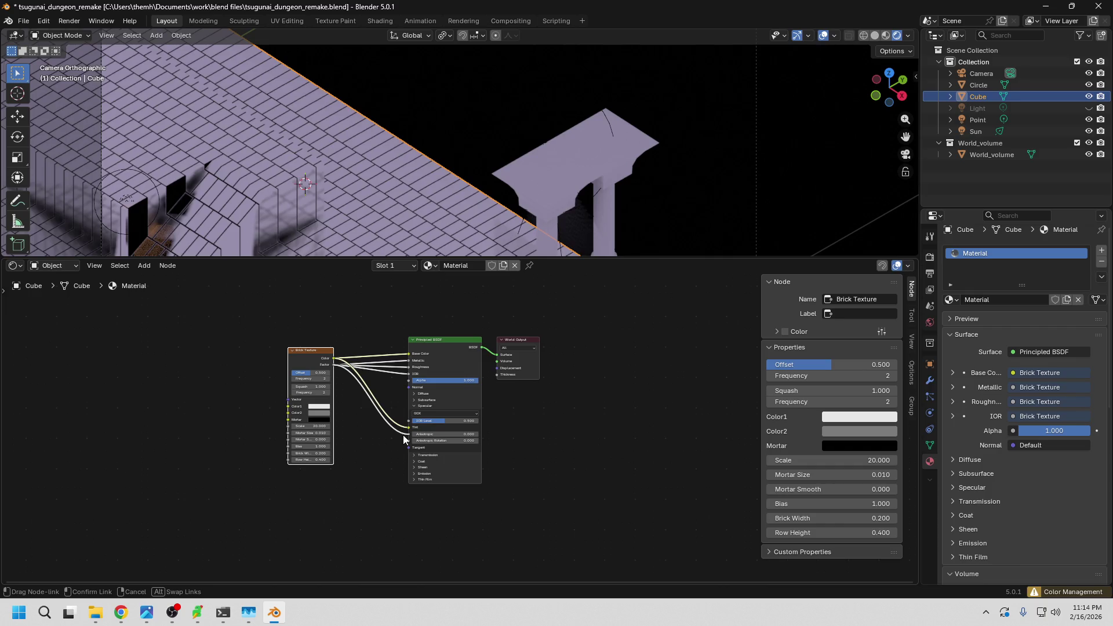
drag(403, 436, 403, 436)
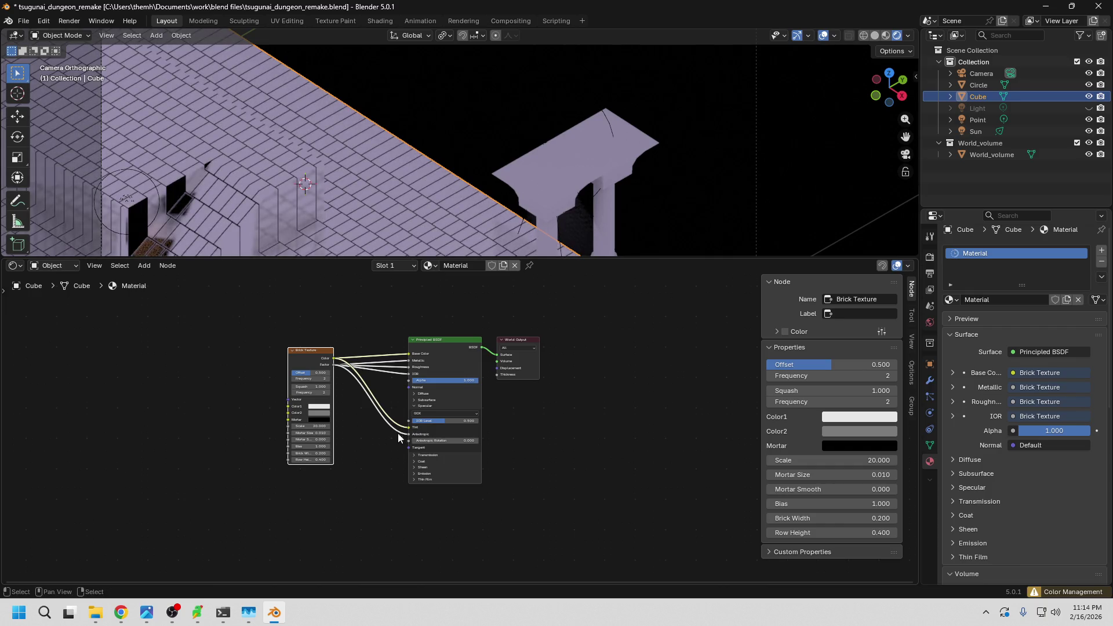
mouse_move(333, 364)
mouse_down()
mouse_move(386, 448)
mouse_move(401, 449)
mouse_up()
drag(334, 364, 399, 386)
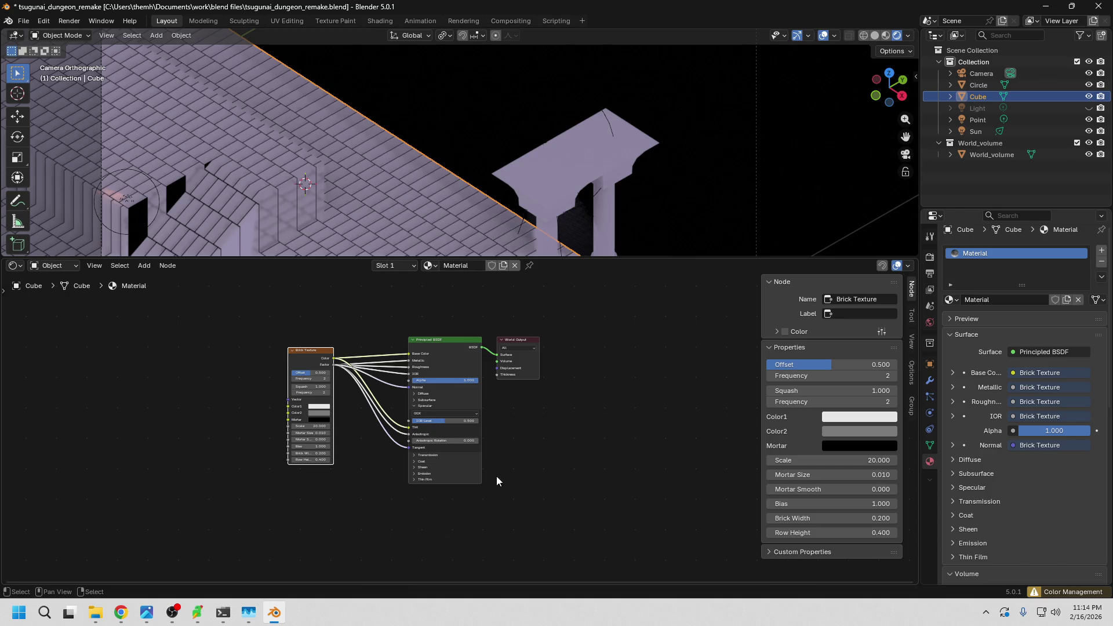
drag(334, 364, 400, 385)
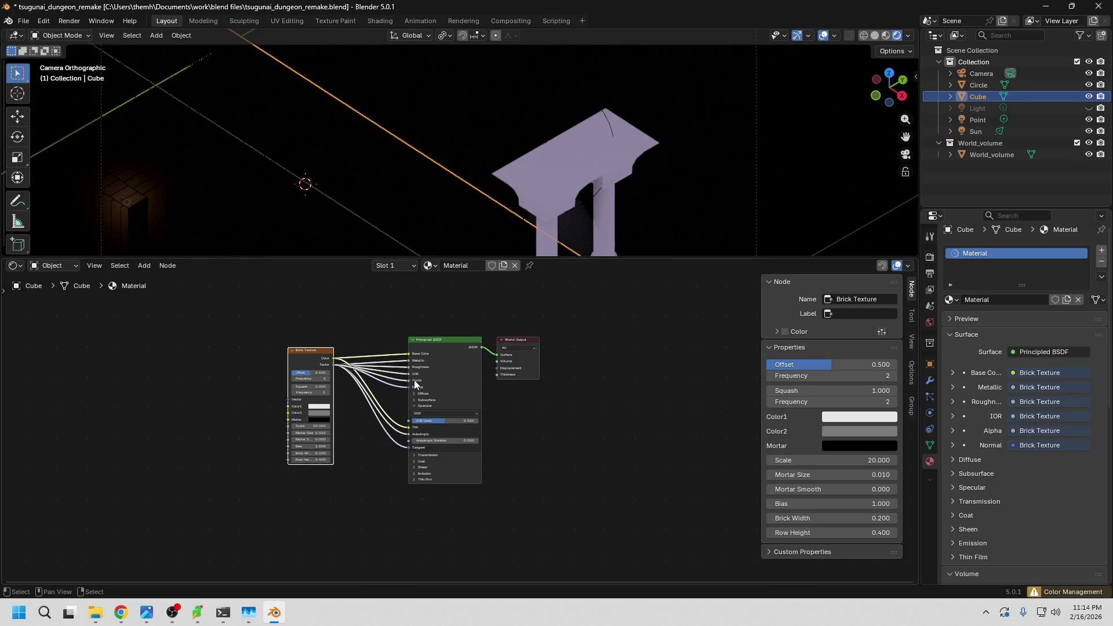
drag(335, 363, 410, 387)
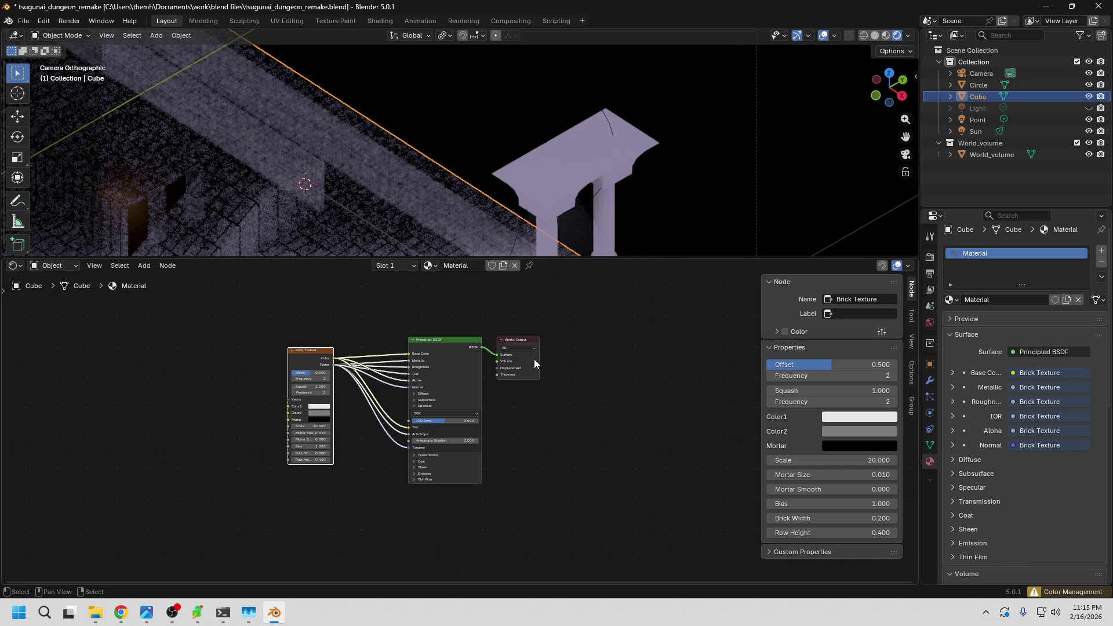
Link the brick Factor to Subsurface Weight, Radius and Scale, then enlarge the 3D view
click(415, 405)
click(413, 399)
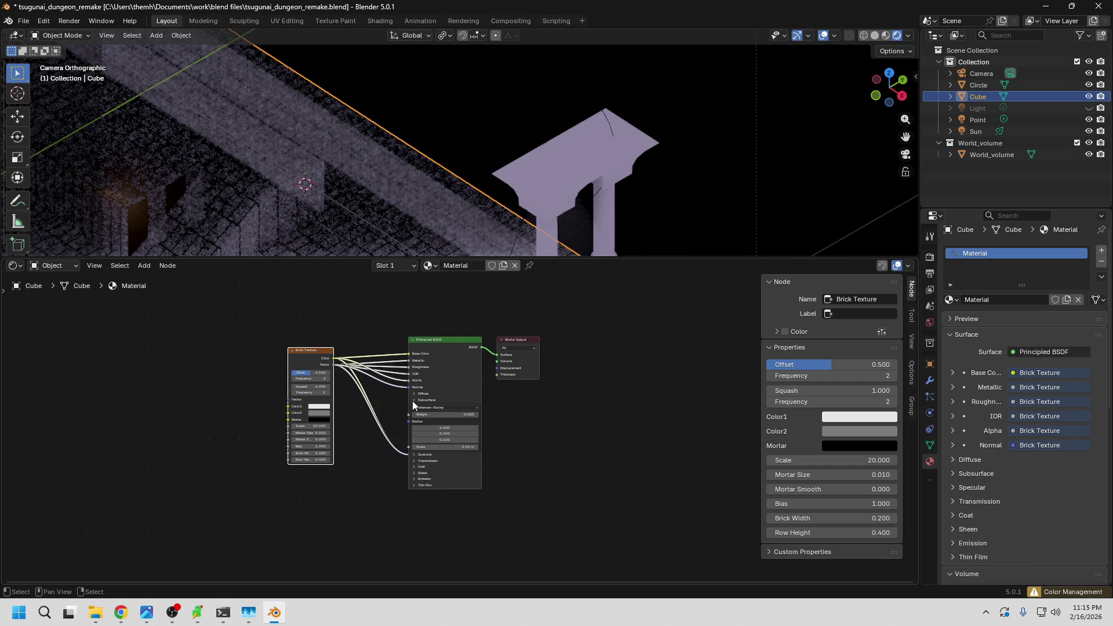
drag(334, 364, 406, 418)
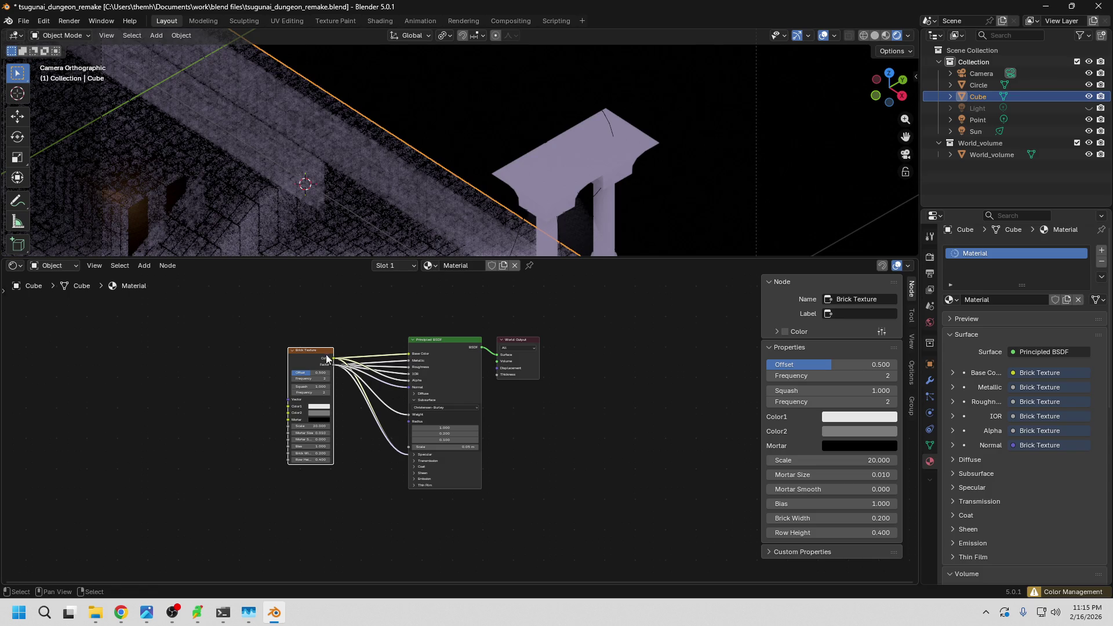
mouse_move(335, 364)
mouse_down()
mouse_move(380, 372)
mouse_move(403, 423)
mouse_up()
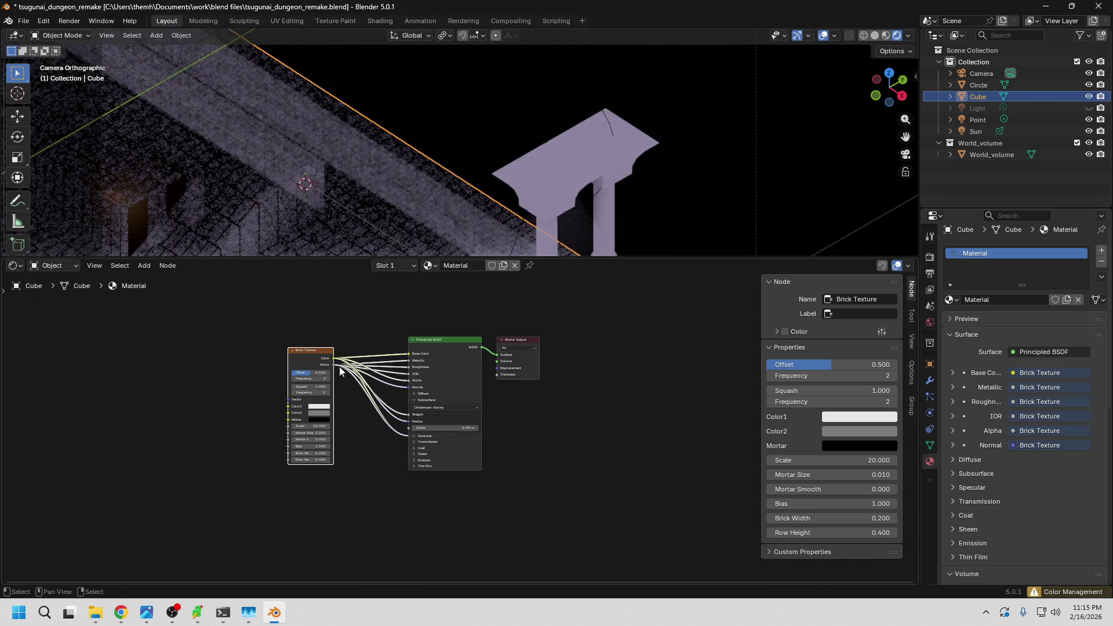
drag(336, 365, 401, 430)
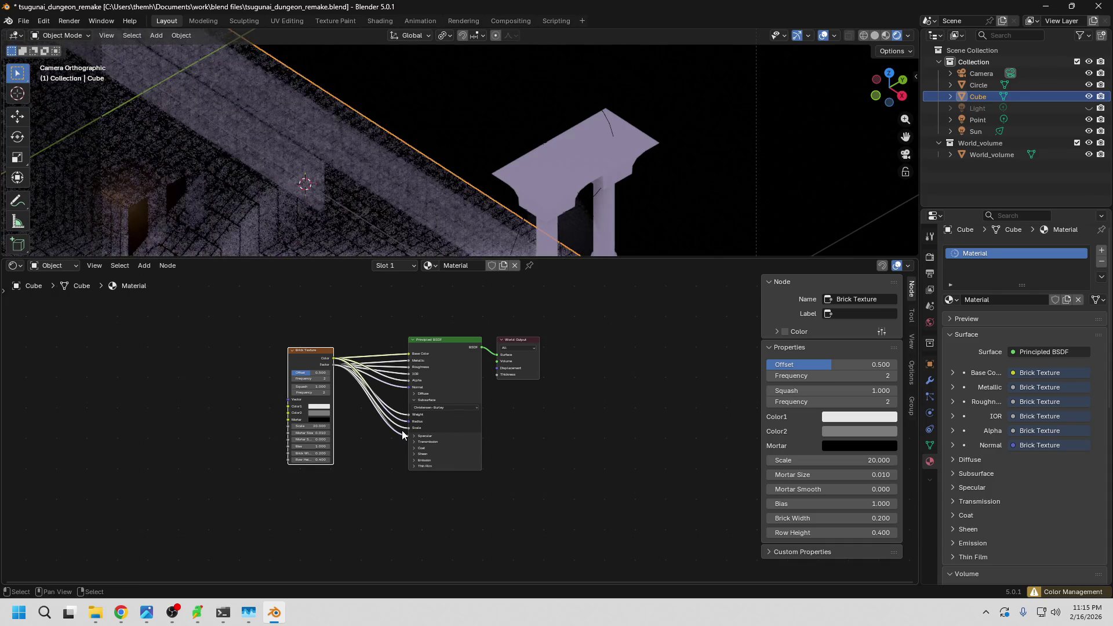
drag(427, 259, 422, 422)
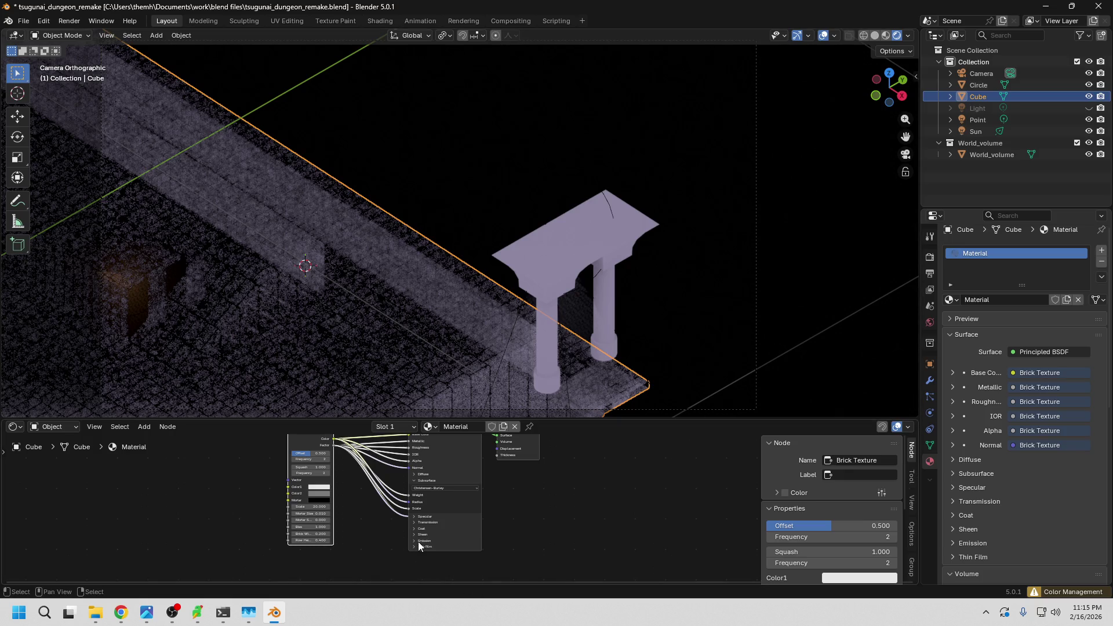
Wire the brick texture into Transmission Weight and the Coat Weight inputs of the Principled BSDF
click(414, 523)
drag(333, 445, 404, 533)
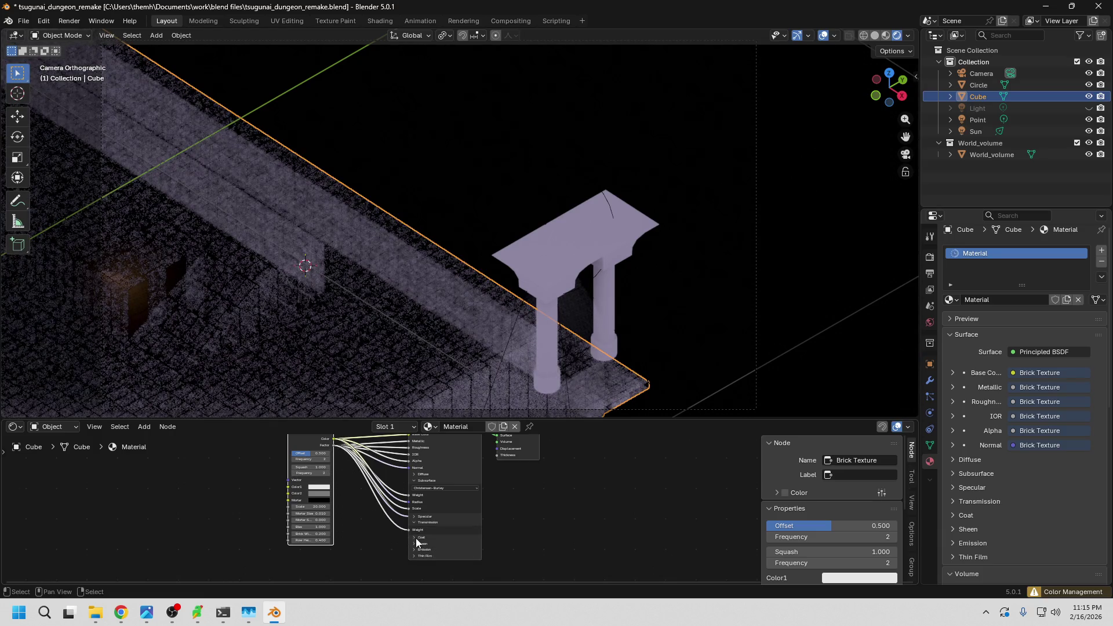
click(415, 537)
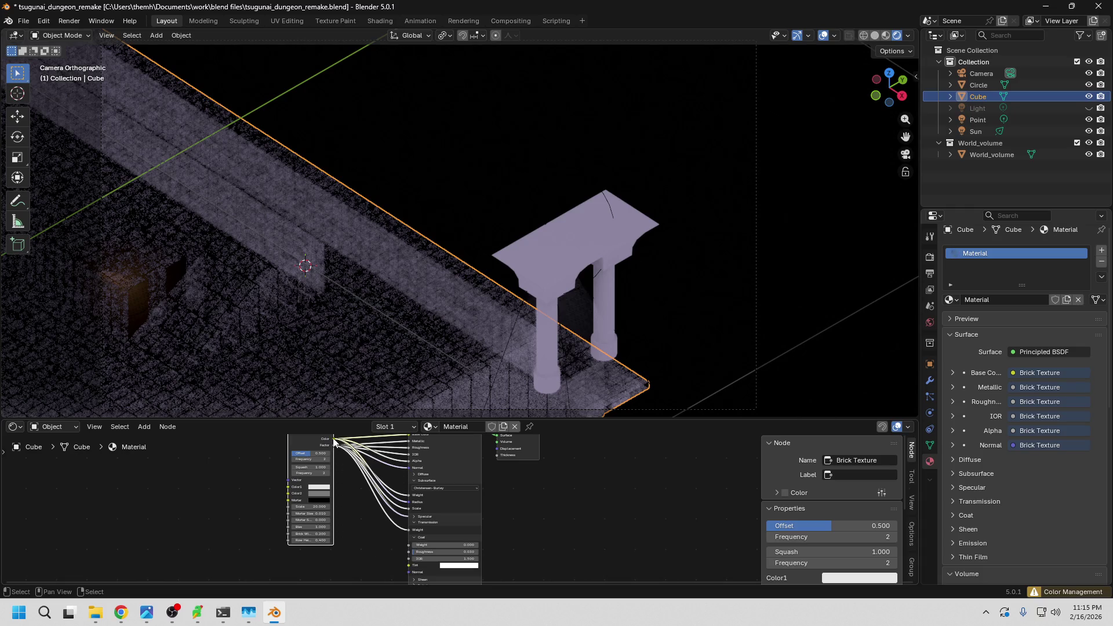
mouse_move(333, 439)
mouse_down()
mouse_move(384, 558)
mouse_move(405, 566)
mouse_move(406, 534)
mouse_up()
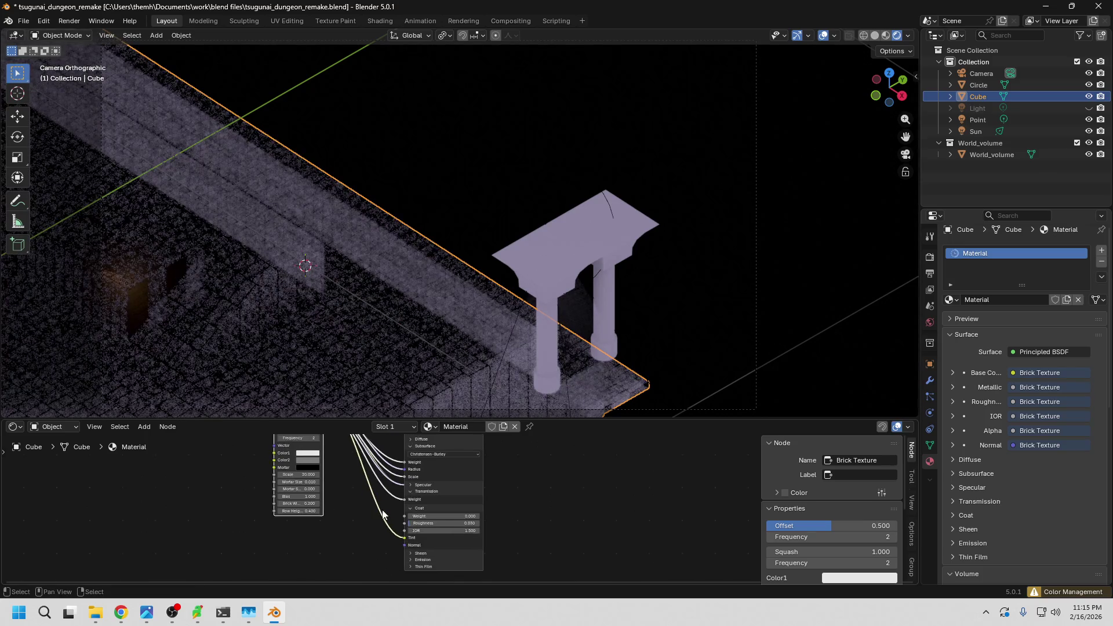
scroll(383, 513, down, 1)
drag(359, 436, 414, 519)
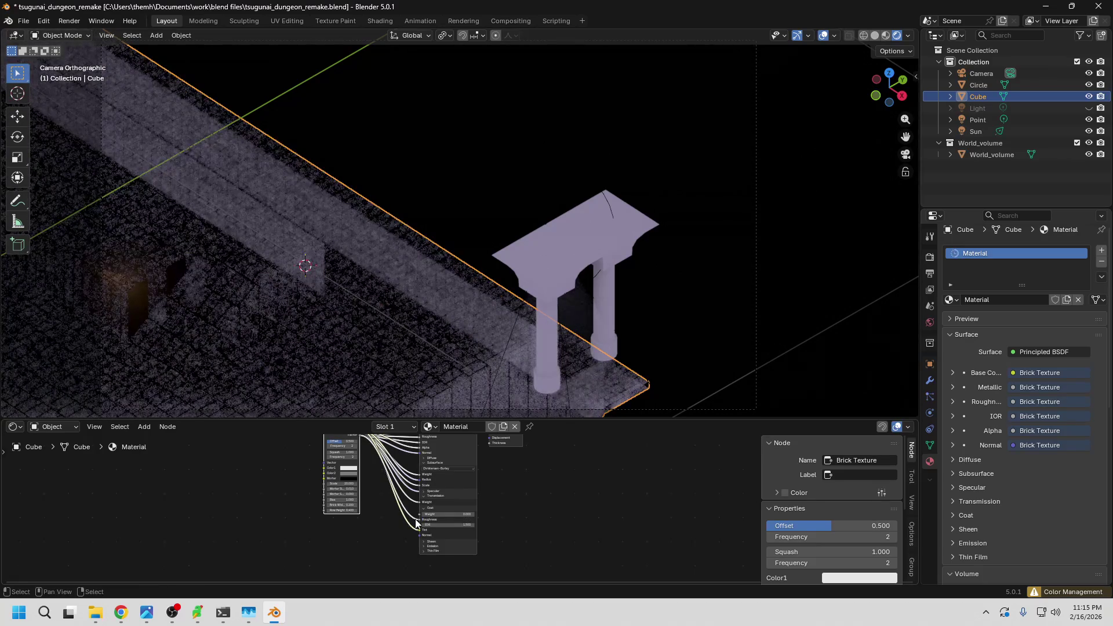
drag(361, 440, 416, 514)
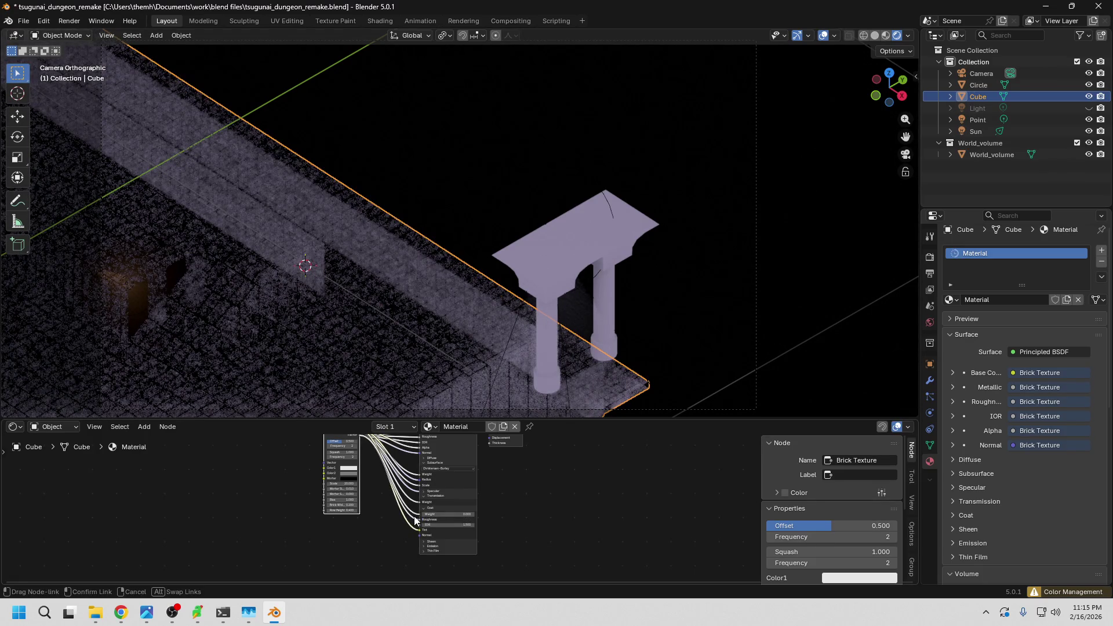
mouse_move(362, 441)
mouse_down()
mouse_move(416, 526)
mouse_move(404, 518)
mouse_move(562, 514)
mouse_up()
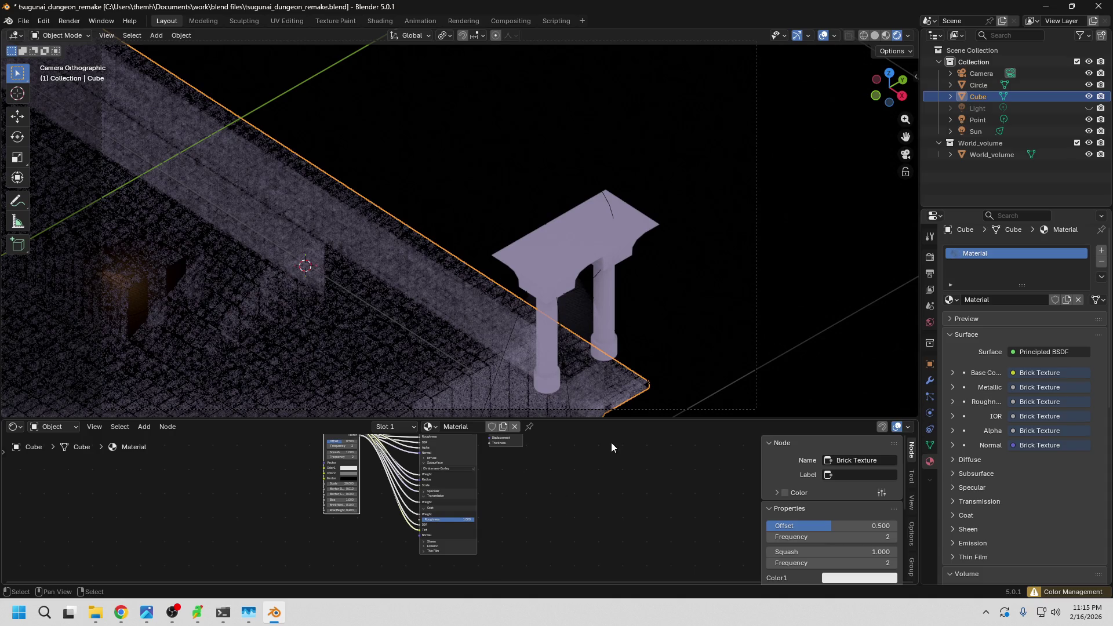
scroll(517, 328, down, 2)
Remove the brick texture's Alpha link and reconnect it to the Principled BSDF Normal input
scroll(336, 322, up, 4)
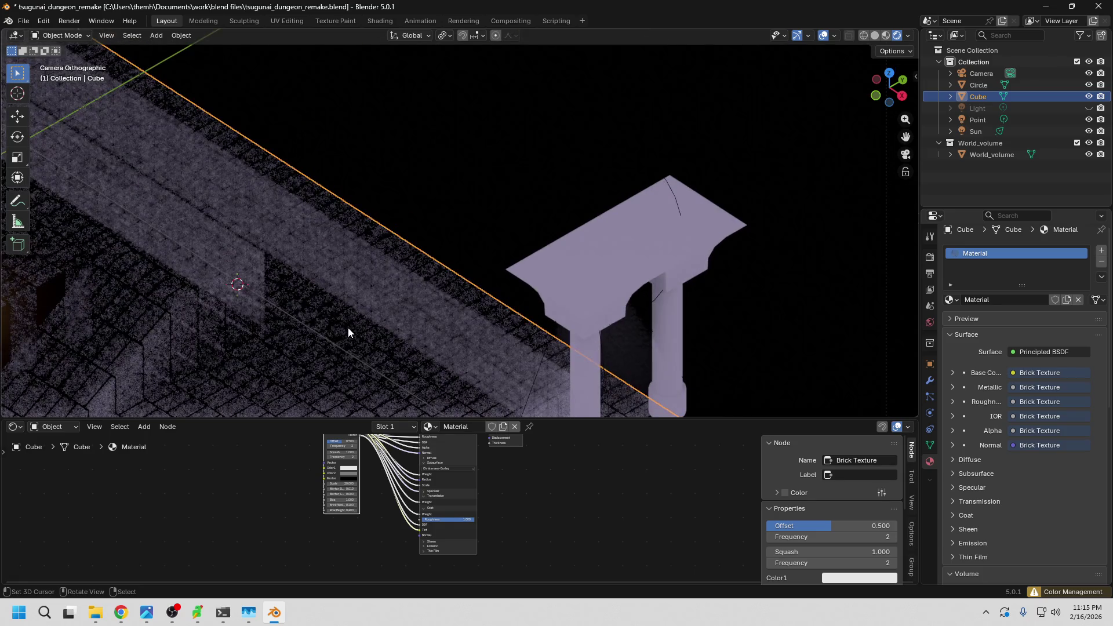
scroll(348, 332, down, 1)
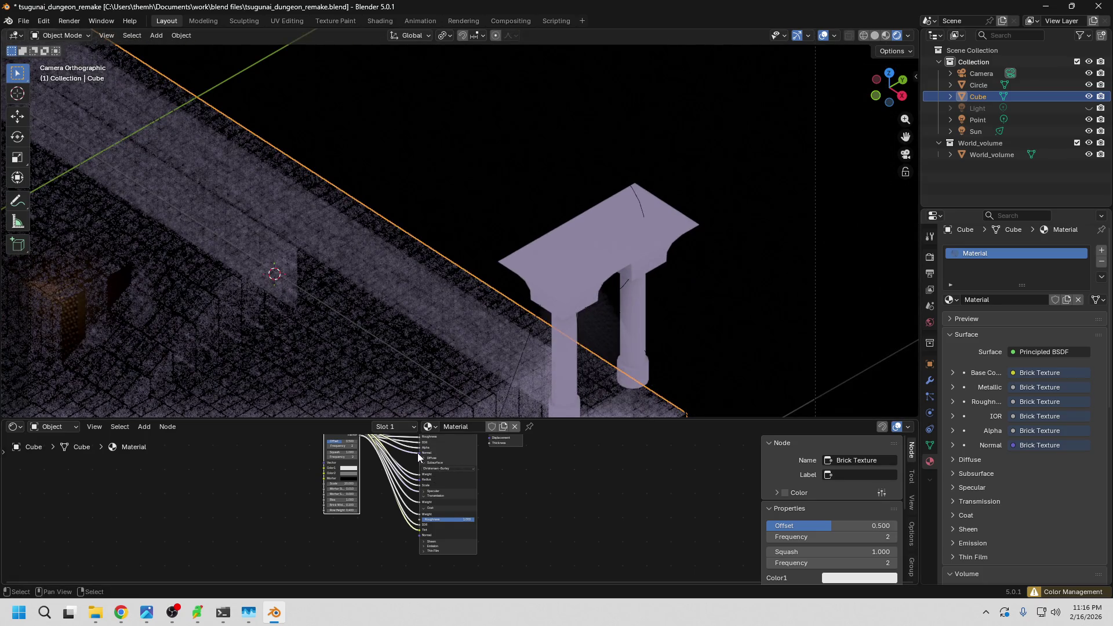
drag(419, 452, 408, 457)
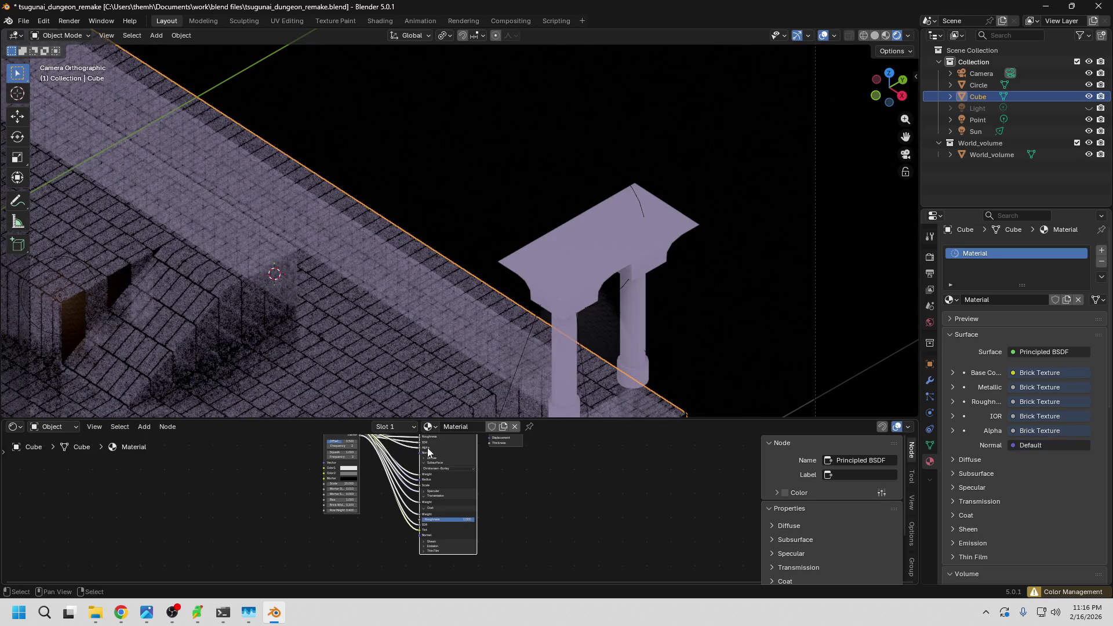
drag(419, 448, 407, 449)
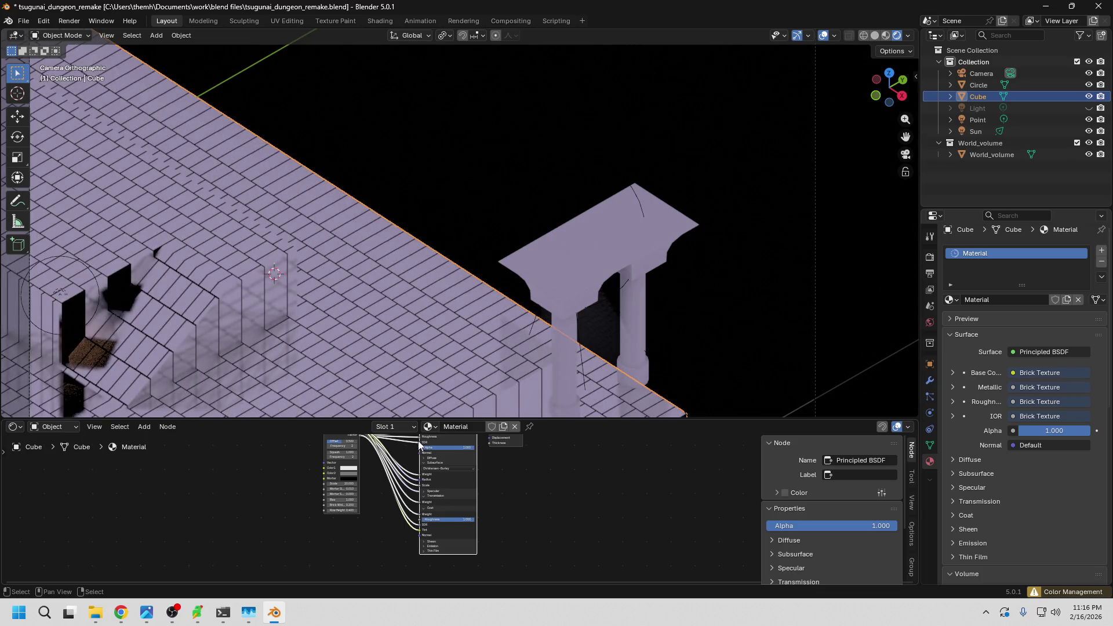
drag(363, 440, 419, 453)
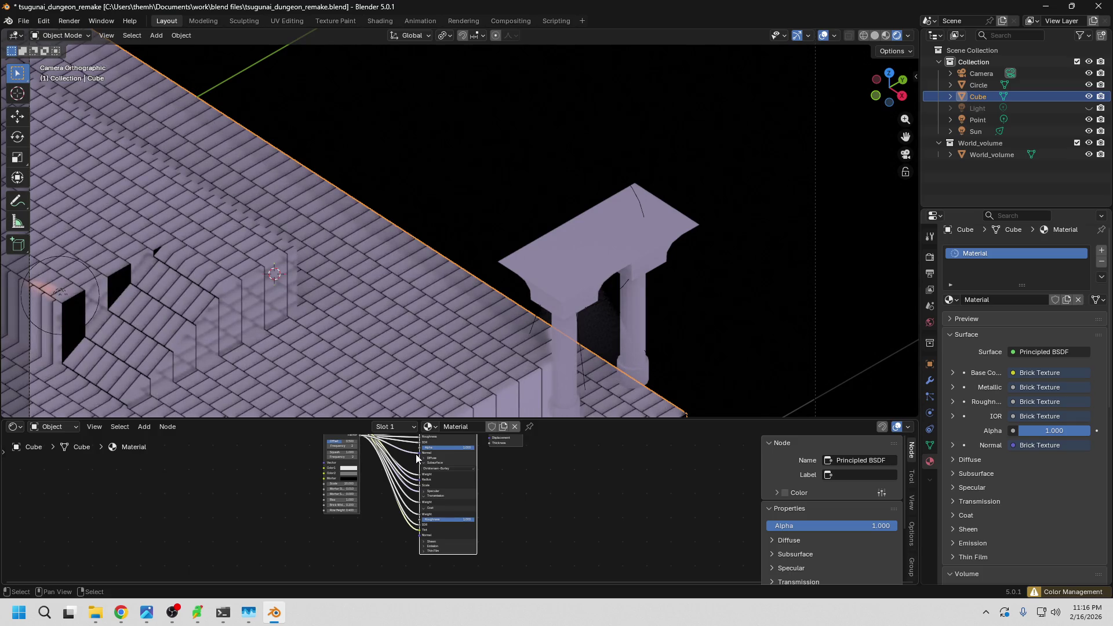
Zoom the viewport to inspect the lavender brick floor, then bring up the File menu
scroll(292, 349, down, 2)
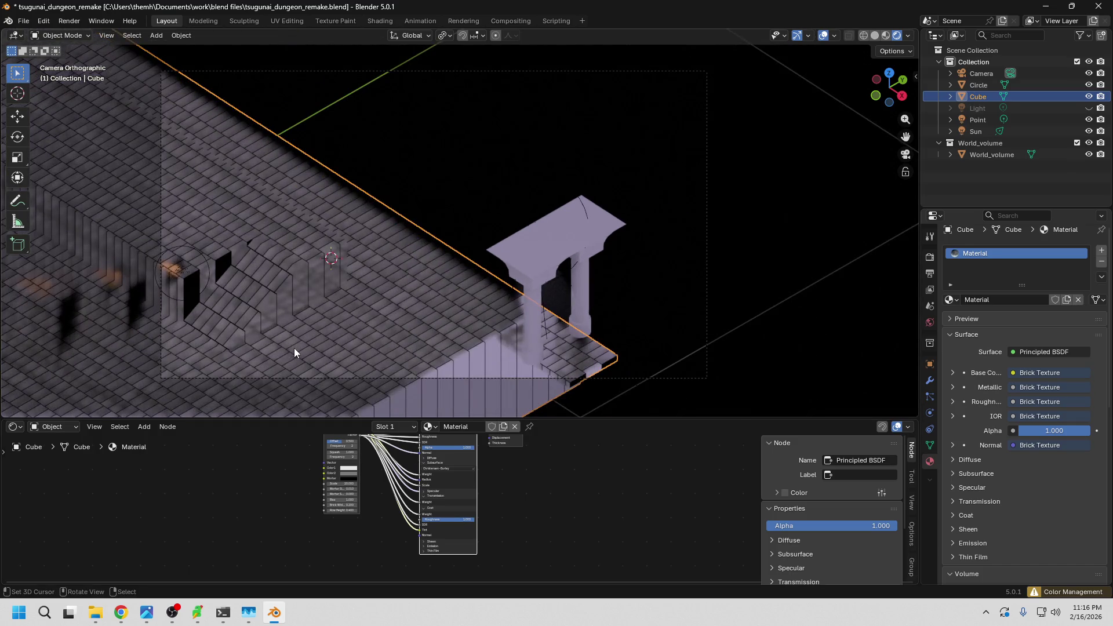
scroll(294, 349, up, 3)
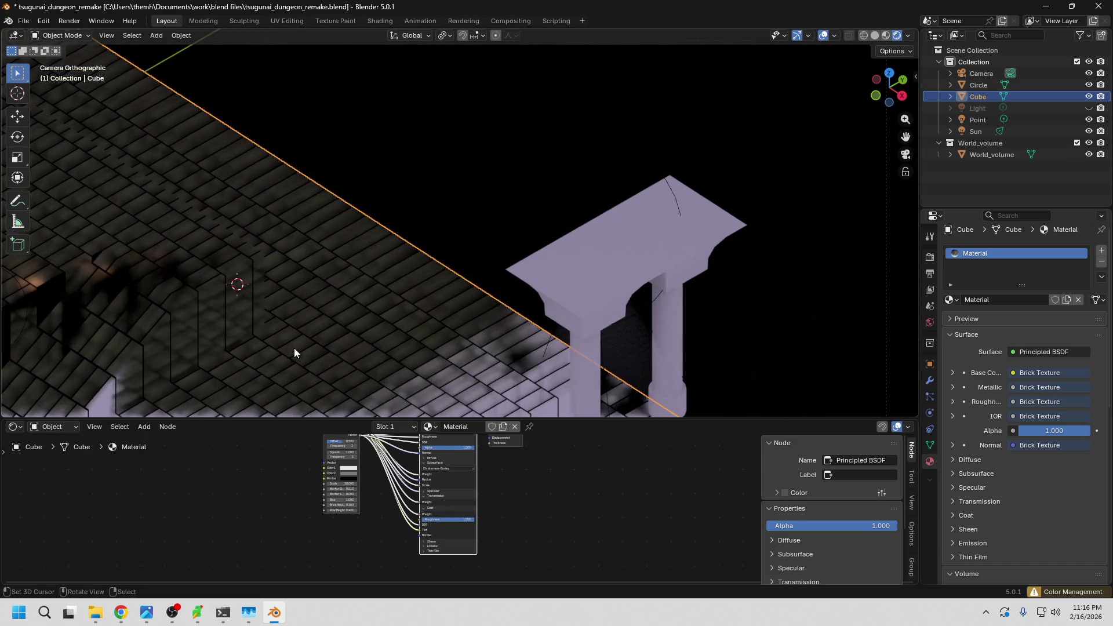
scroll(294, 348, down, 3)
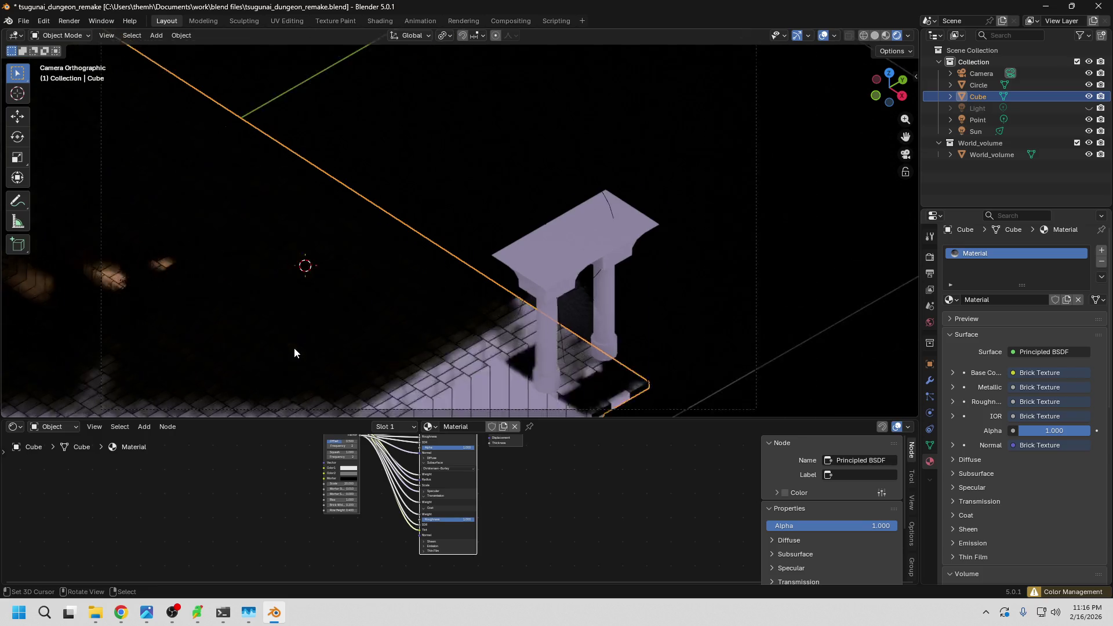
scroll(295, 350, up, 1)
scroll(294, 350, up, 4)
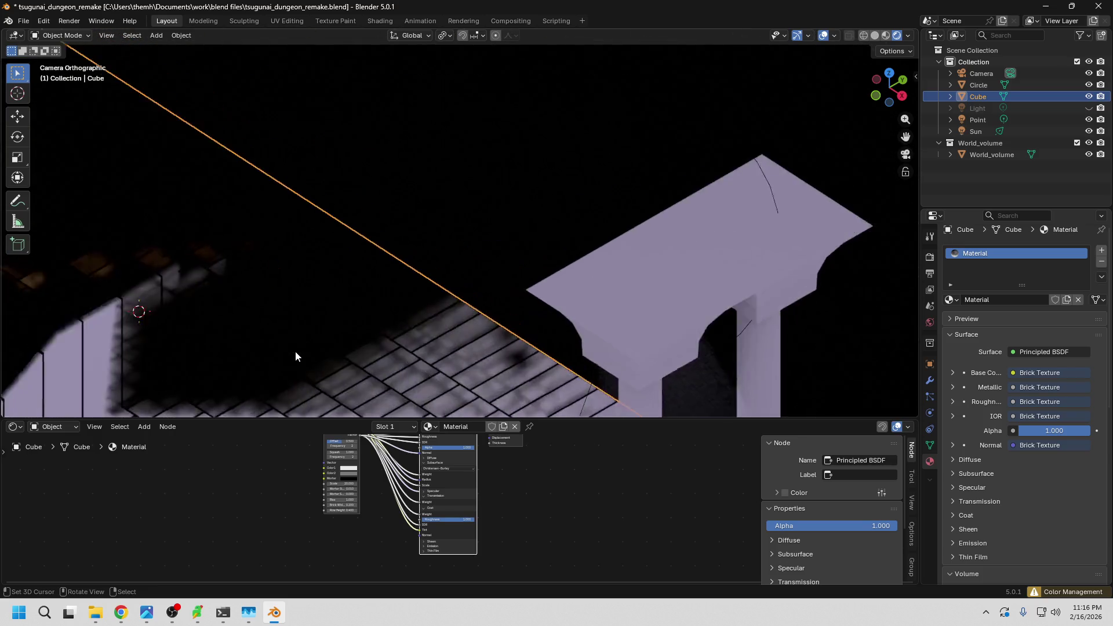
scroll(295, 350, down, 9)
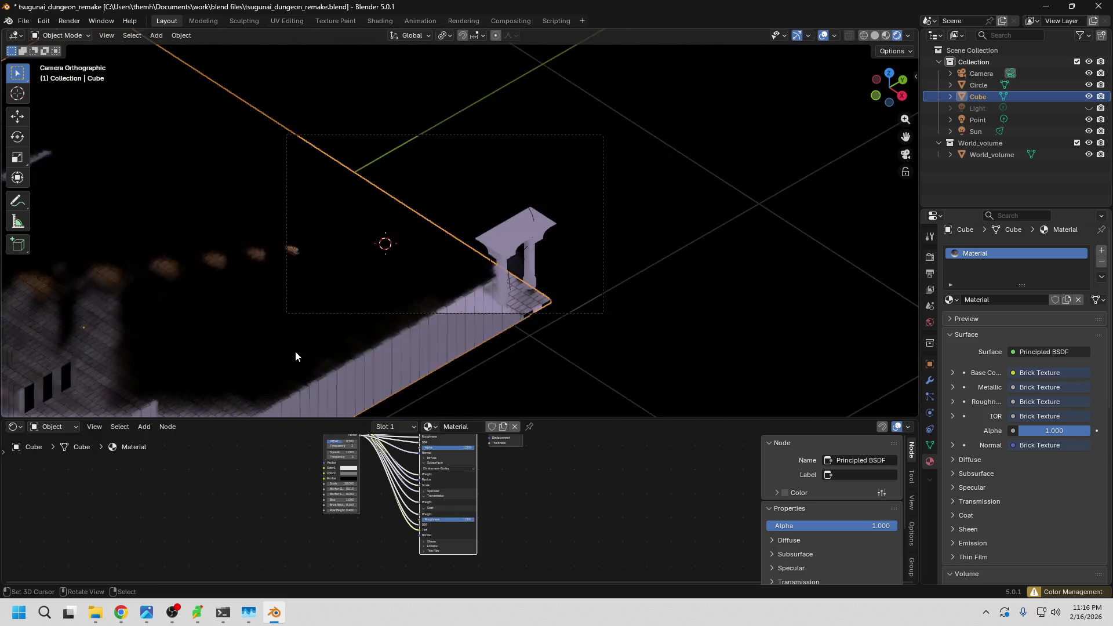
scroll(295, 356, down, 2)
scroll(295, 355, up, 5)
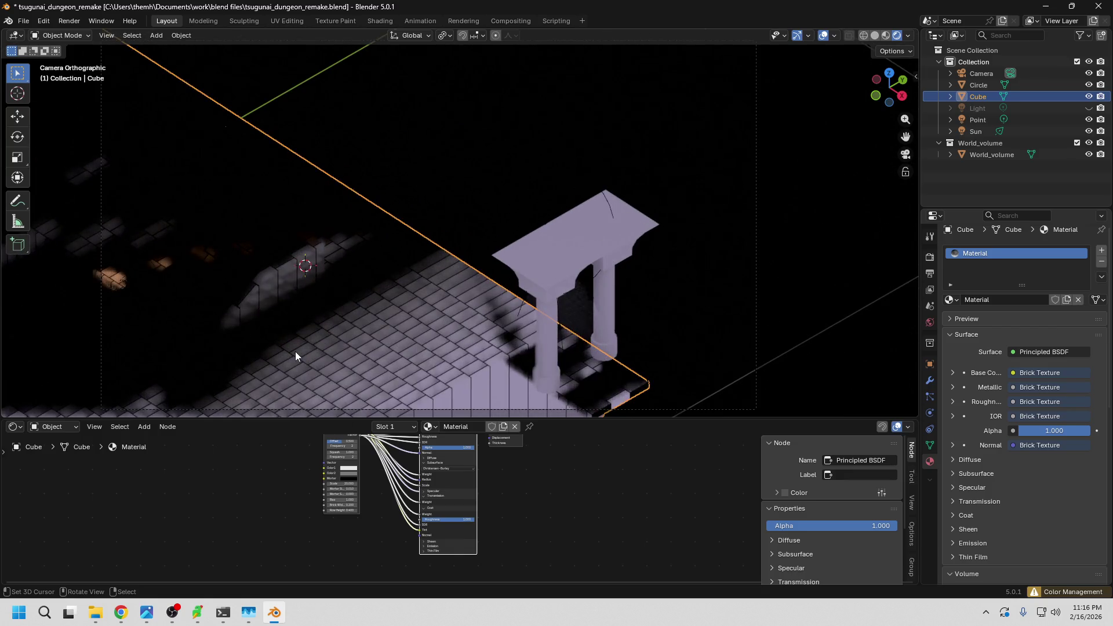
scroll(295, 356, down, 1)
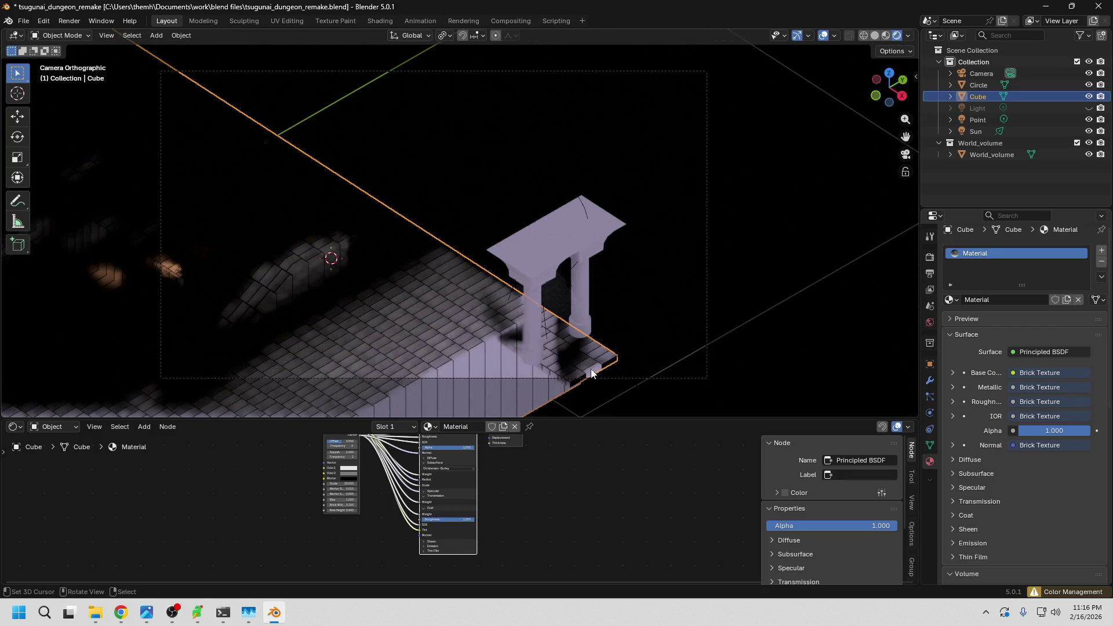
scroll(568, 349, up, 2)
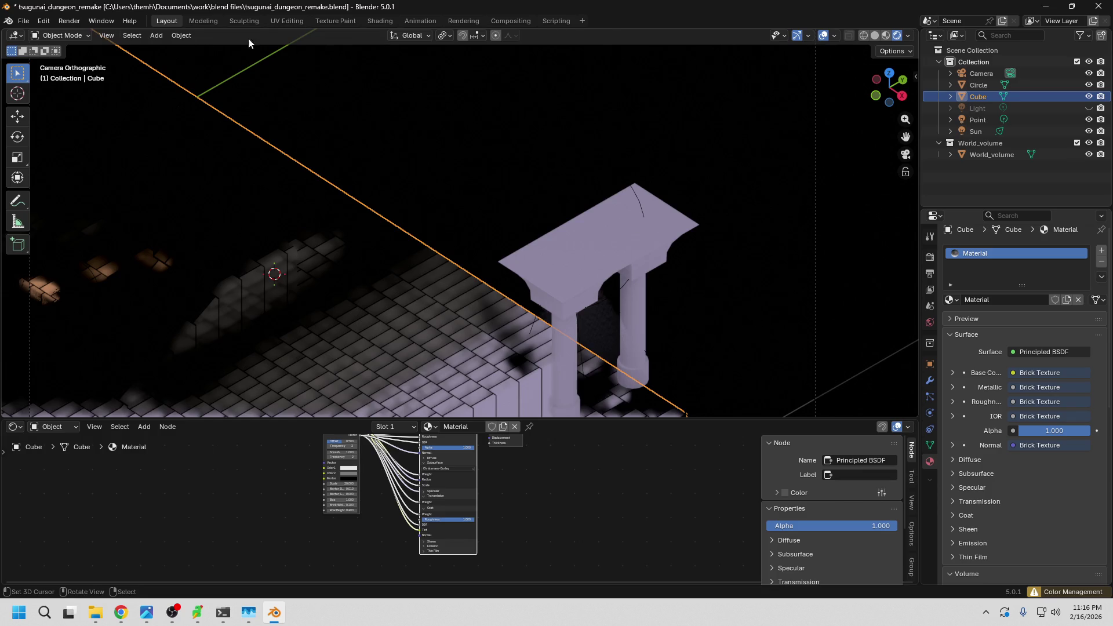
click(23, 21)
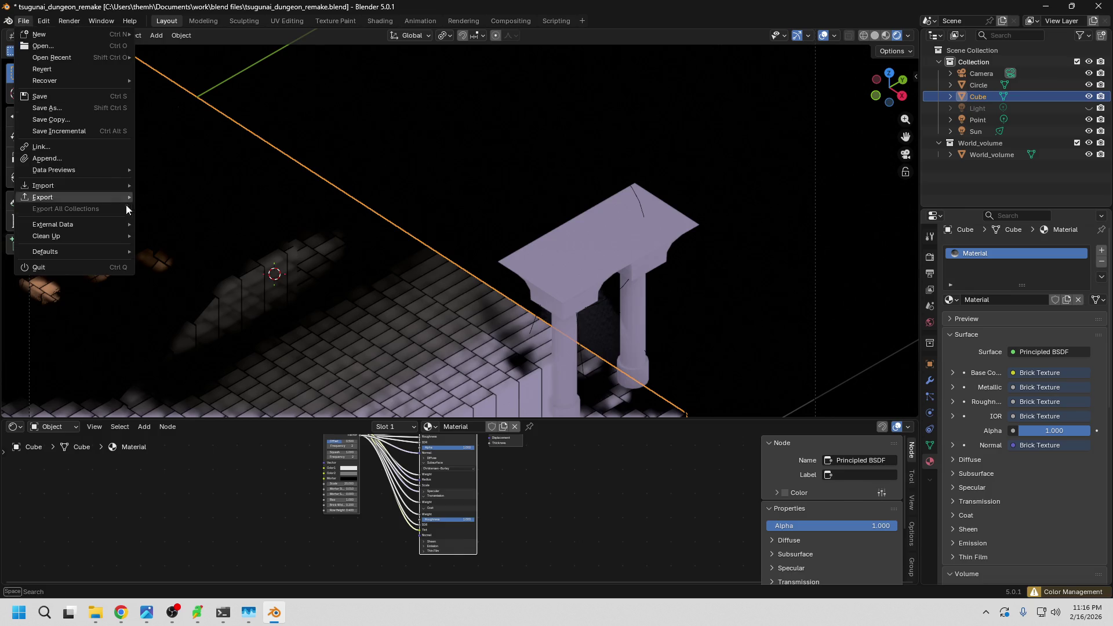
Reveal the File > Clean Up submenu showing Purge Unused Data
mouse_move(97, 240)
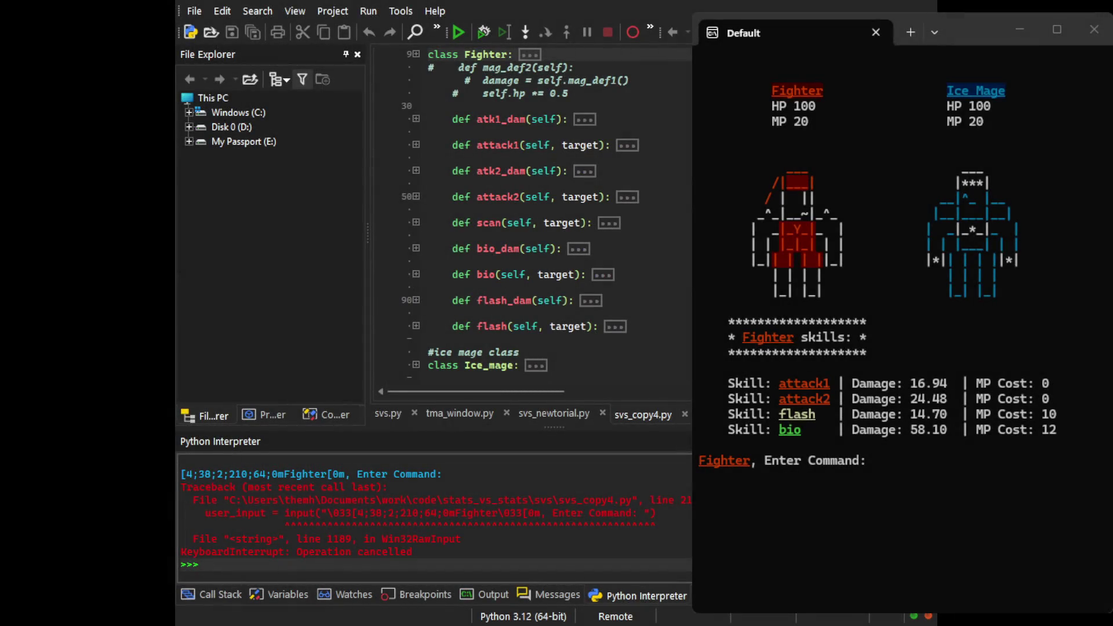
Play the opening rounds, entering attack1 for the Fighter and focus for the Ice Mage
text(attack1)
key(Return)
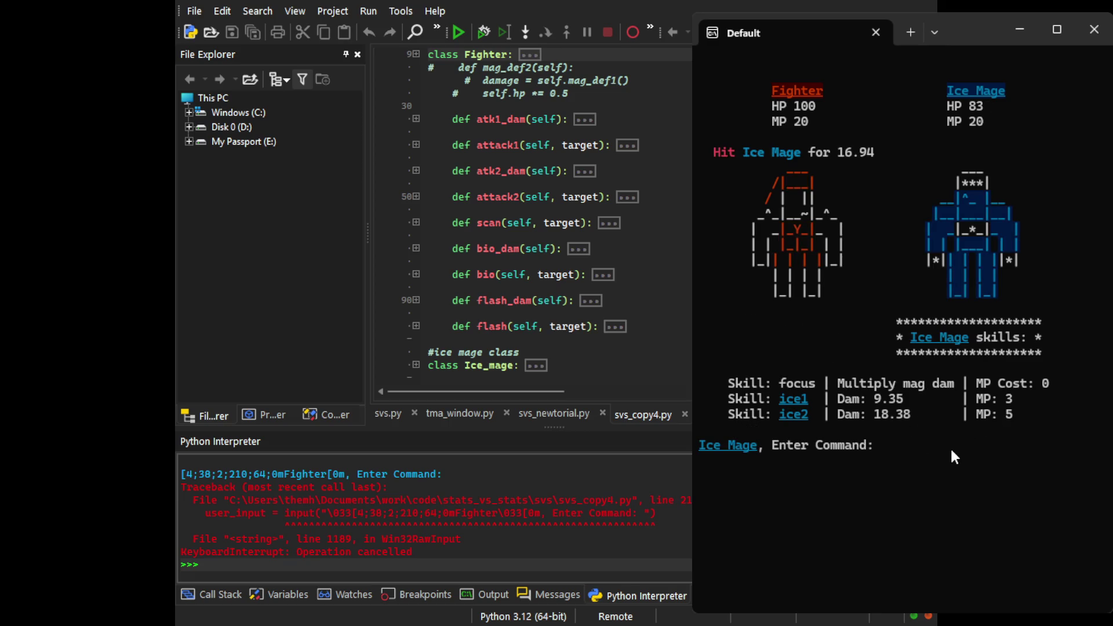
text(fcous)
key(BackSpace)
key(BackSpace)
key(BackSpace)
text(ocus)
key(Return)
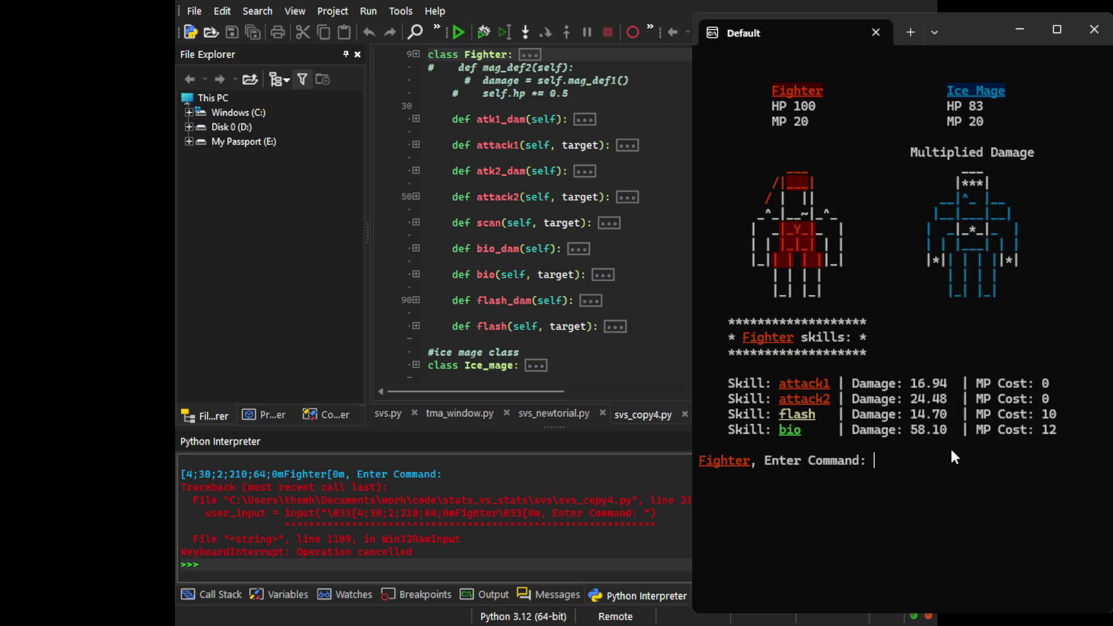
text(attack1)
key(Return)
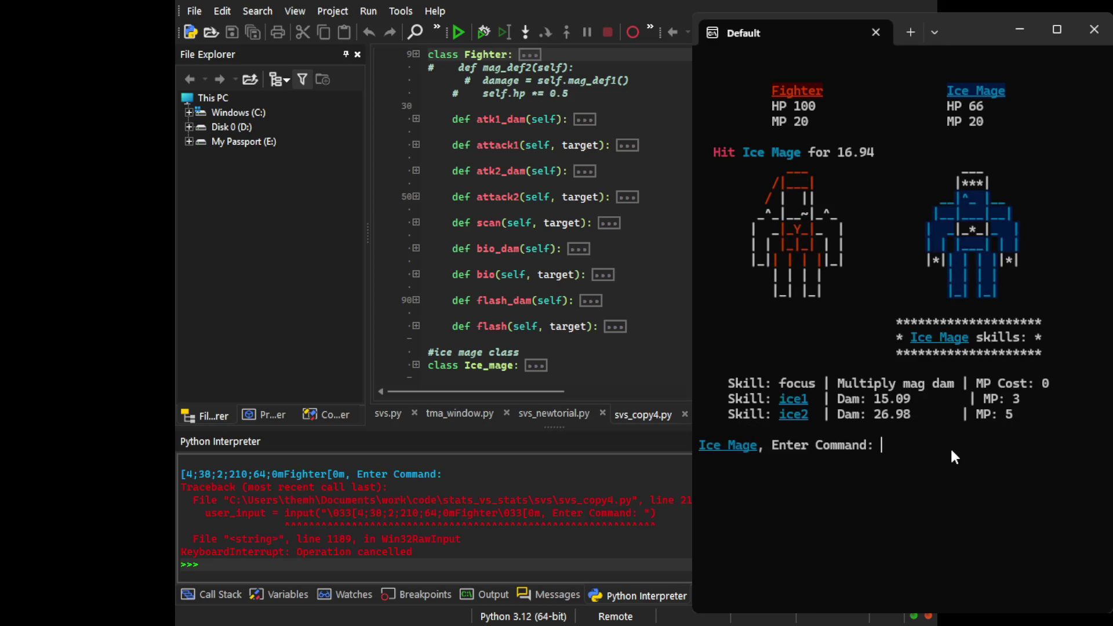
text(focus)
key(Return)
text(attack1)
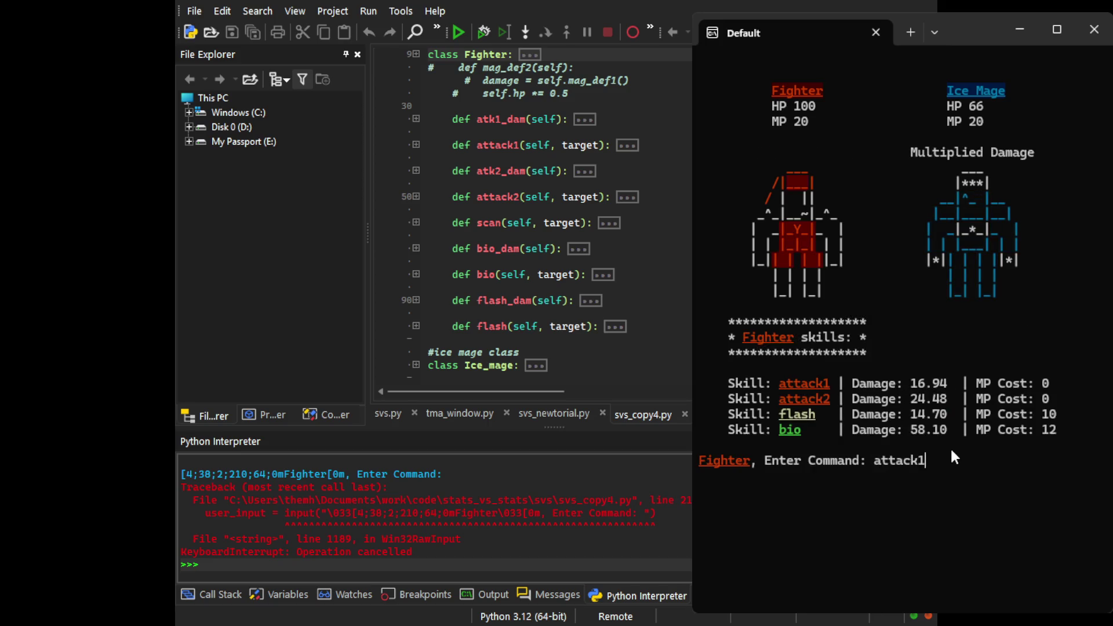
key(Return)
text(focus)
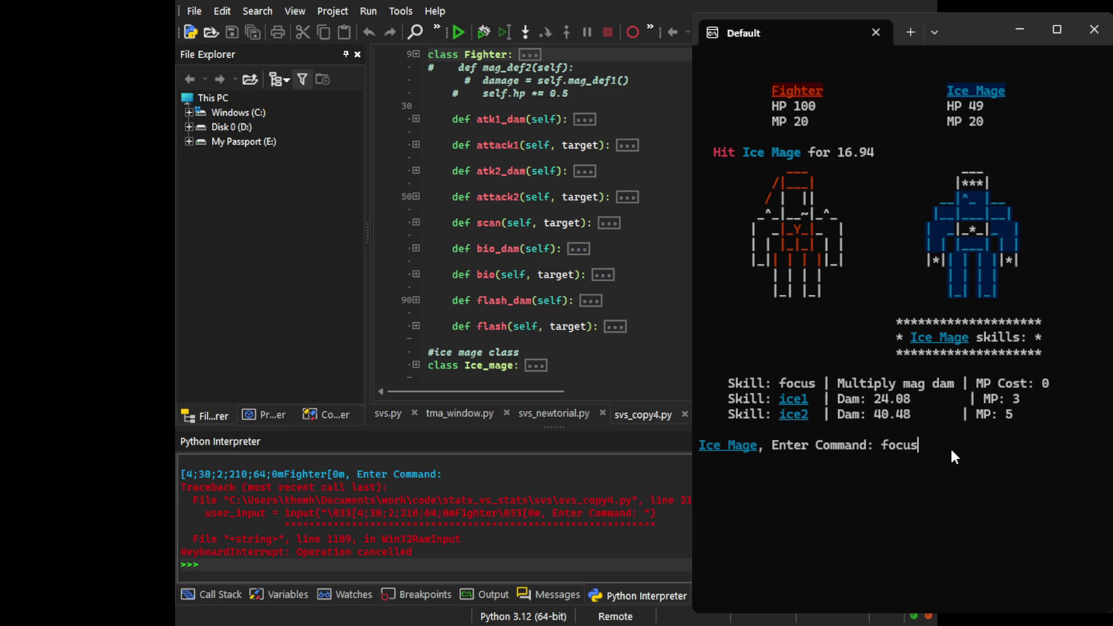
key(Return)
Keep alternating attack1 and focus until the Ice Mage drops to -1 HP, then exit the game
text(atta)
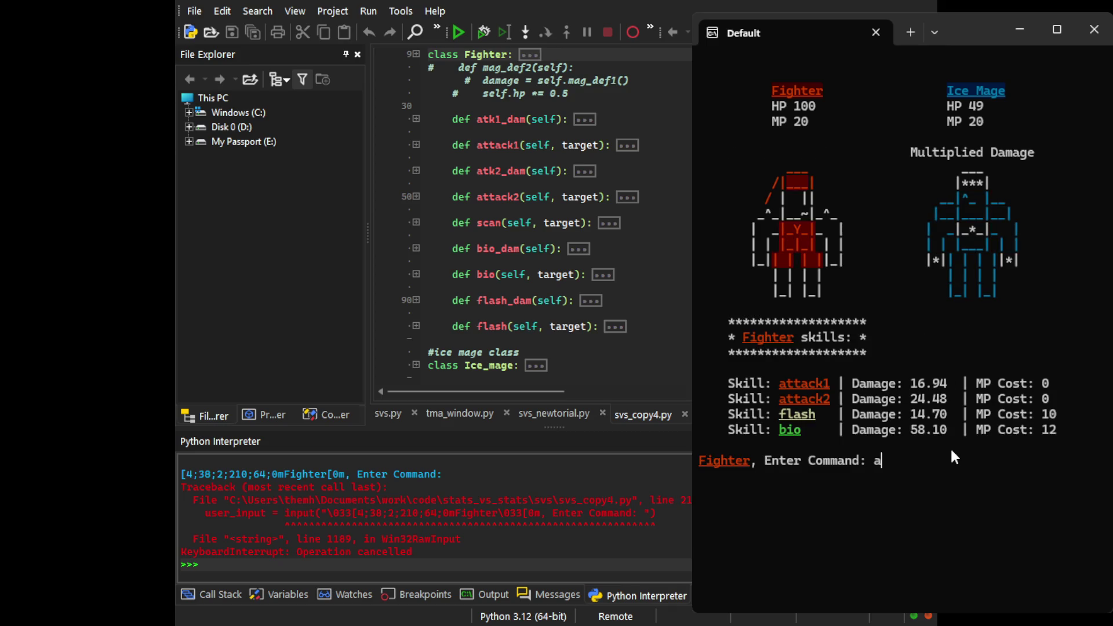
text(ck1)
key(Return)
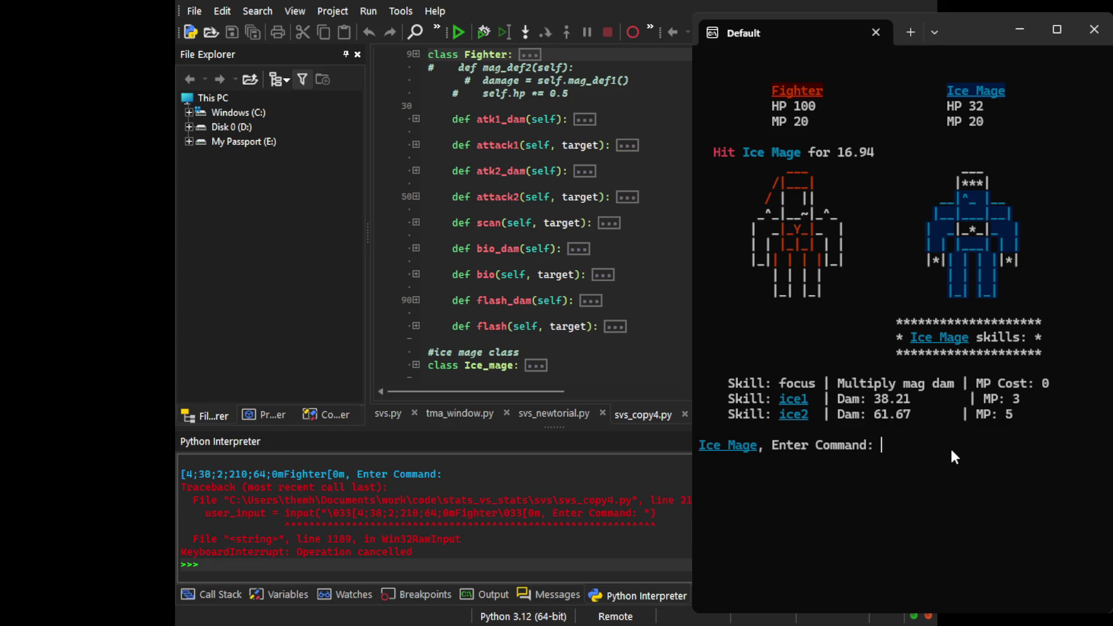
text(focus)
key(Return)
text(attack1)
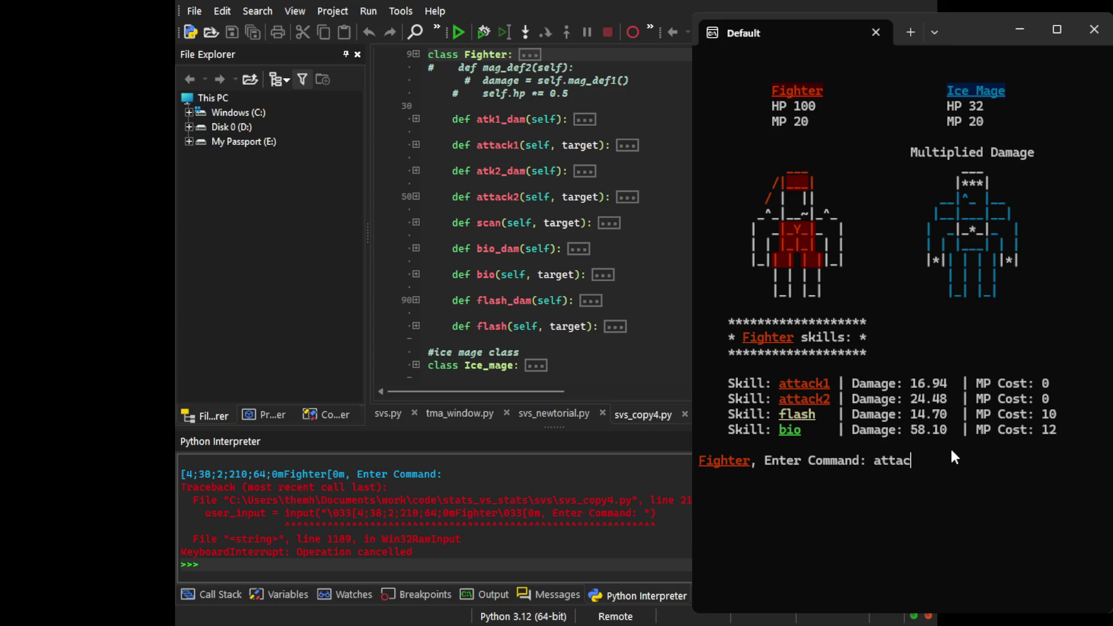
key(Return)
text(focus)
key(Return)
text(attack1)
key(Return)
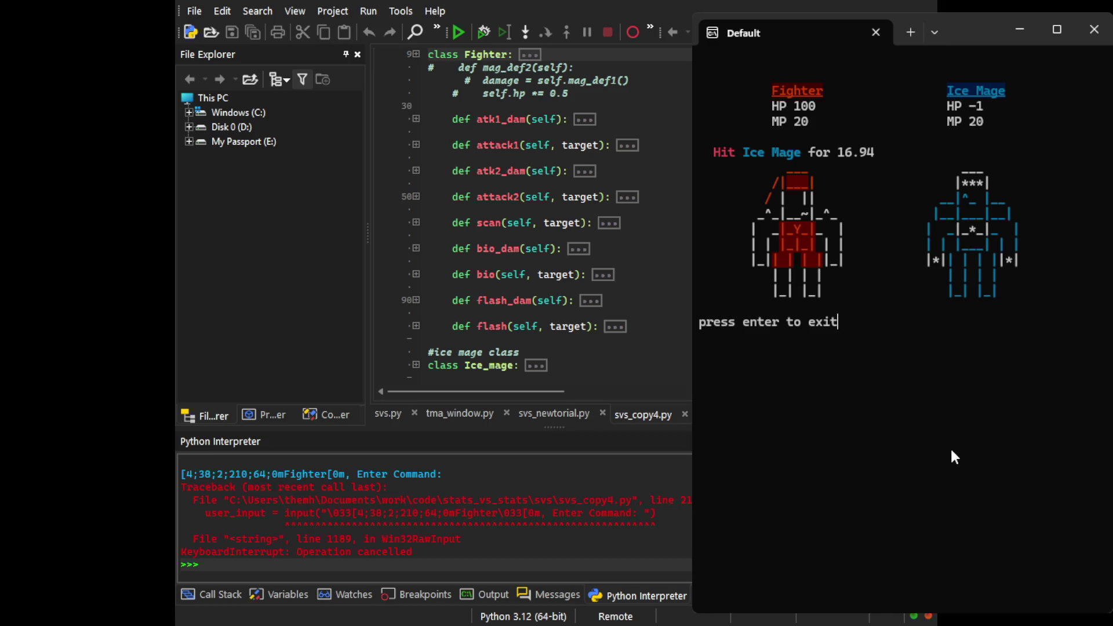
key(Return)
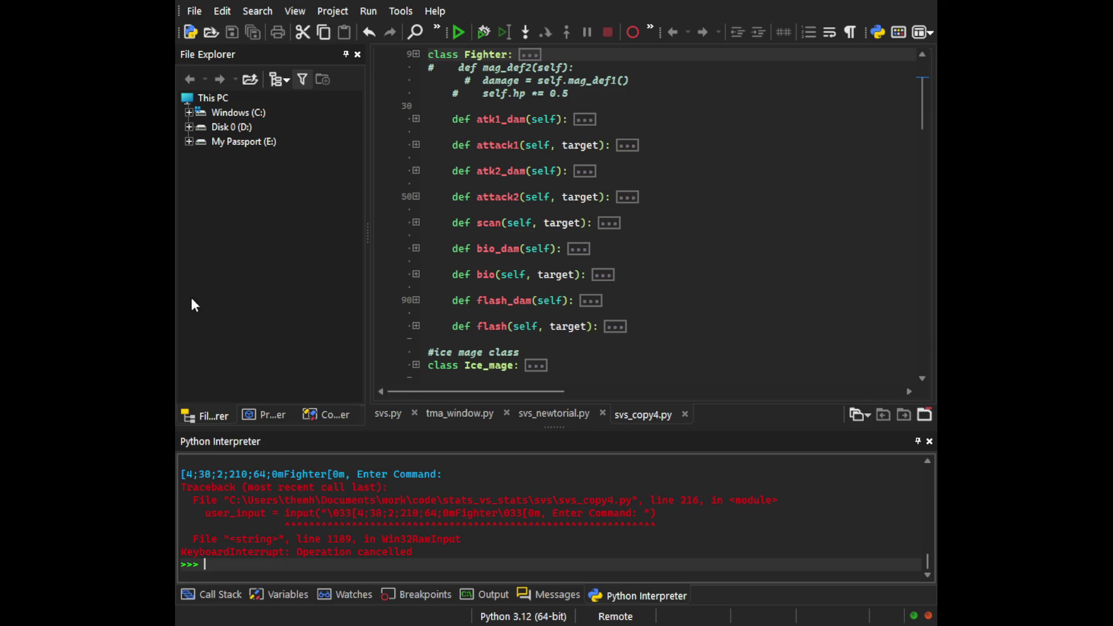
Widen the PyScripter window so more of svs_copy4.py's code is visible
drag(936, 584, 1019, 585)
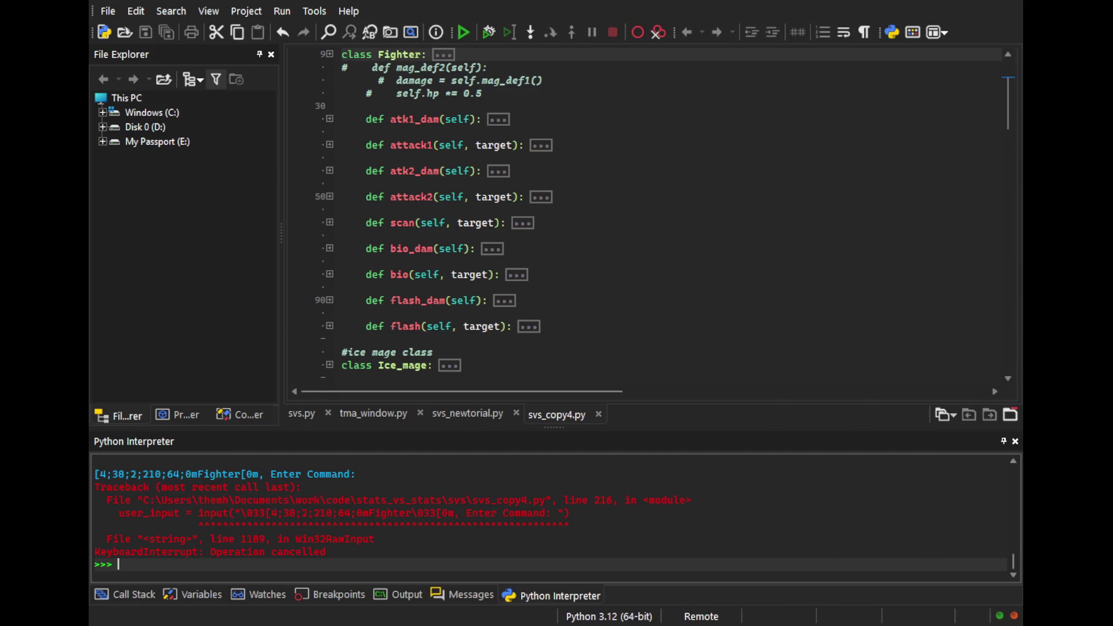
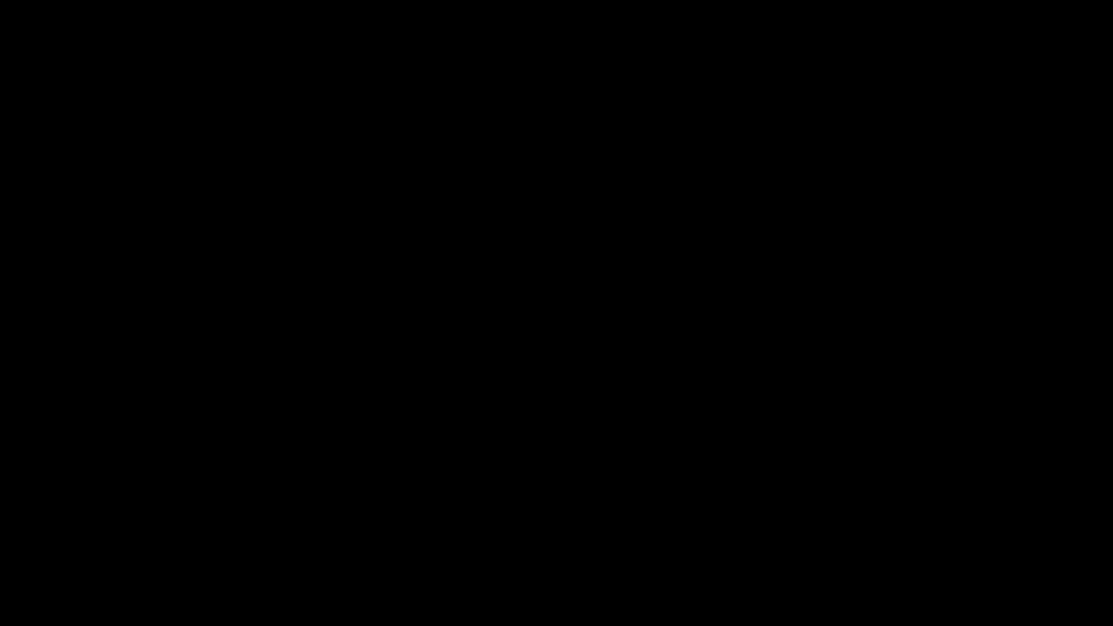
Unpause the emulator and continue The 7th Saga from save slot 1, the level 8 save
click(679, 451)
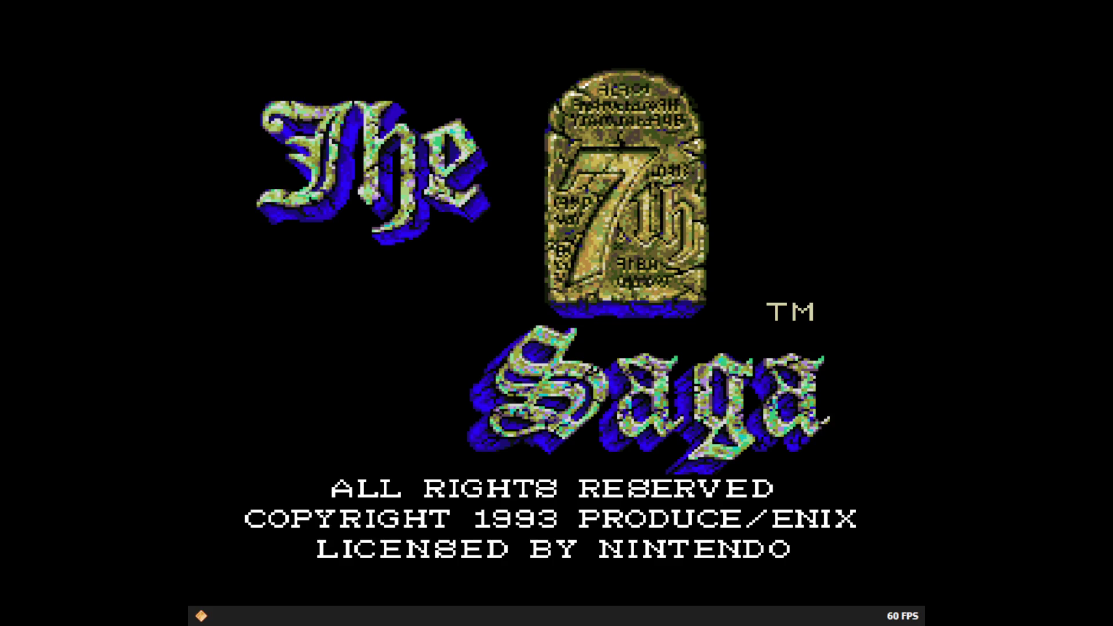
key(Return)
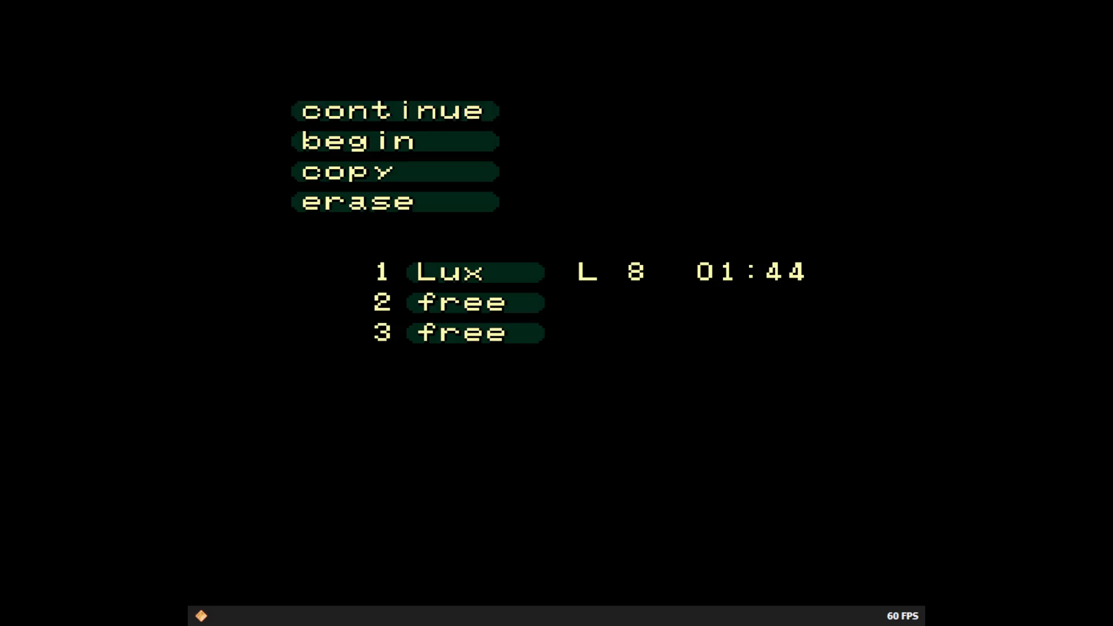
key(Return)
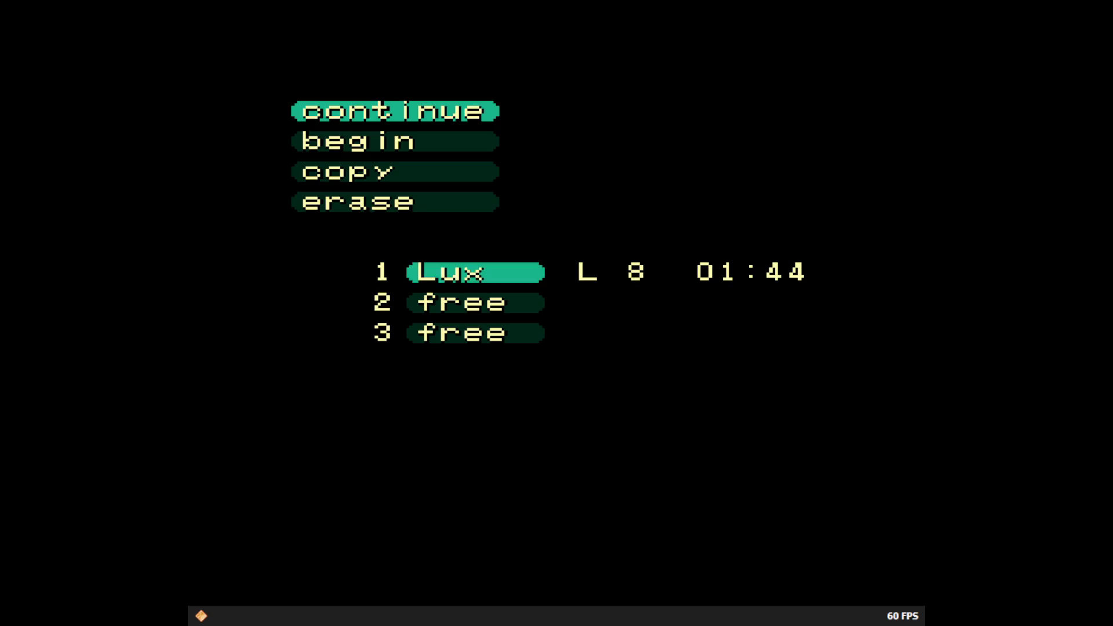
key(Return)
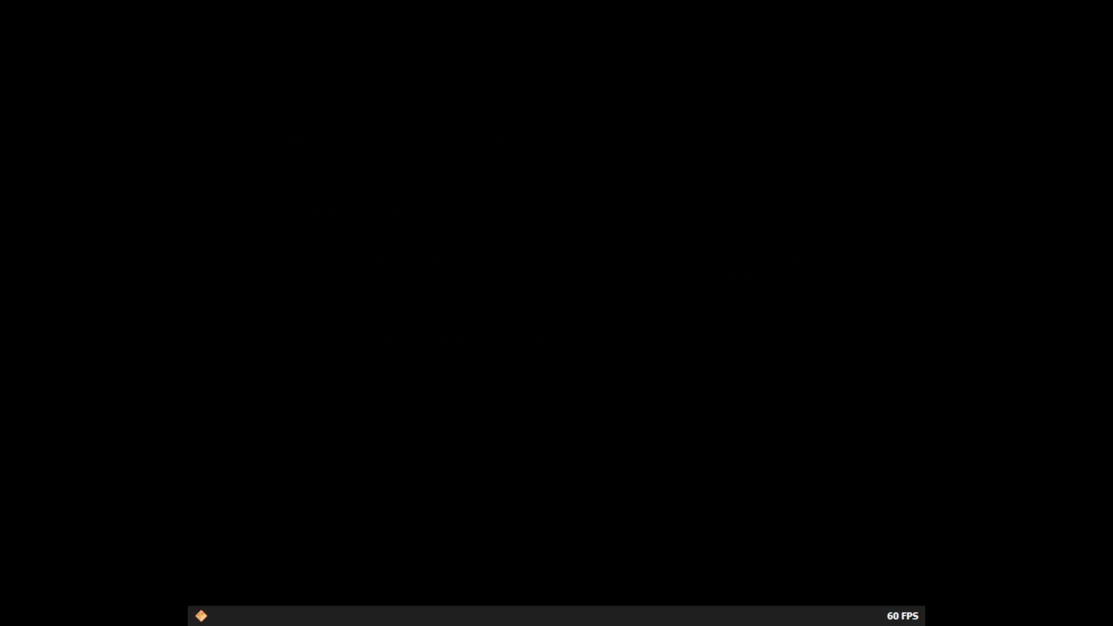
Walk the hero out of the inn room, across town and into the item shop
key(x)
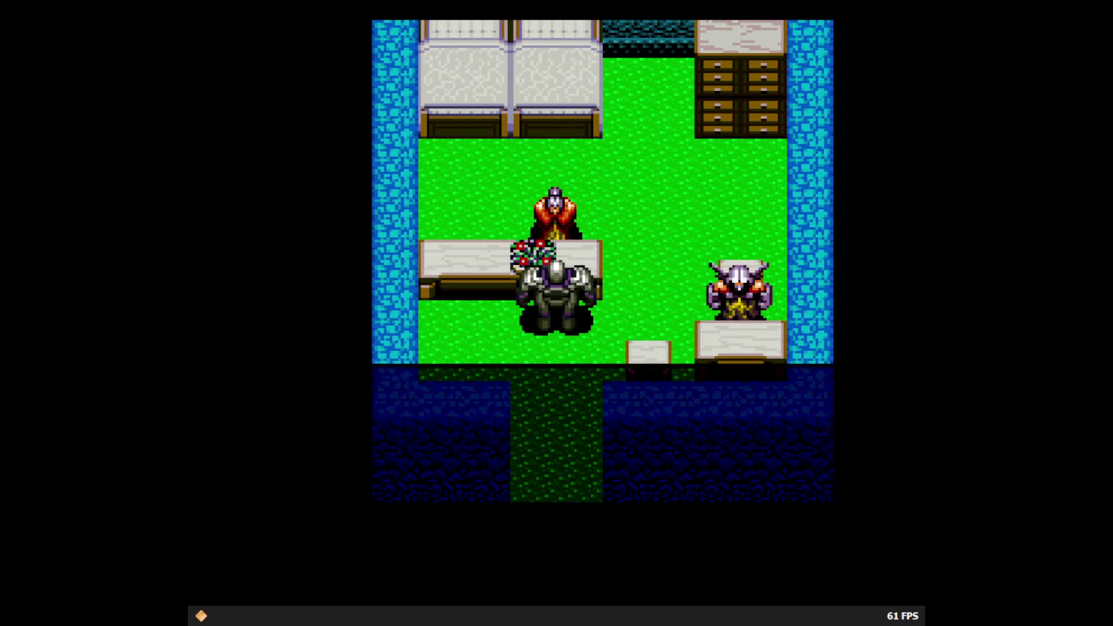
key(Down)
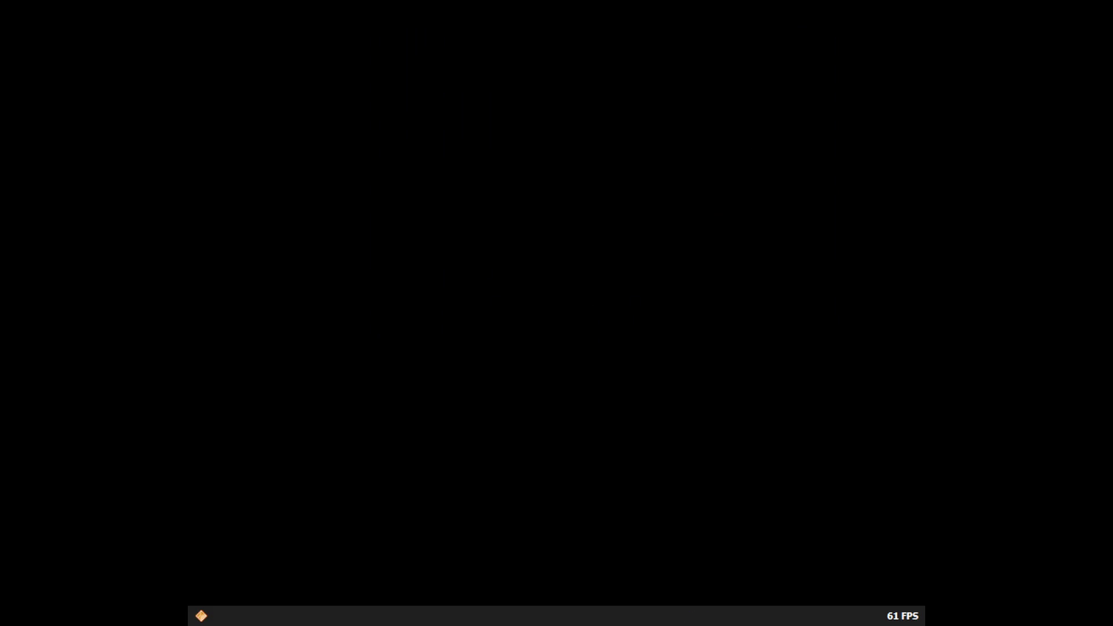
key(Down)
key(Left)
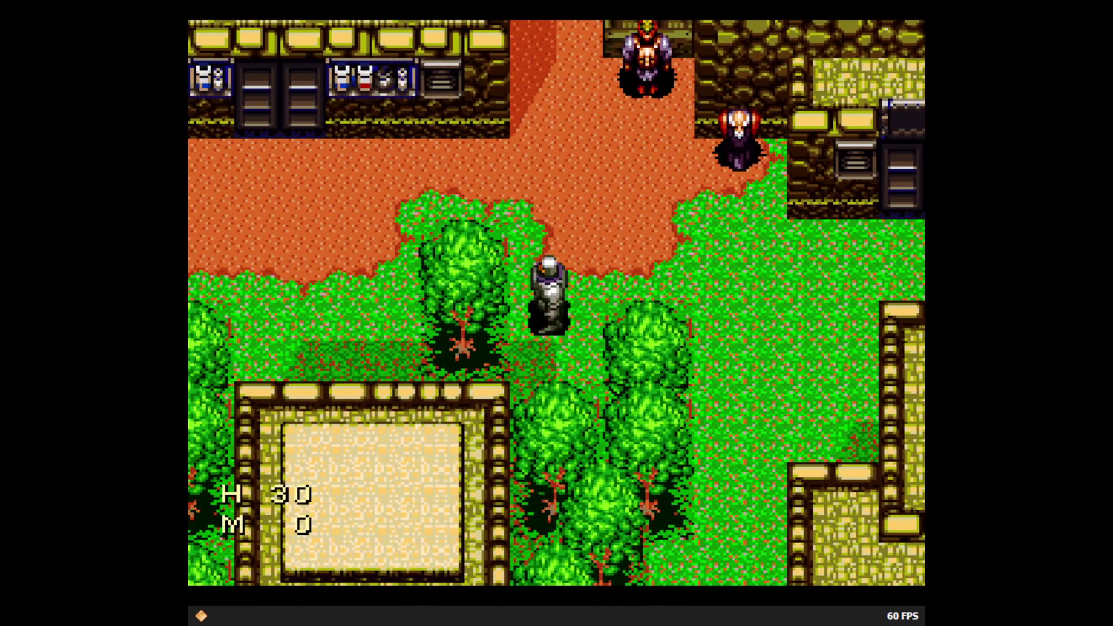
key(Up)
key(Left)
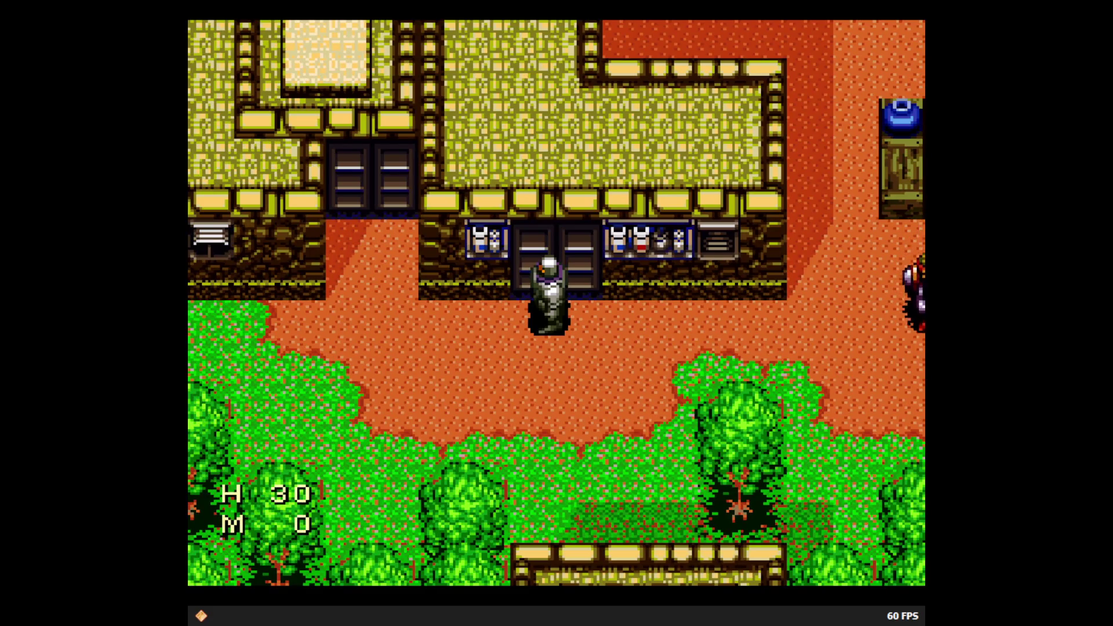
key(Up)
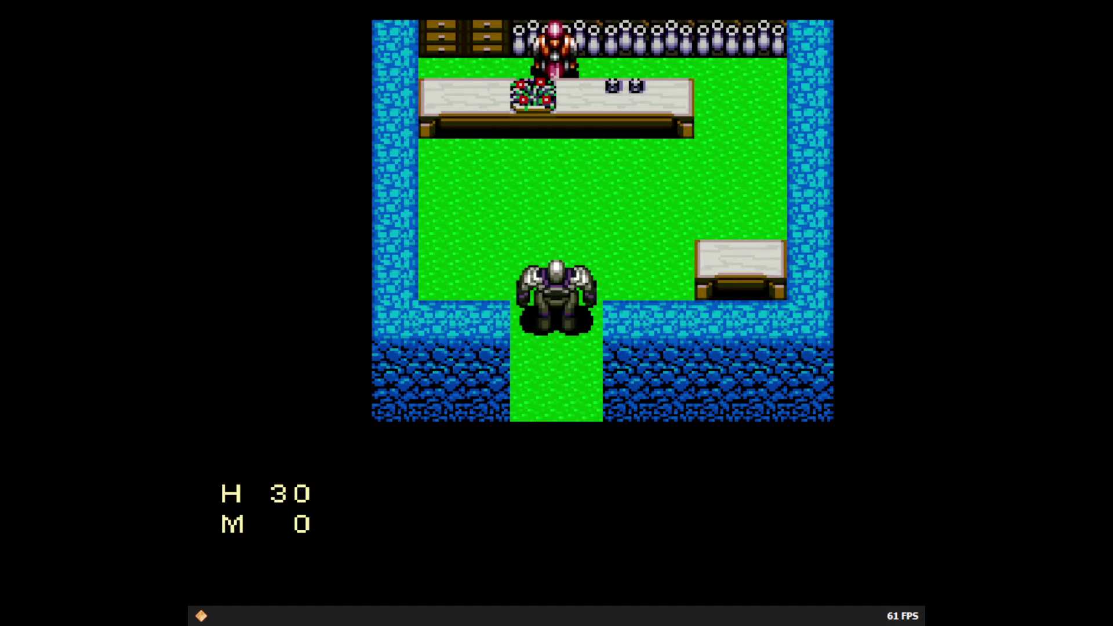
key(Up)
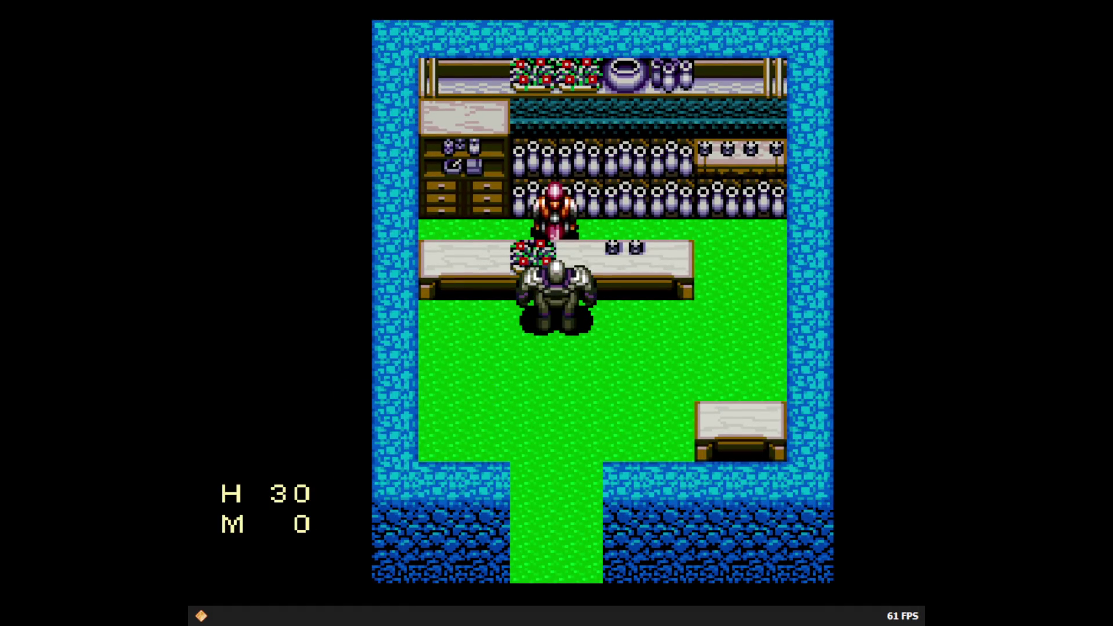
Talk to the shopkeeper and browse the items for sale, including Opal, Pearl and Topaz
key(x)
key(Down)
key(Down)
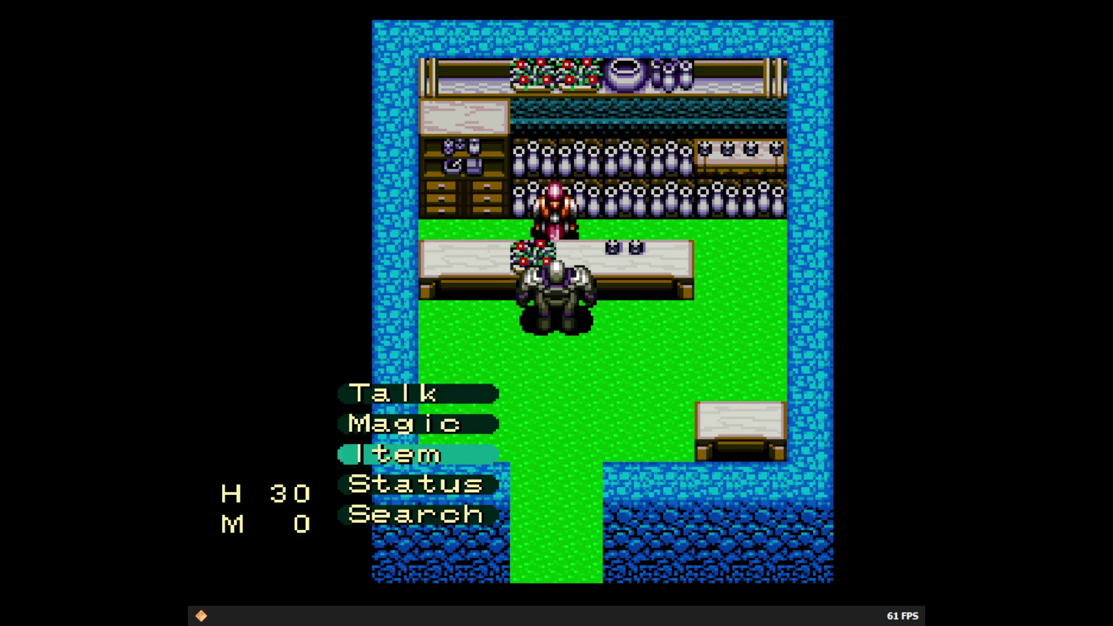
key(Up)
key(Up)
key(x)
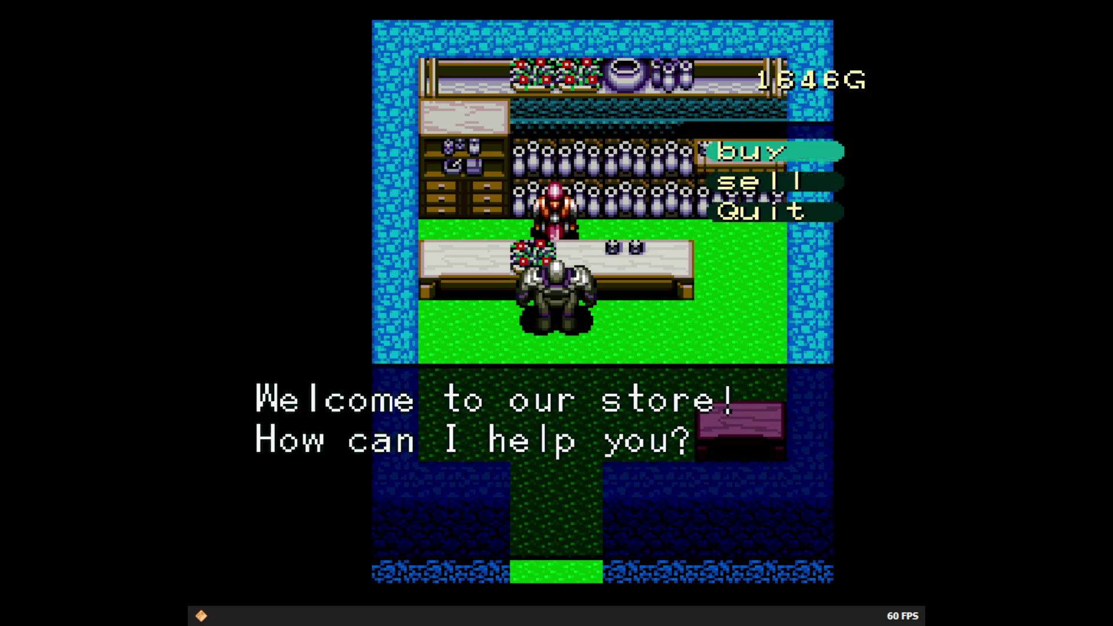
key(x)
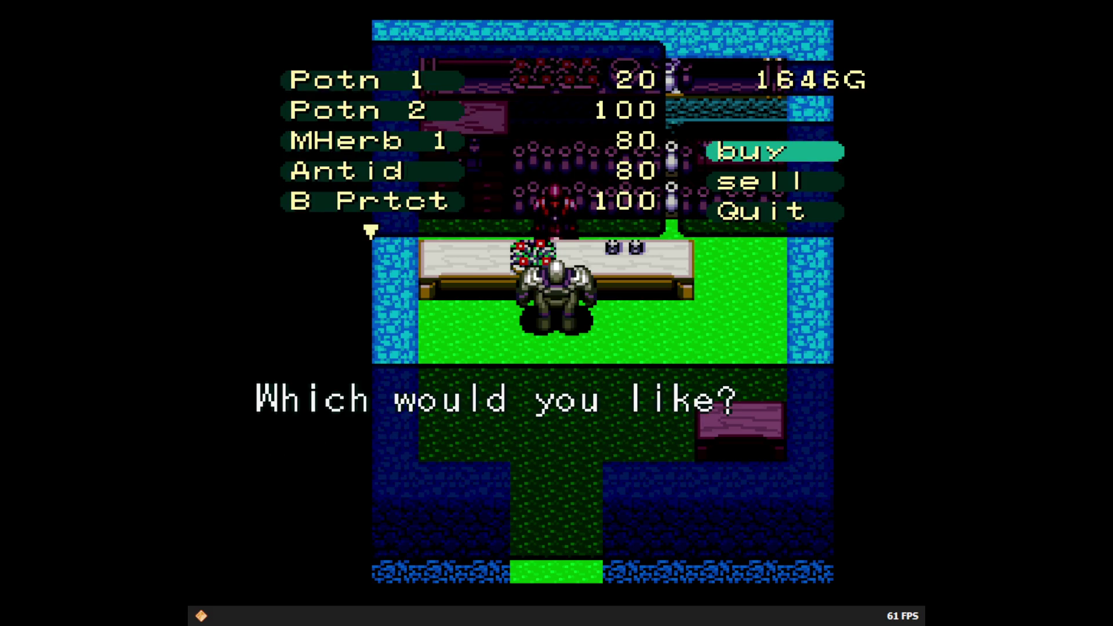
key(Down)
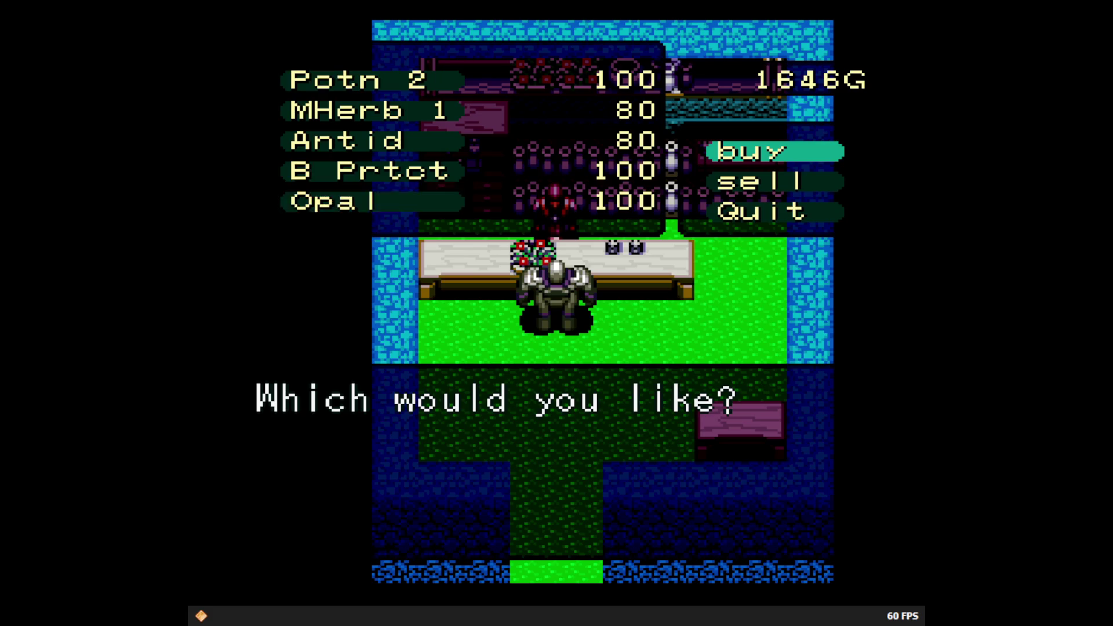
key(Down)
key(Down)
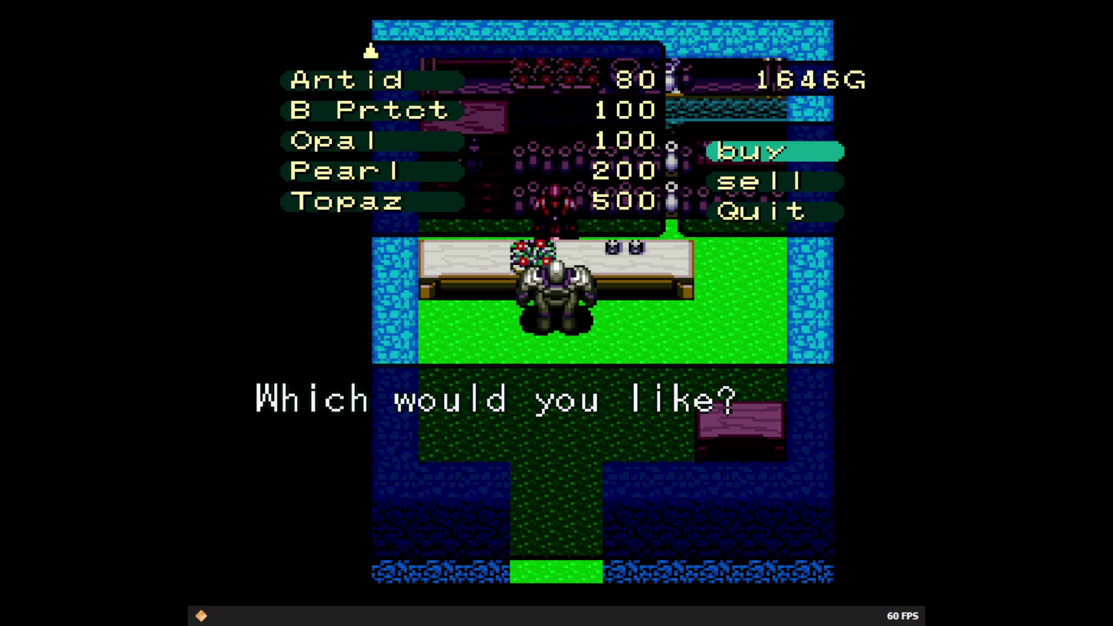
key(x)
Finish with the shopkeeper and check the inventory: 19 Potions and 12 MHerbs
key(Down)
key(Down)
key(z)
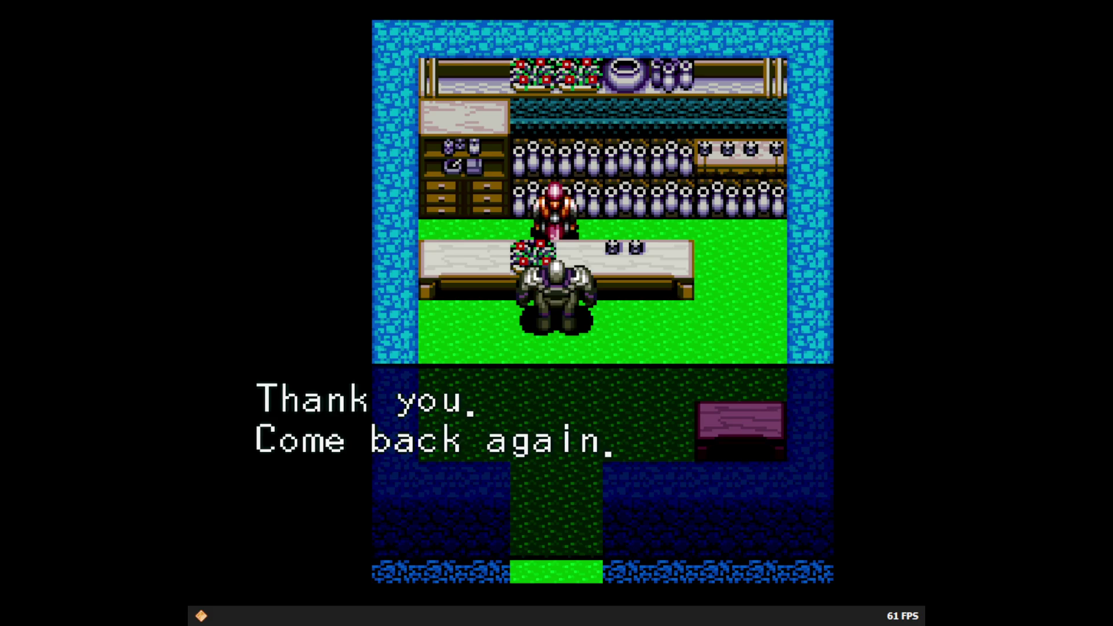
key(z)
key(z)
key(Down)
key(Down)
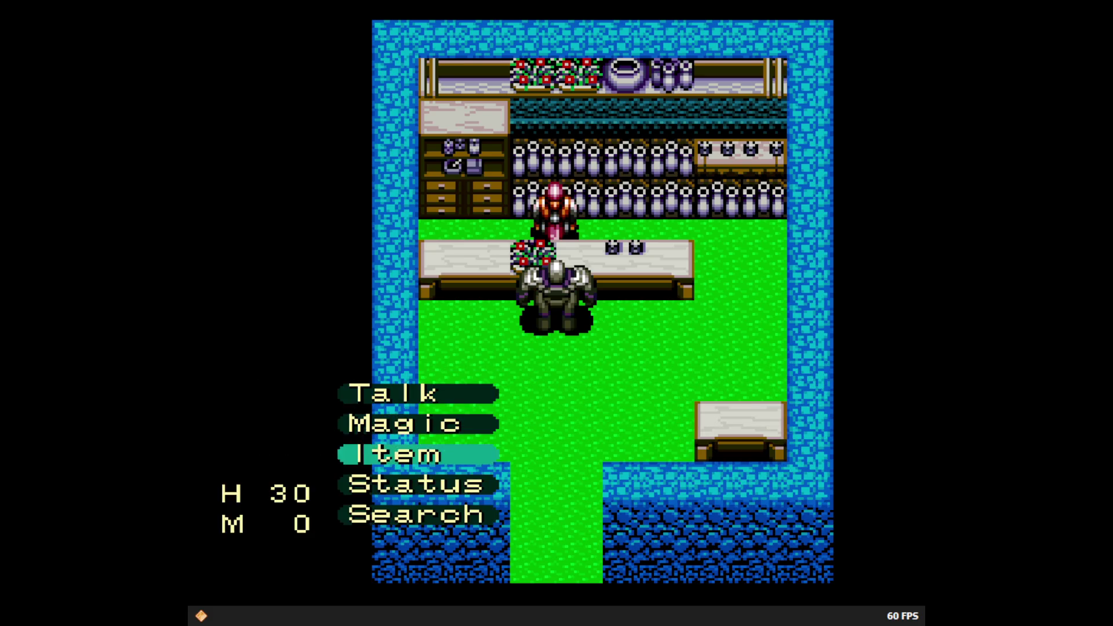
key(z)
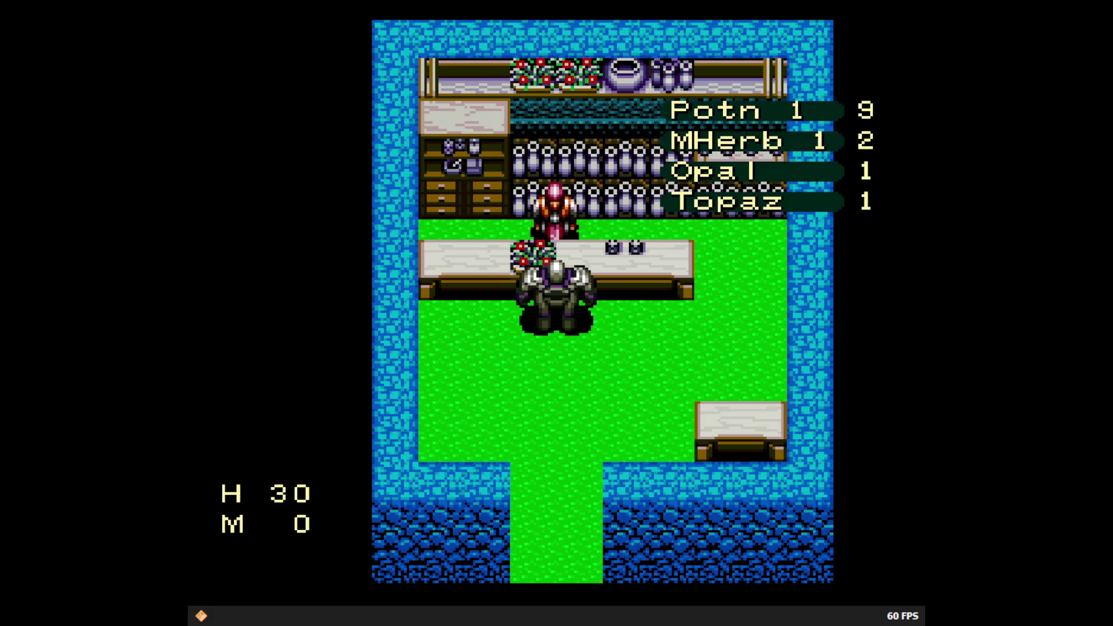
key(x)
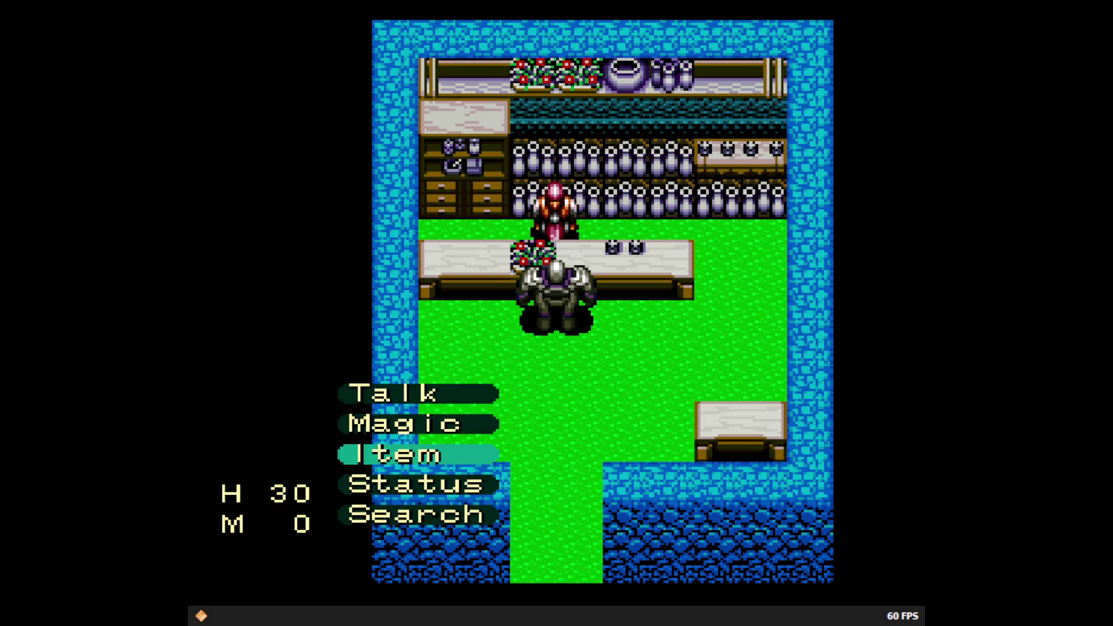
Close the menus and walk the hero out of the shop into town
key(Down)
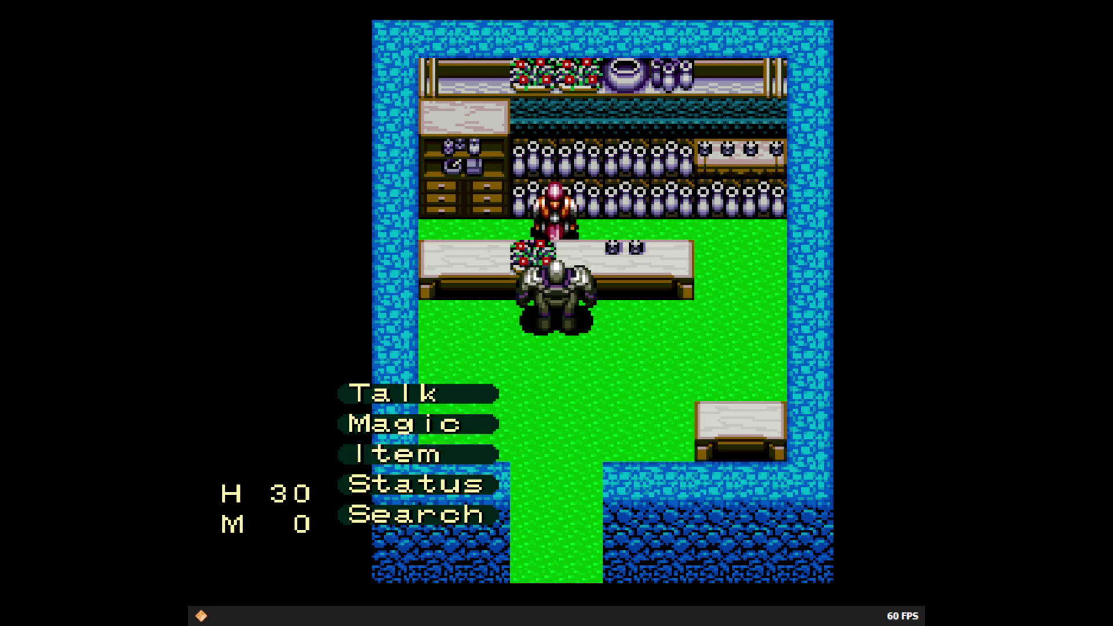
key(x)
key(Down)
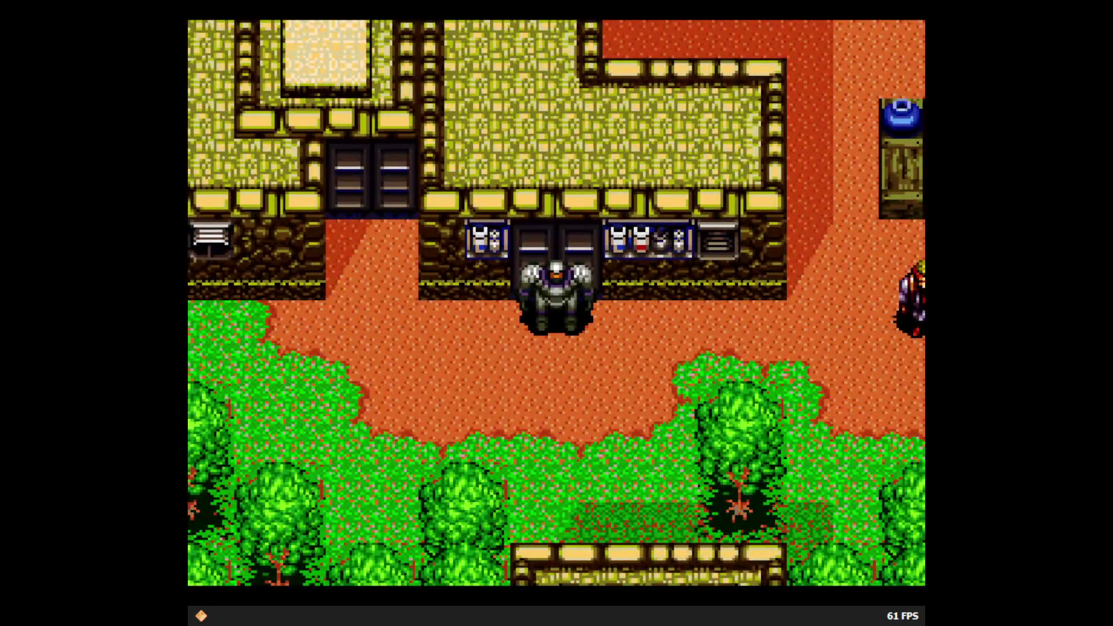
key(Left)
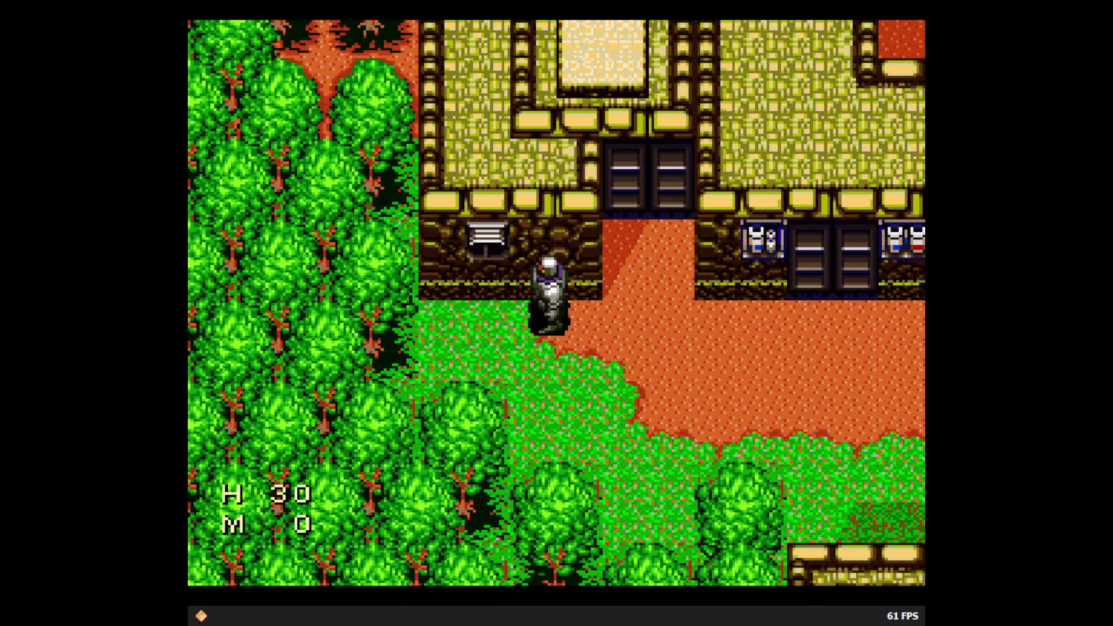
Walk through town past the blue pots into the armor shop and up to its counter
key(Right)
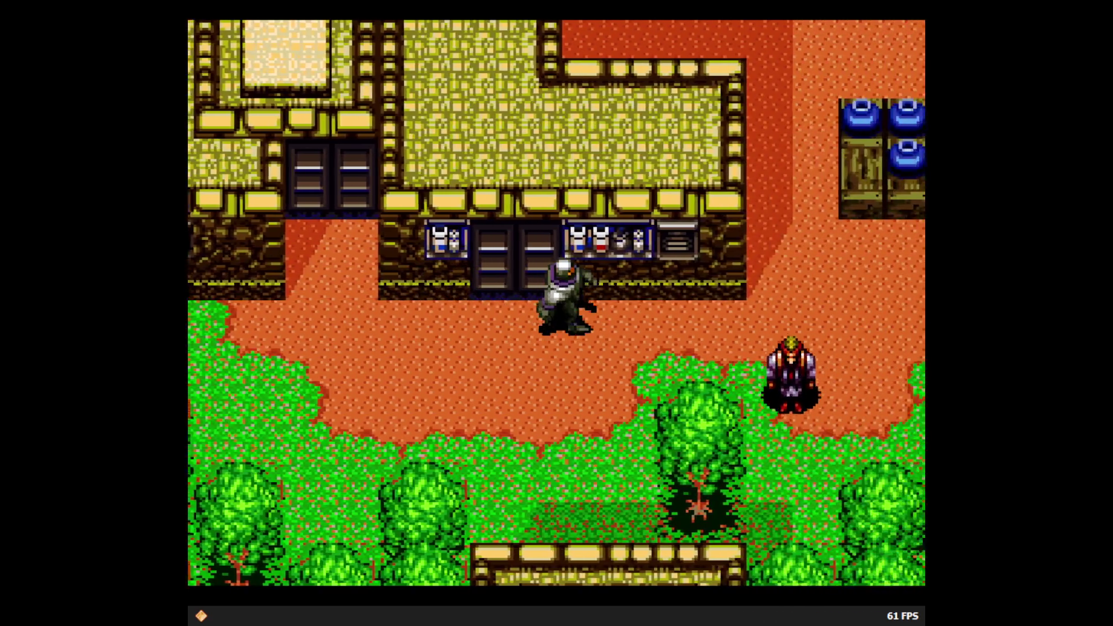
key(Right)
key(Left)
key(Up)
key(Up)
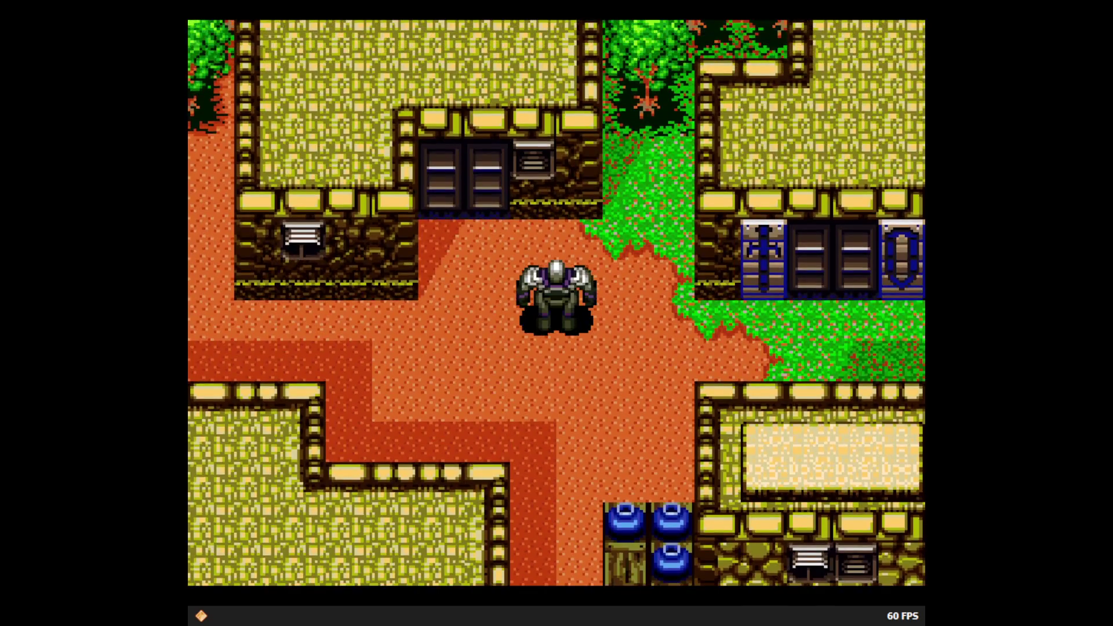
key(Right)
key(Up)
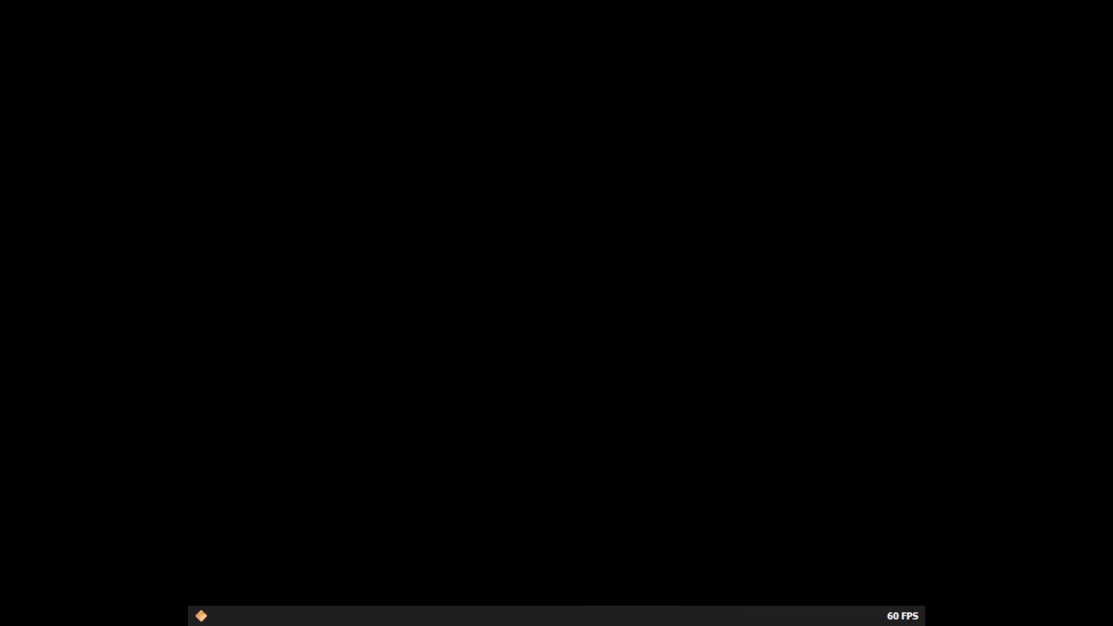
key(Up)
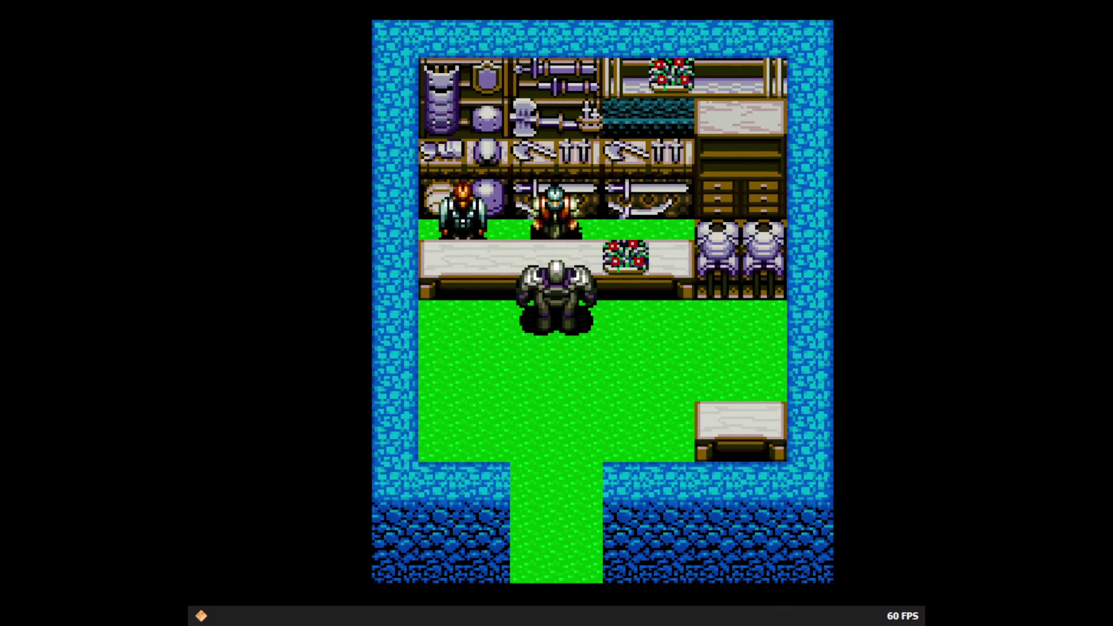
key(Left)
Talk to the armor shopkeeper, browse the armor for sale, then back out of selling
key(Return)
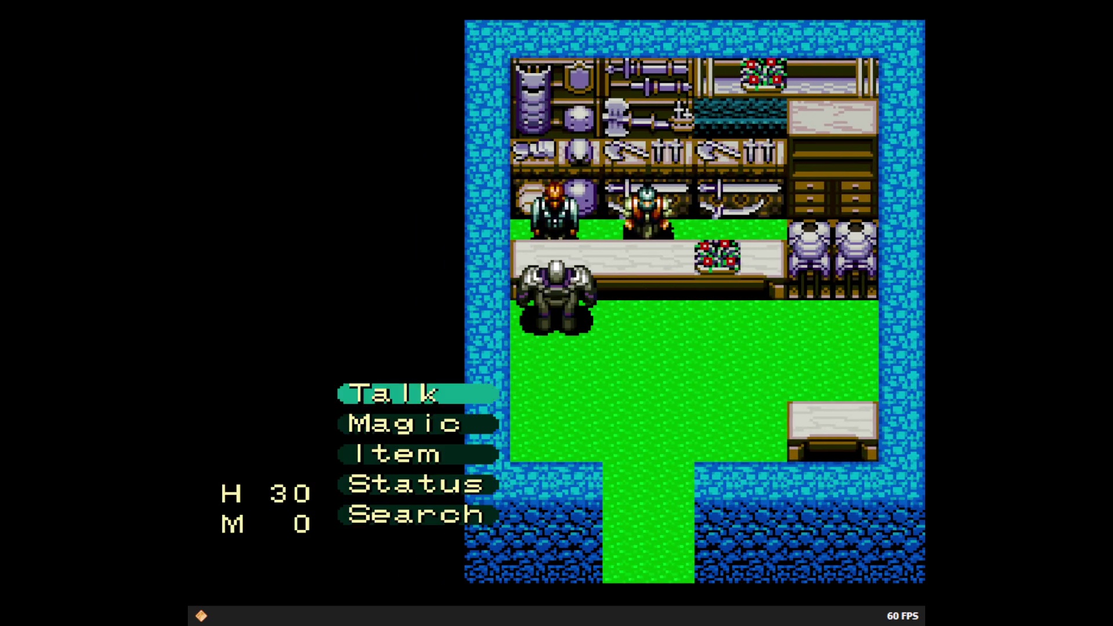
key(Return)
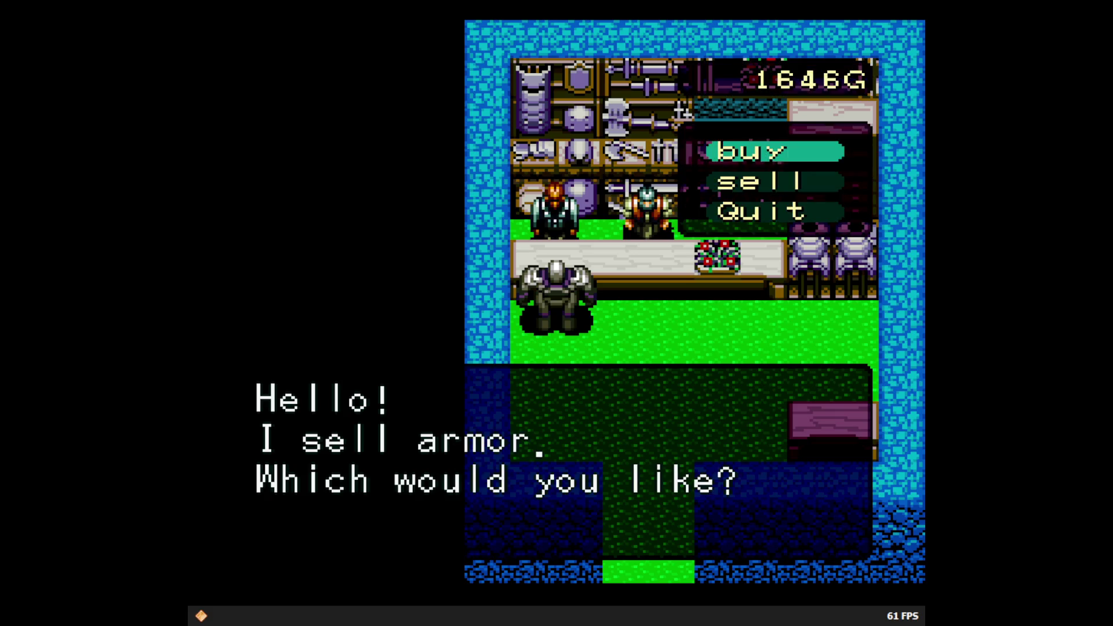
key(Return)
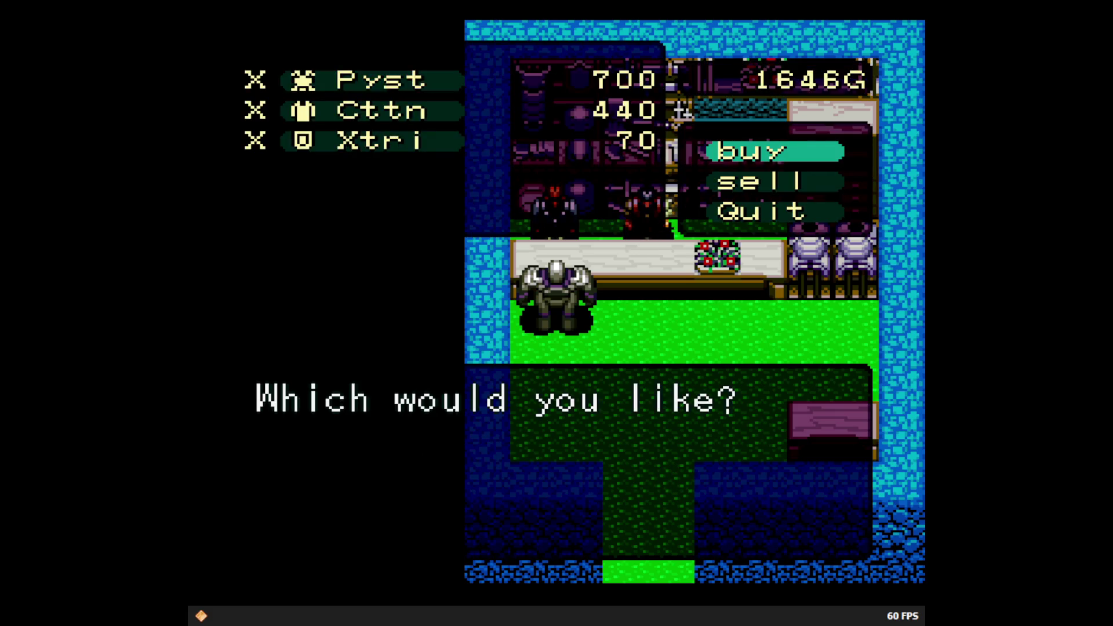
key(Down)
key(Down)
key(Escape)
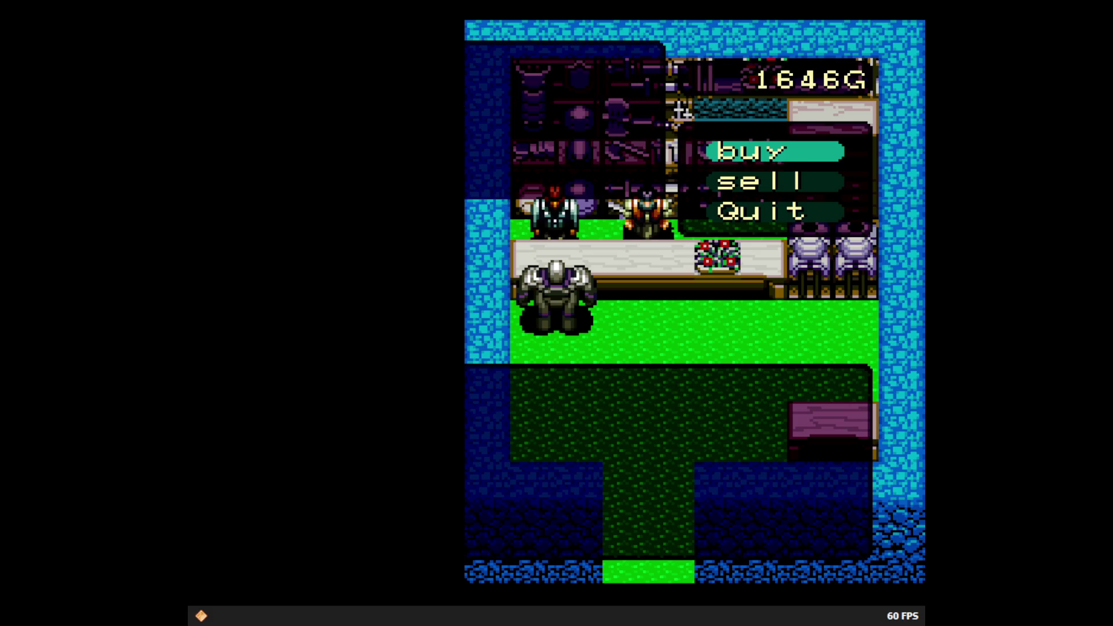
key(Down)
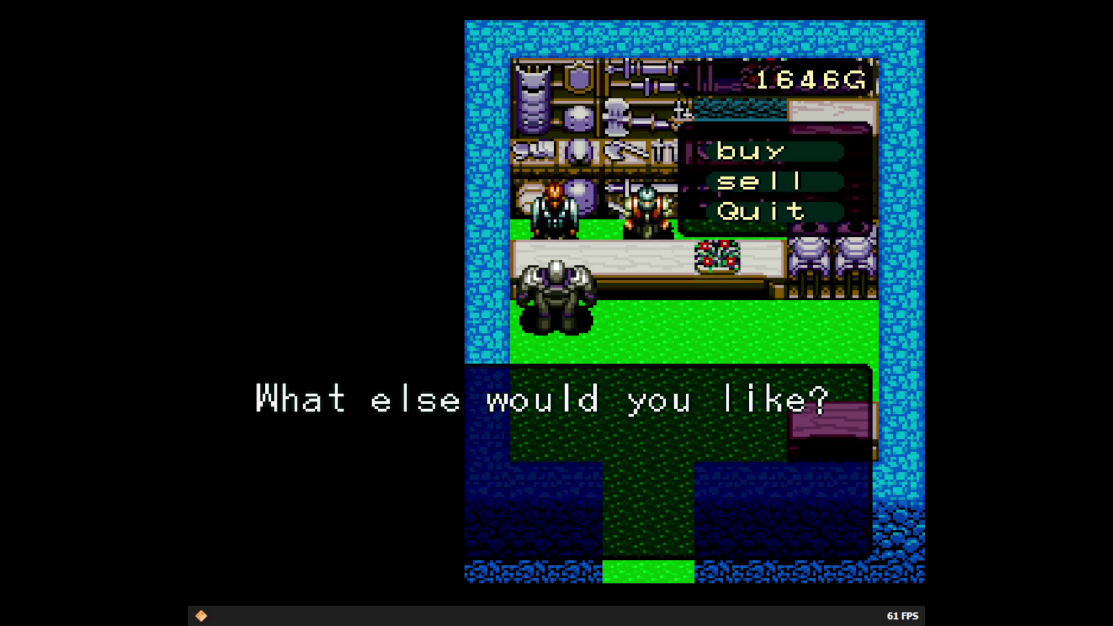
key(Return)
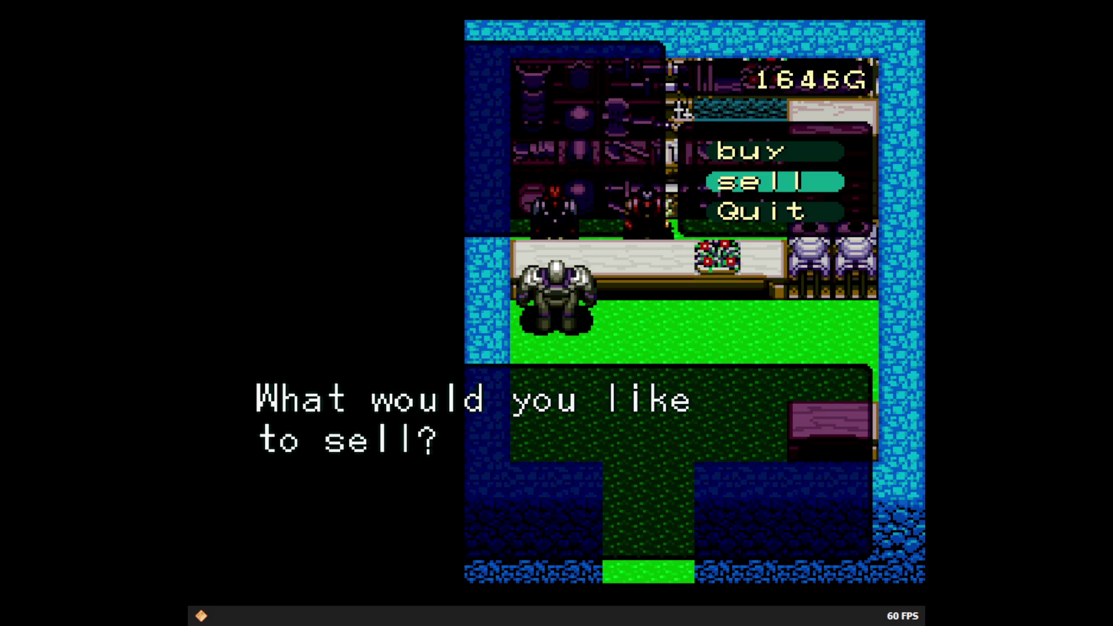
key(Escape)
End the conversation, step back from the counter and open the hero's command menu
key(Return)
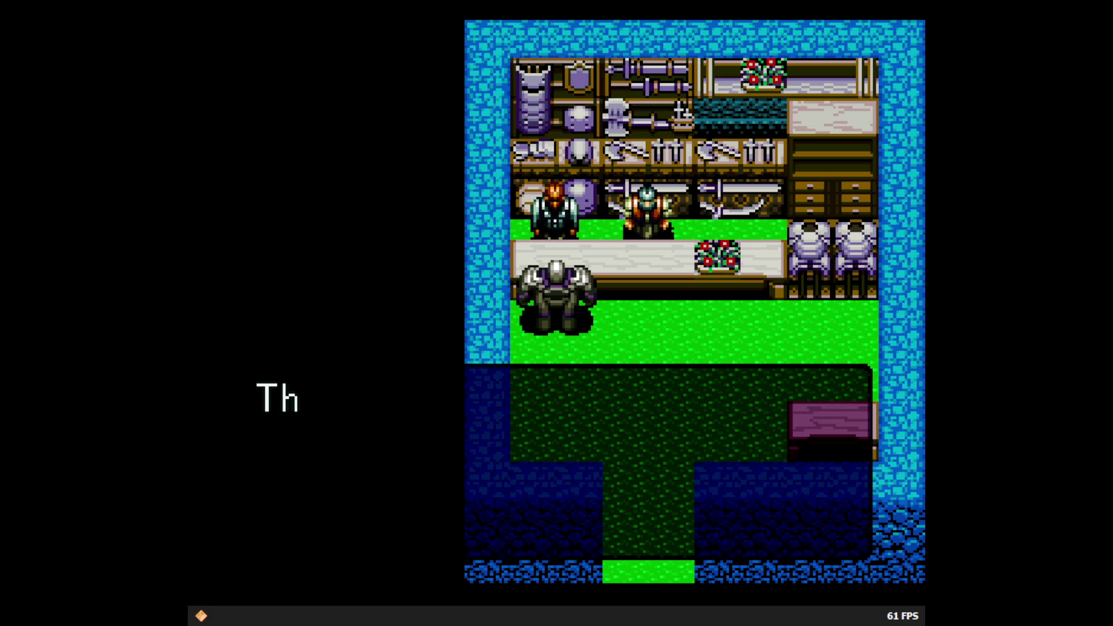
key(Return)
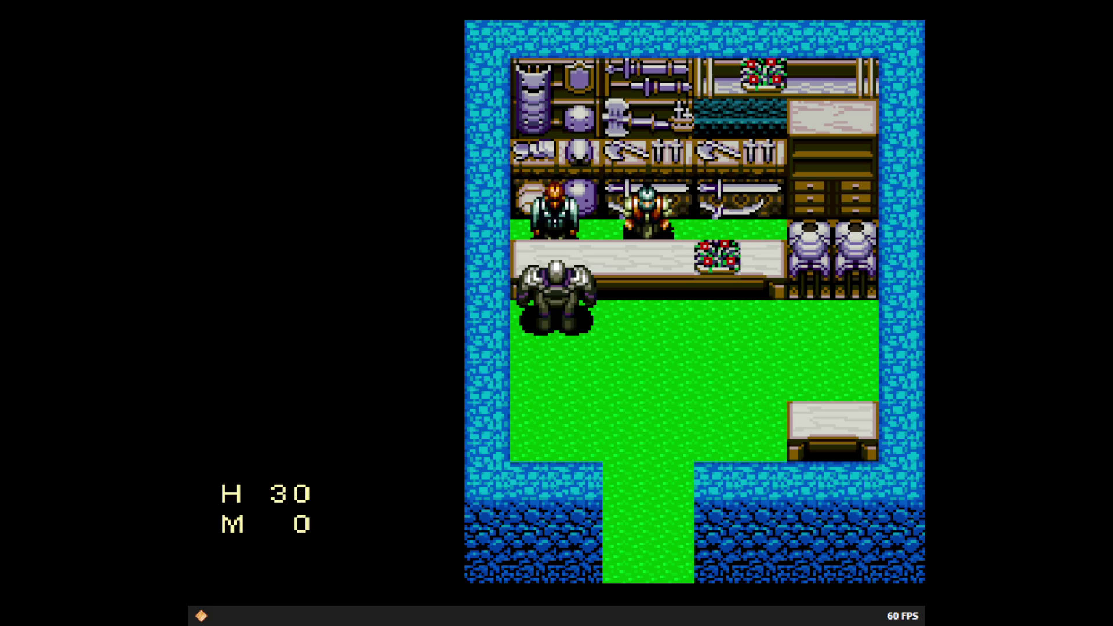
key(Down)
key(Return)
key(Down)
key(Down)
Review the hero's equipment, detailed stats and carried items, including an Opal and a Topaz
key(Return)
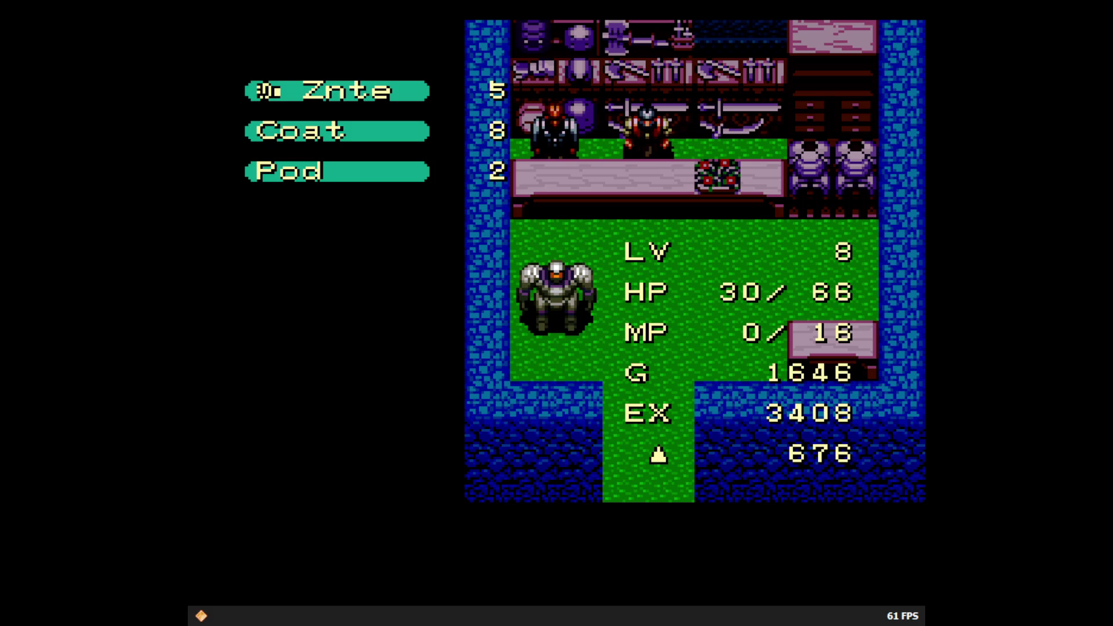
key(Return)
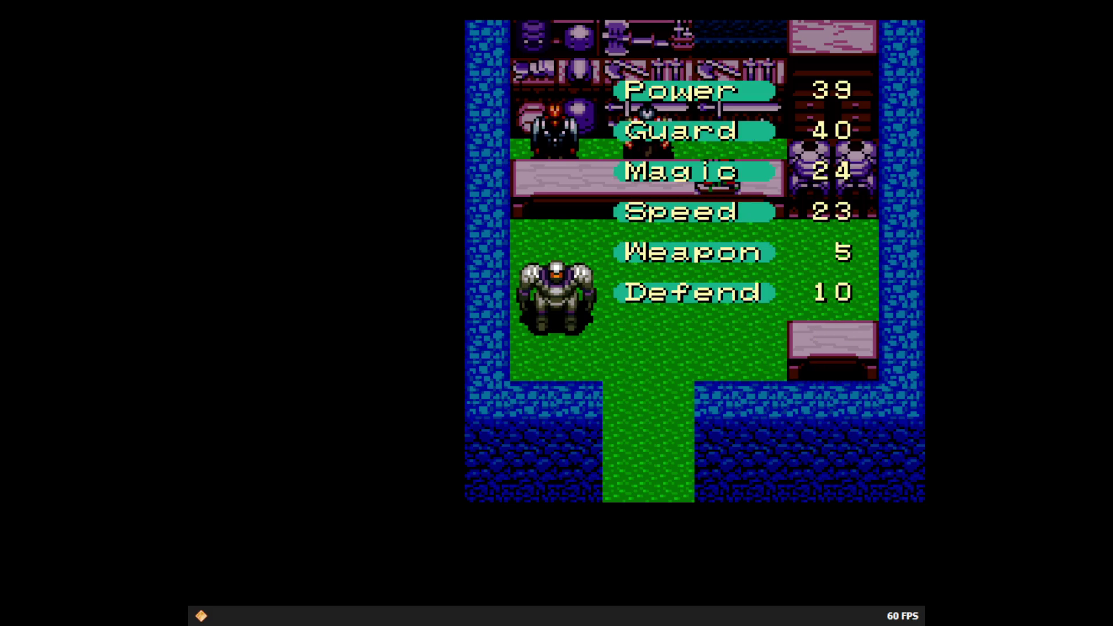
key(Return)
key(Return)
key(Down)
key(Down)
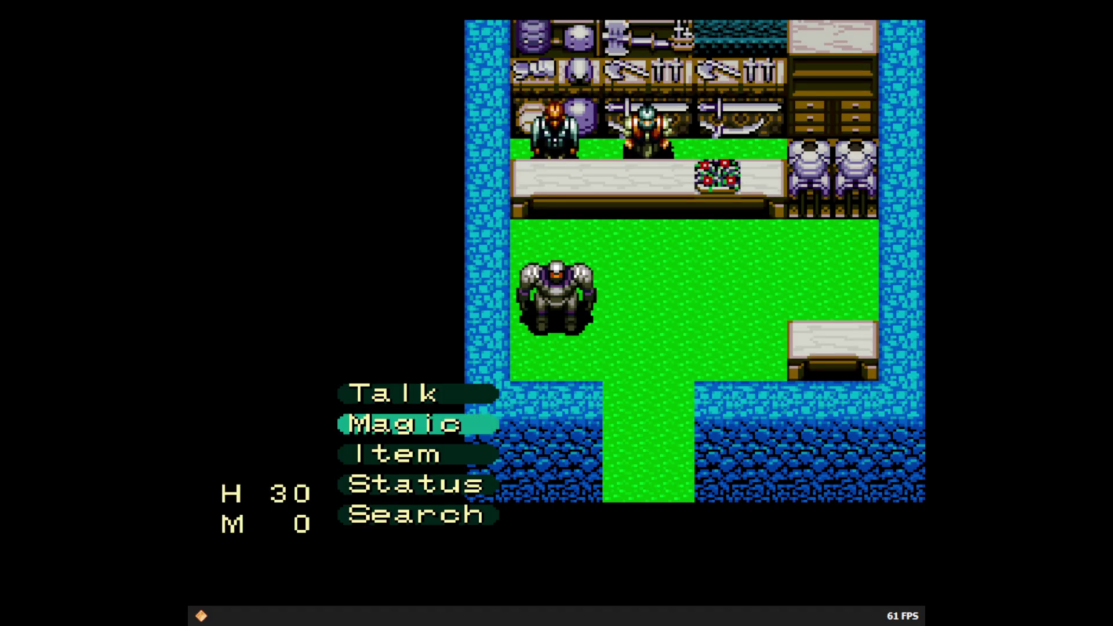
key(Return)
key(Down)
key(Down)
key(Down)
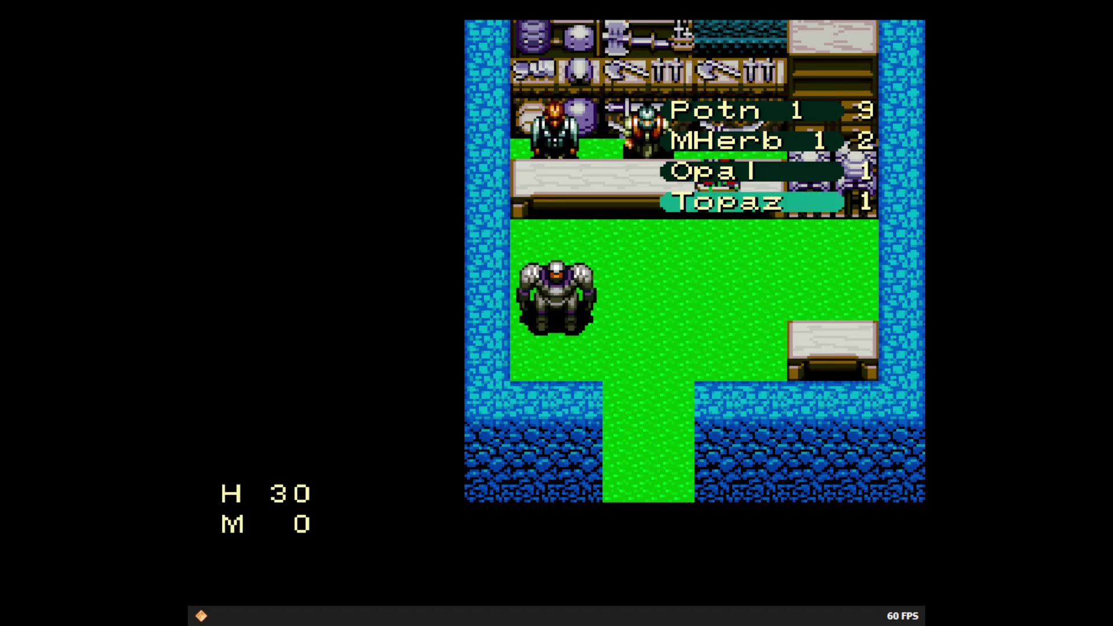
key(Up)
key(Escape)
Close the menu, walk back up to the counter and talk to the armor shopkeeper
key(Up)
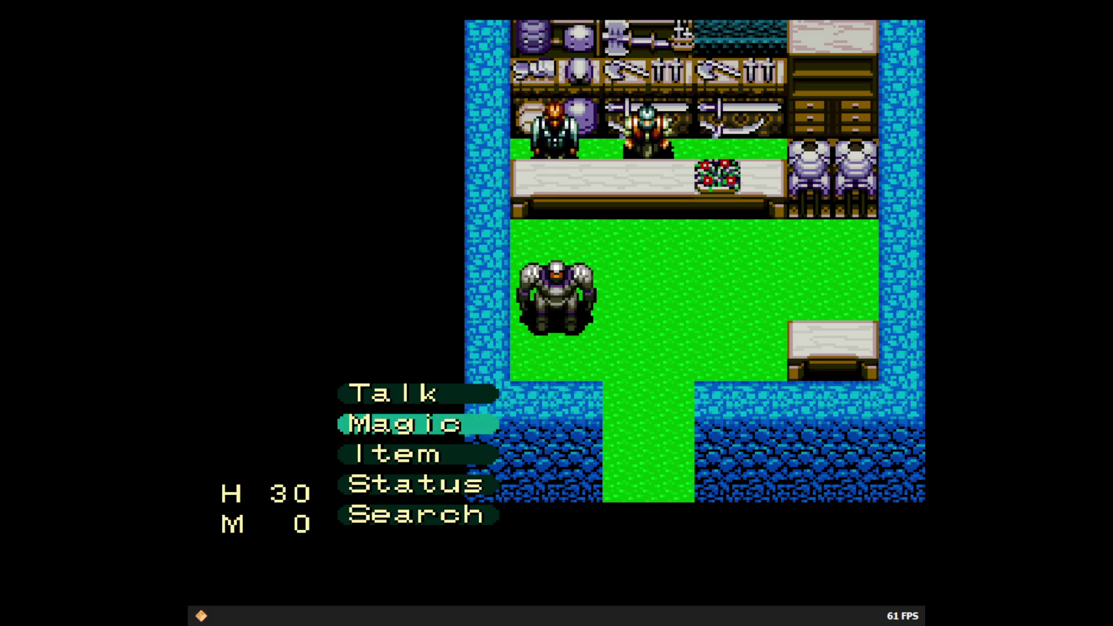
key(Escape)
key(Up)
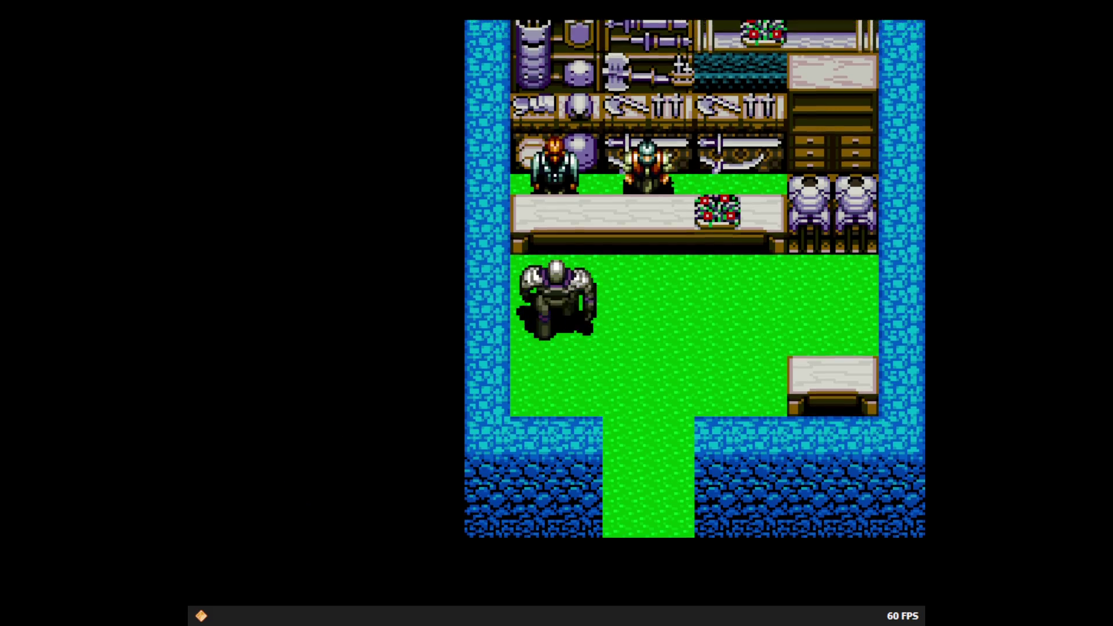
key(Return)
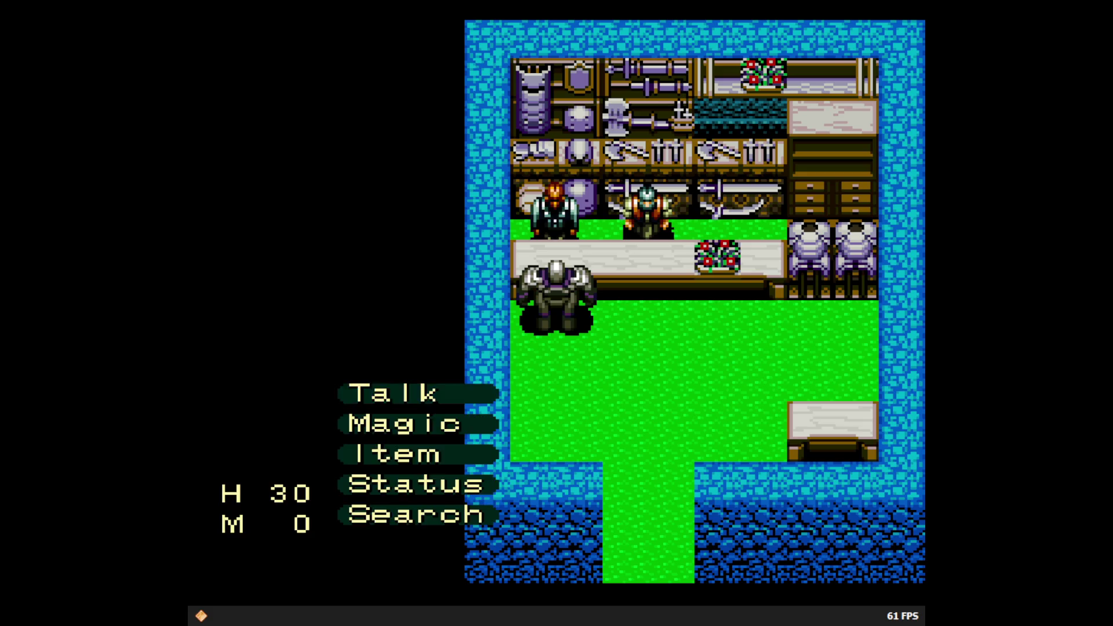
key(Return)
key(Return)
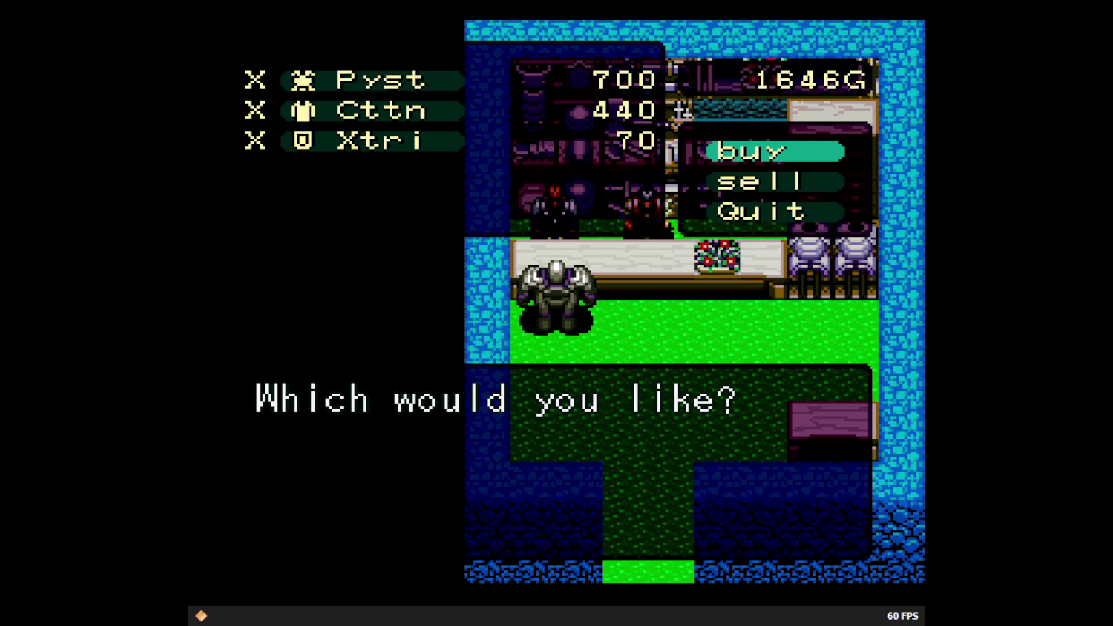
Try Pyst and Xtri from the armor list, declining each as unequippable
key(Return)
key(Down)
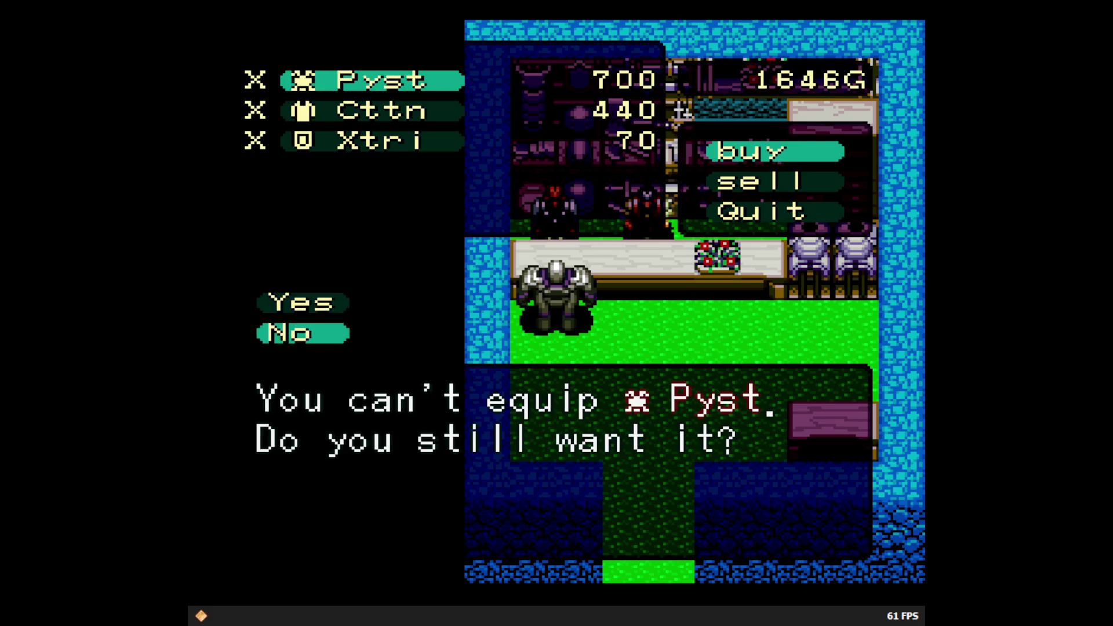
key(Return)
key(Return)
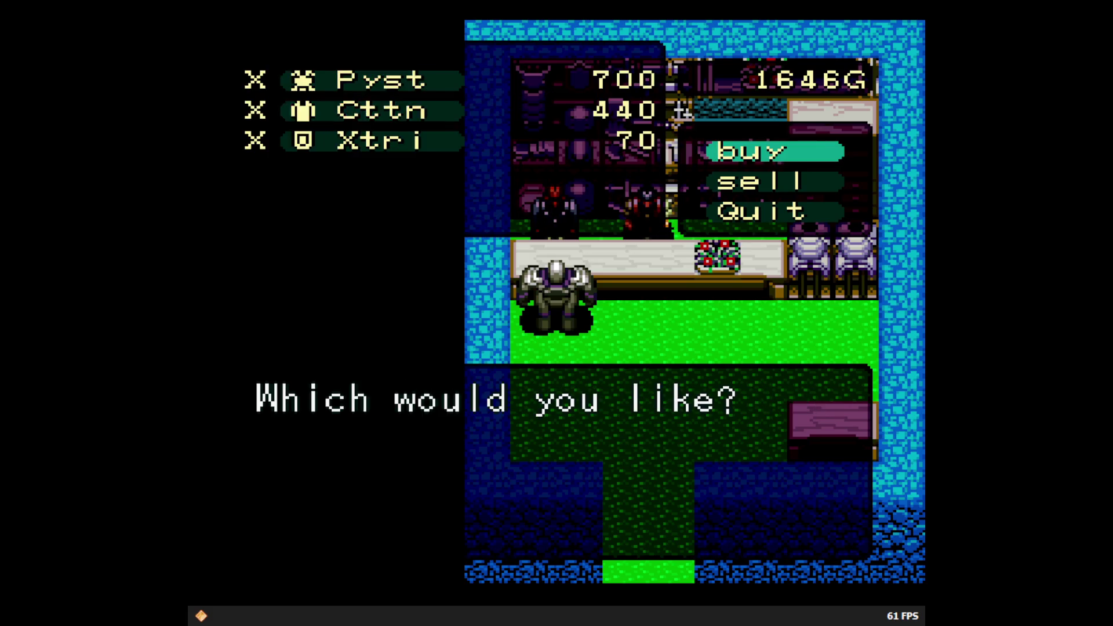
key(Up)
key(Return)
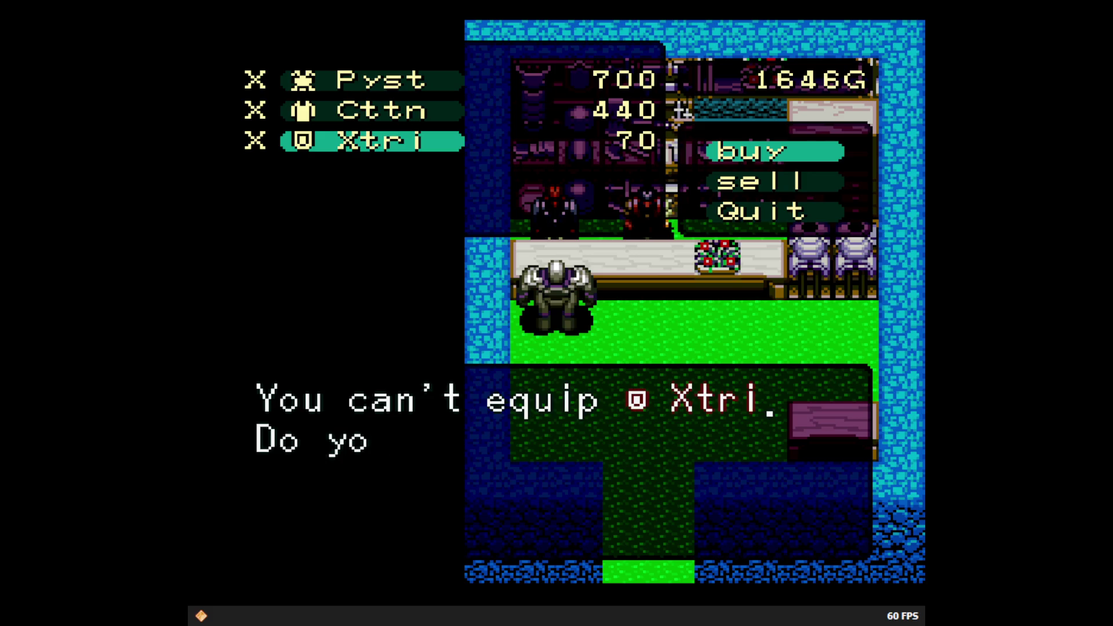
key(Escape)
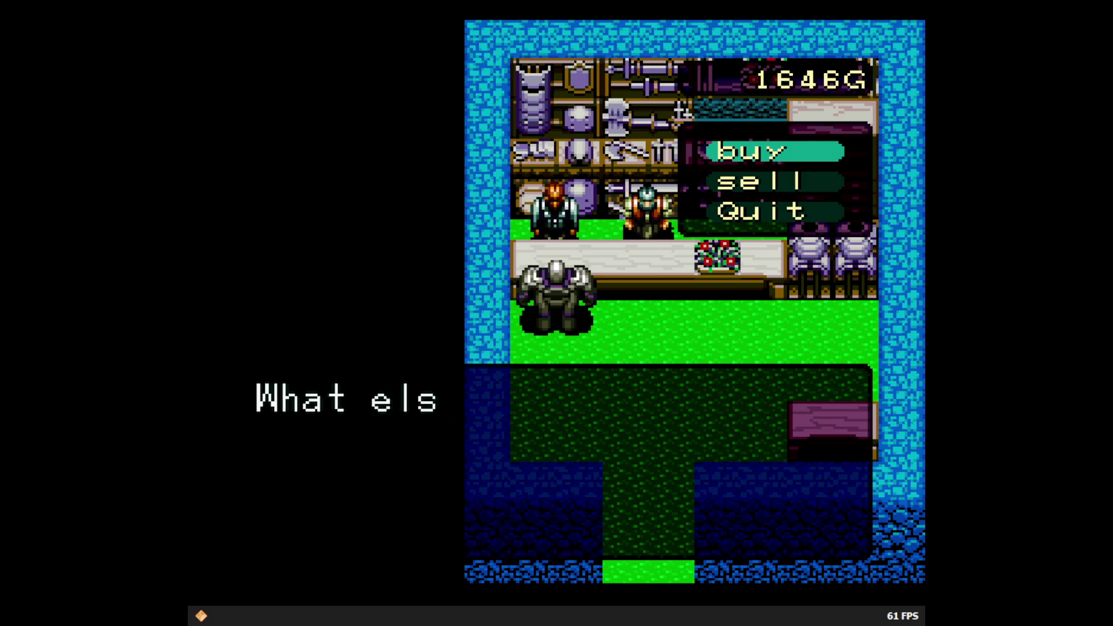
Try Cttn as well, decline it, and end the conversation with gold still 1646 G
key(Return)
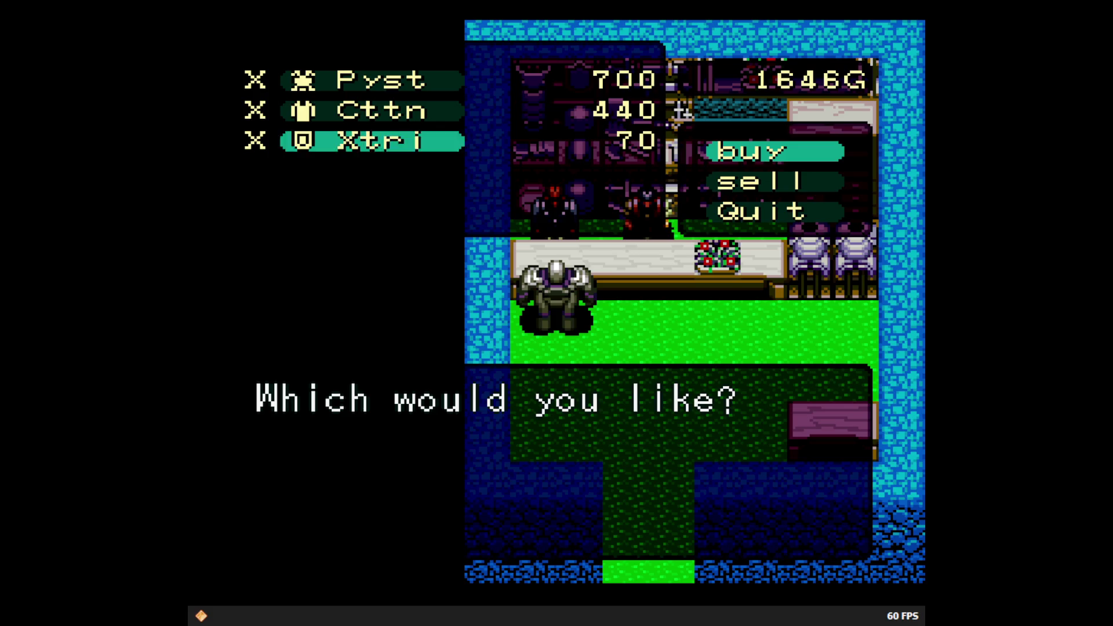
key(Up)
key(Return)
key(Down)
key(Return)
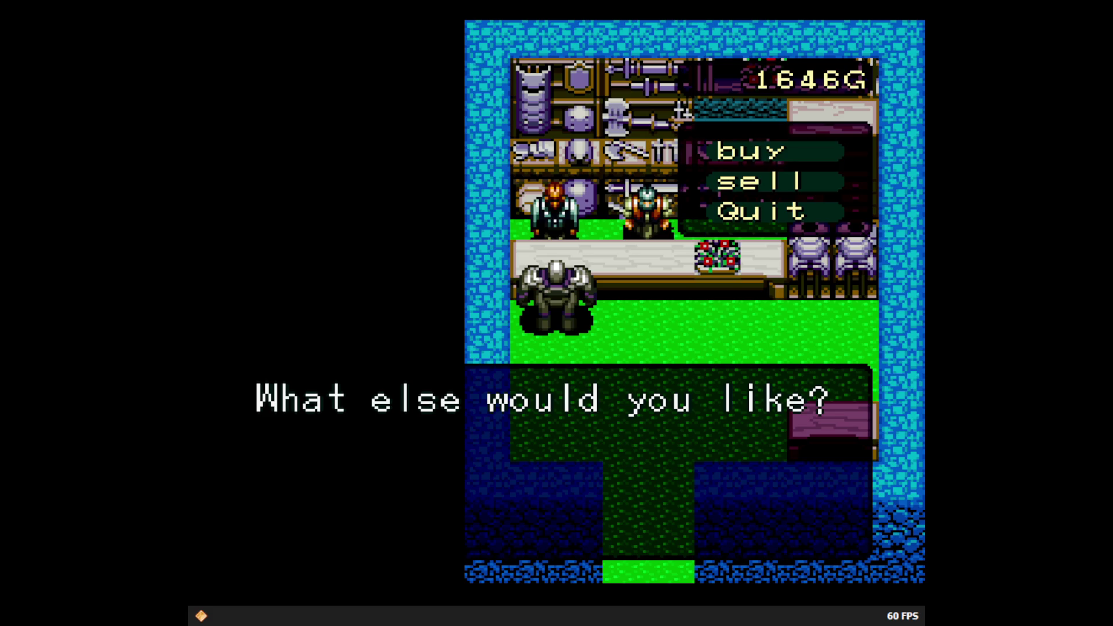
key(Down)
key(Down)
key(Return)
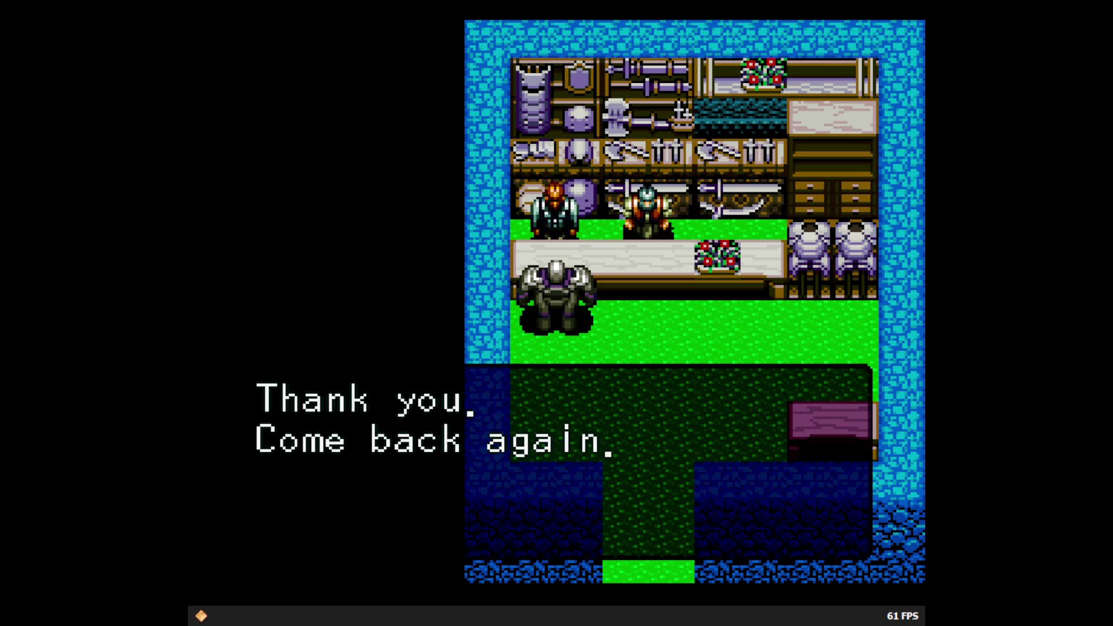
key(Return)
Talk to the weapon shopkeeper, browse the weapon list and decline the unequippable Anim
key(Return)
key(Escape)
key(Return)
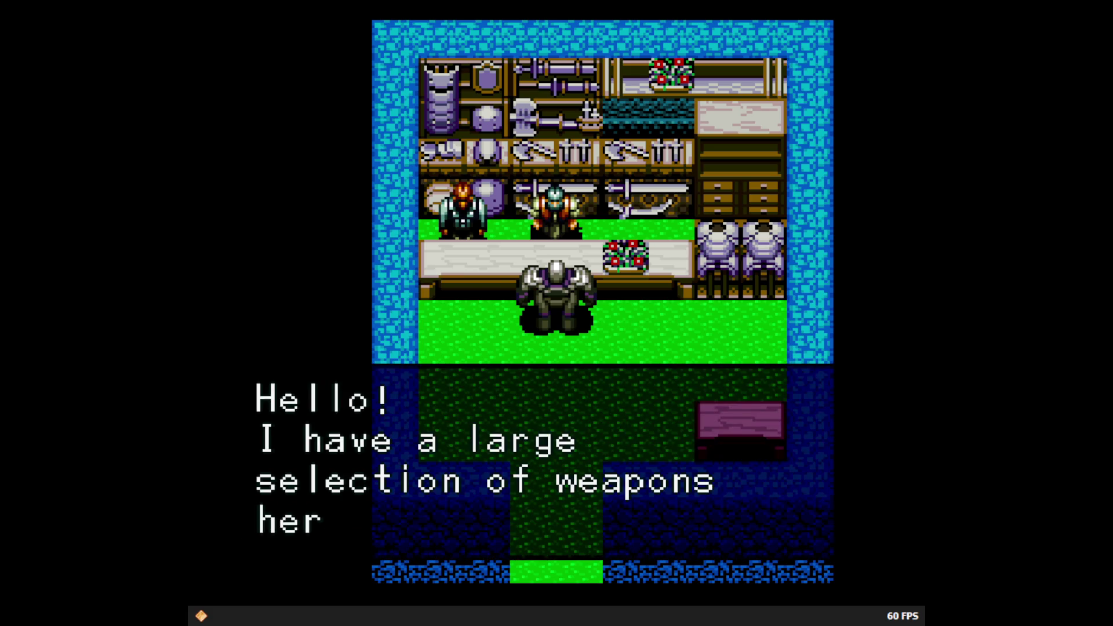
key(Return)
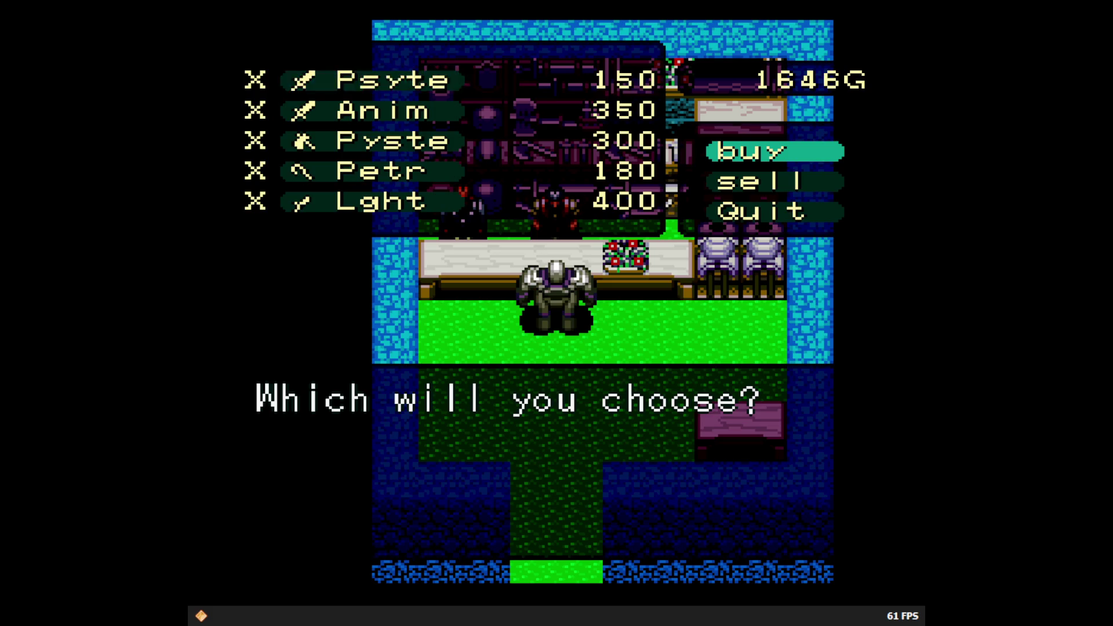
key(Down)
key(Up)
key(Up)
key(Up)
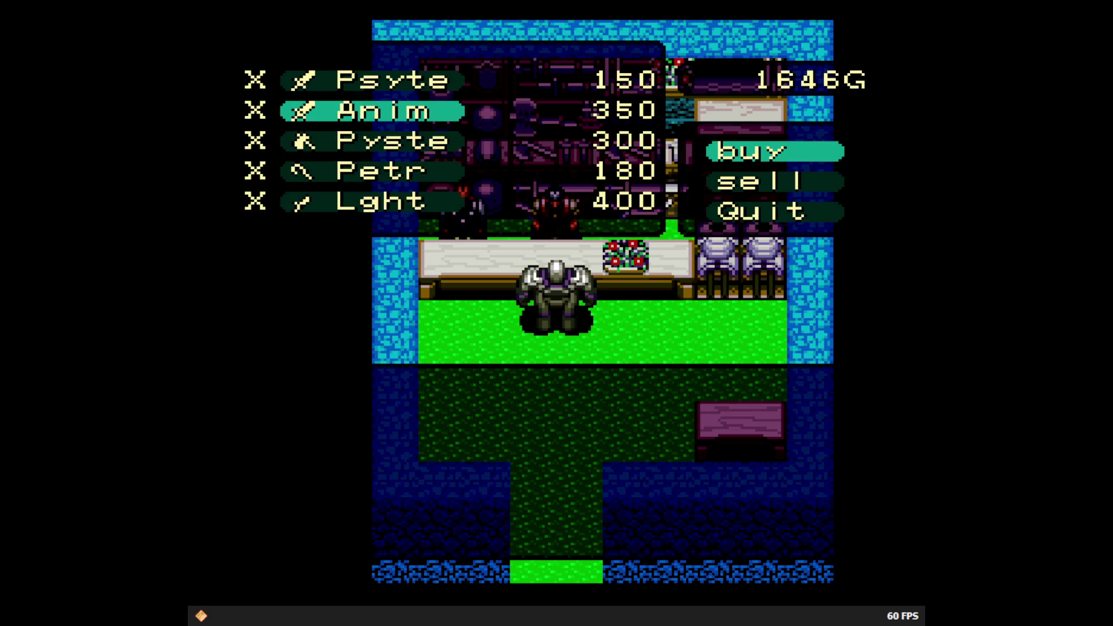
key(z)
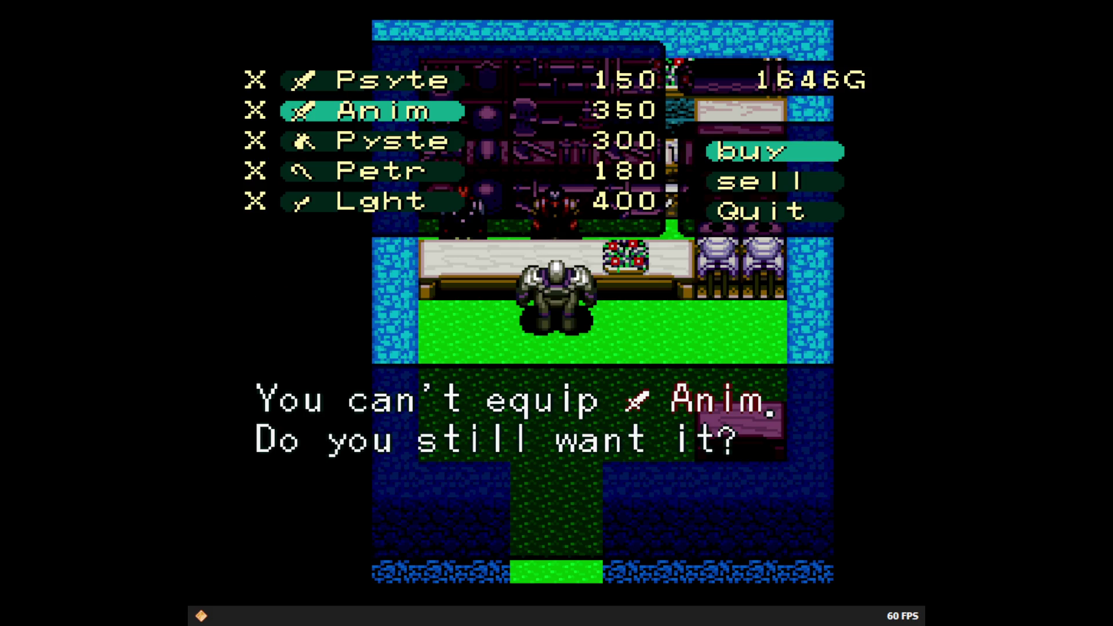
Check whether the Psyte can be equipped and decline buying it
key(z)
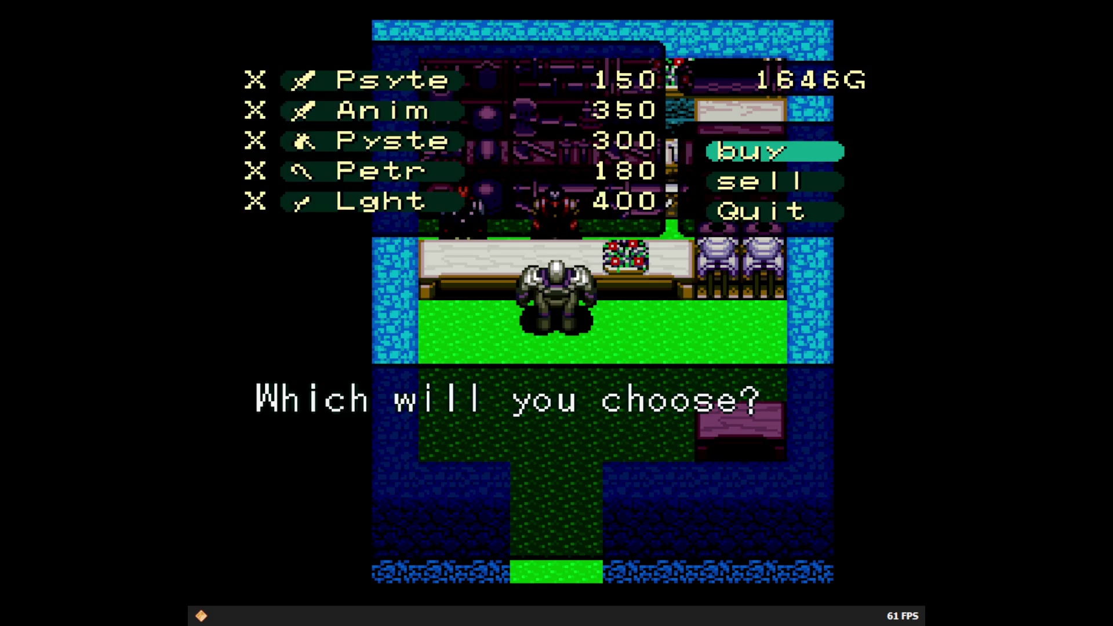
key(z)
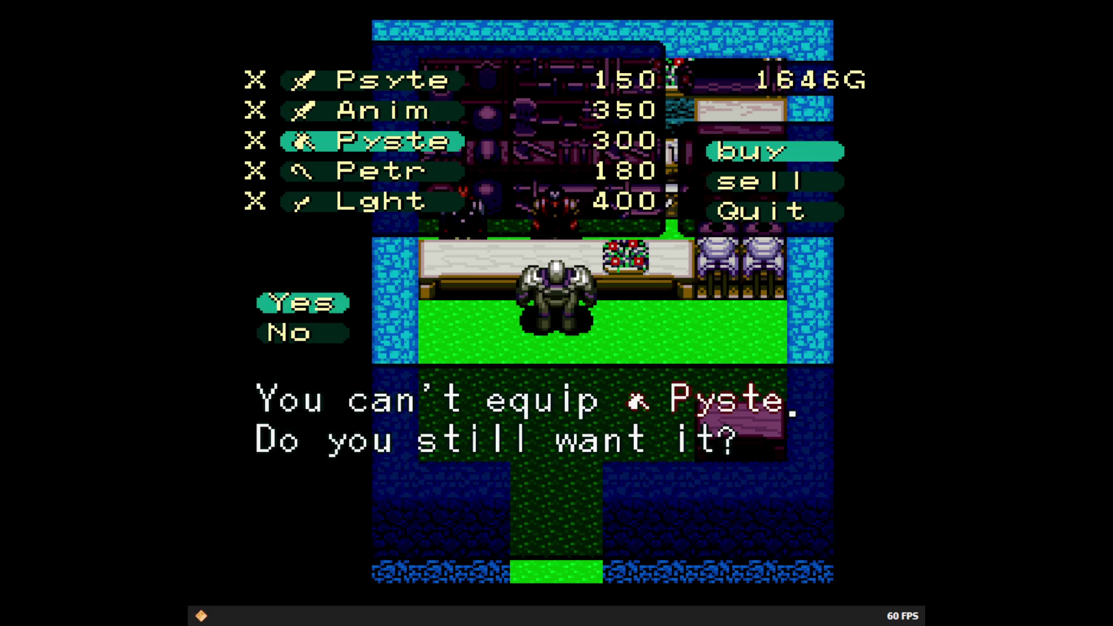
key(z)
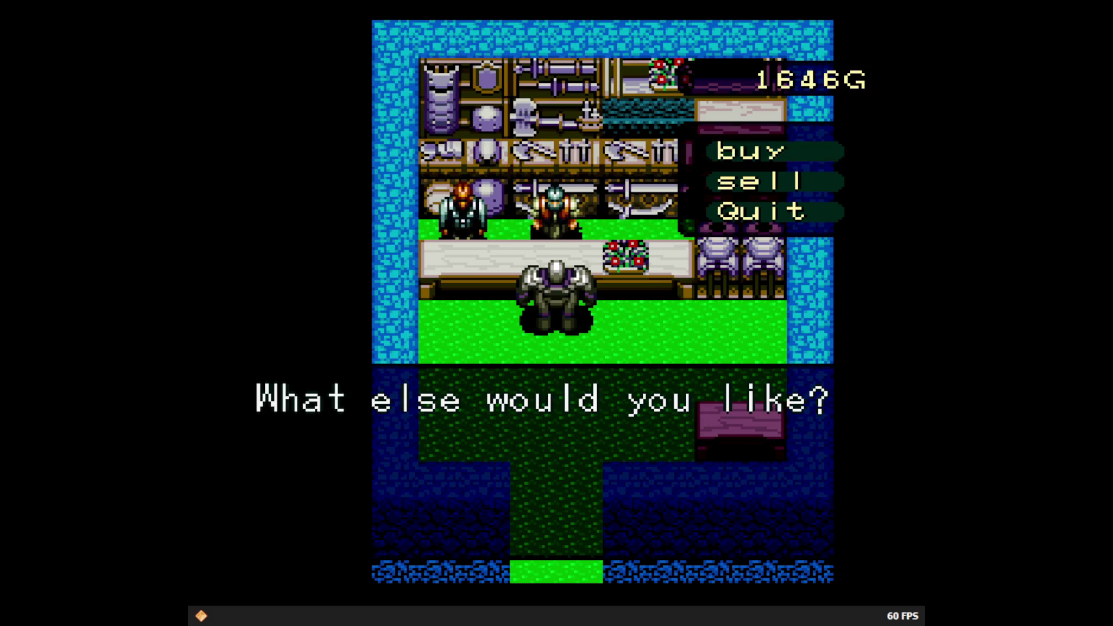
key(z)
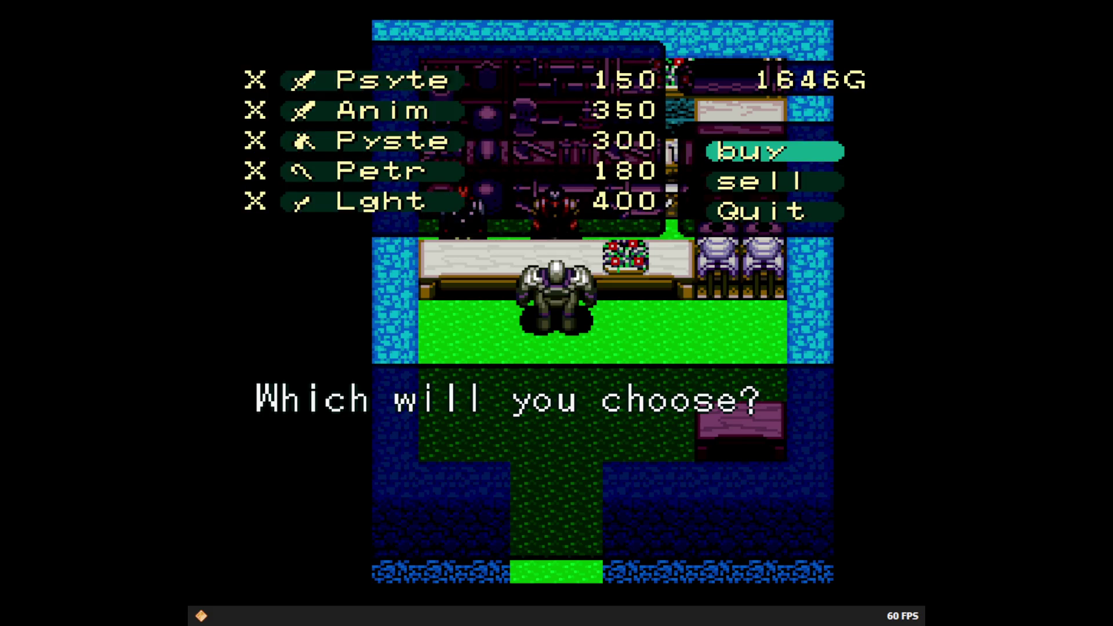
key(z)
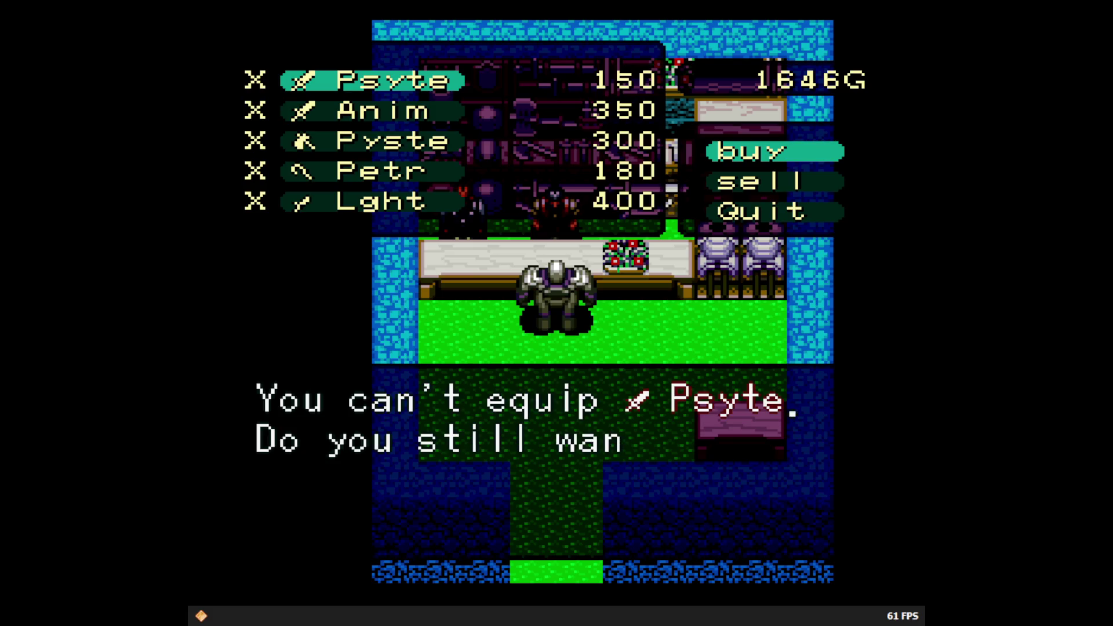
key(x)
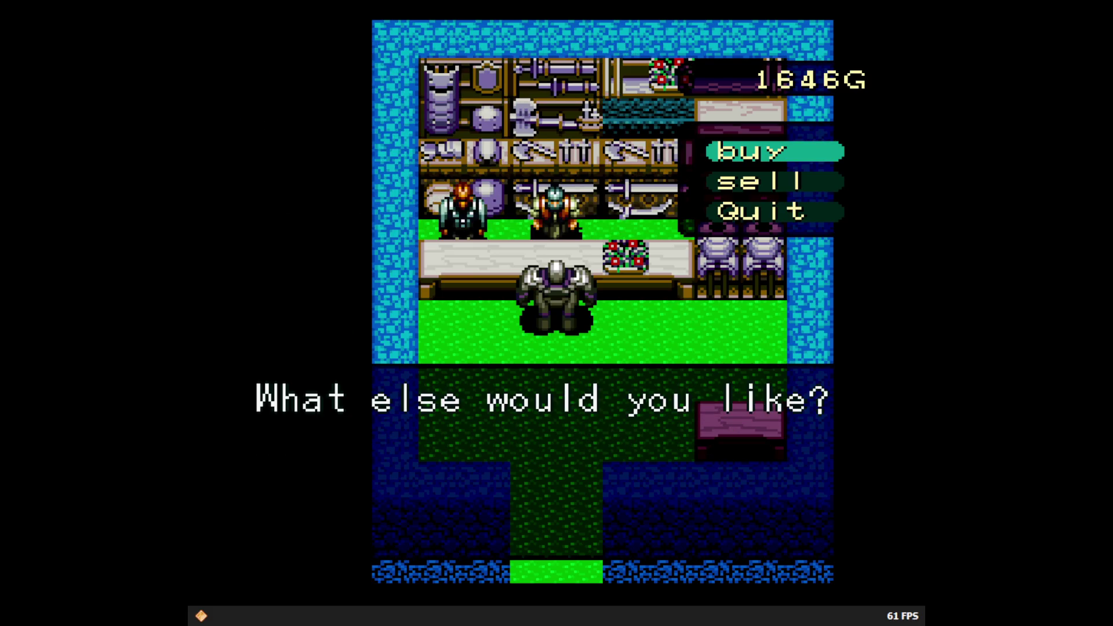
Check Petr and Lght in the buy list, declining both
key(z)
key(Down)
key(Down)
key(Down)
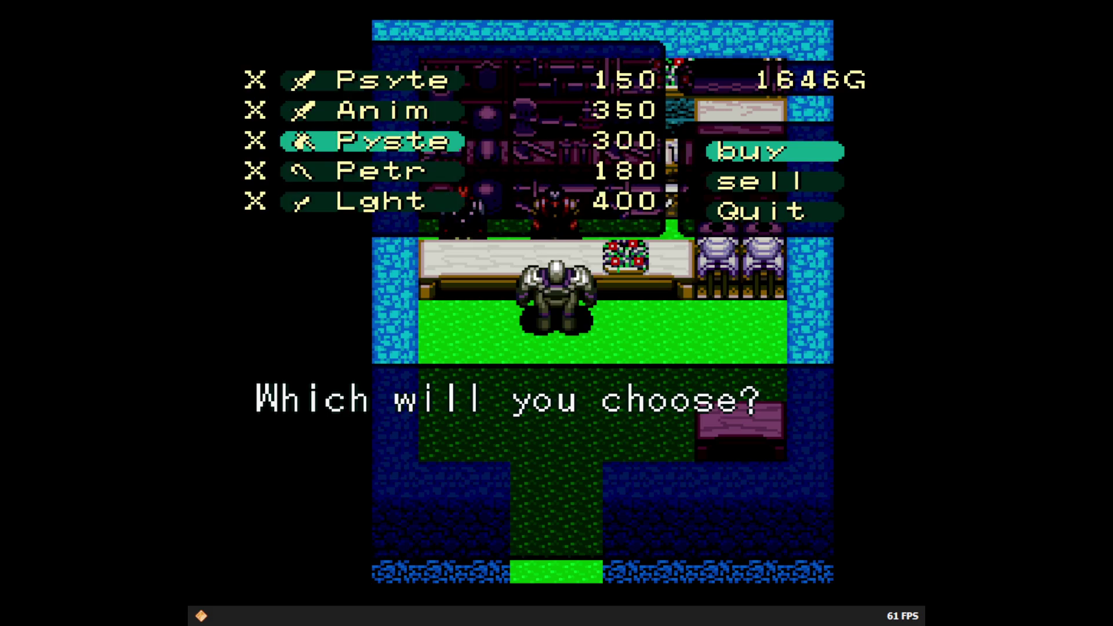
key(z)
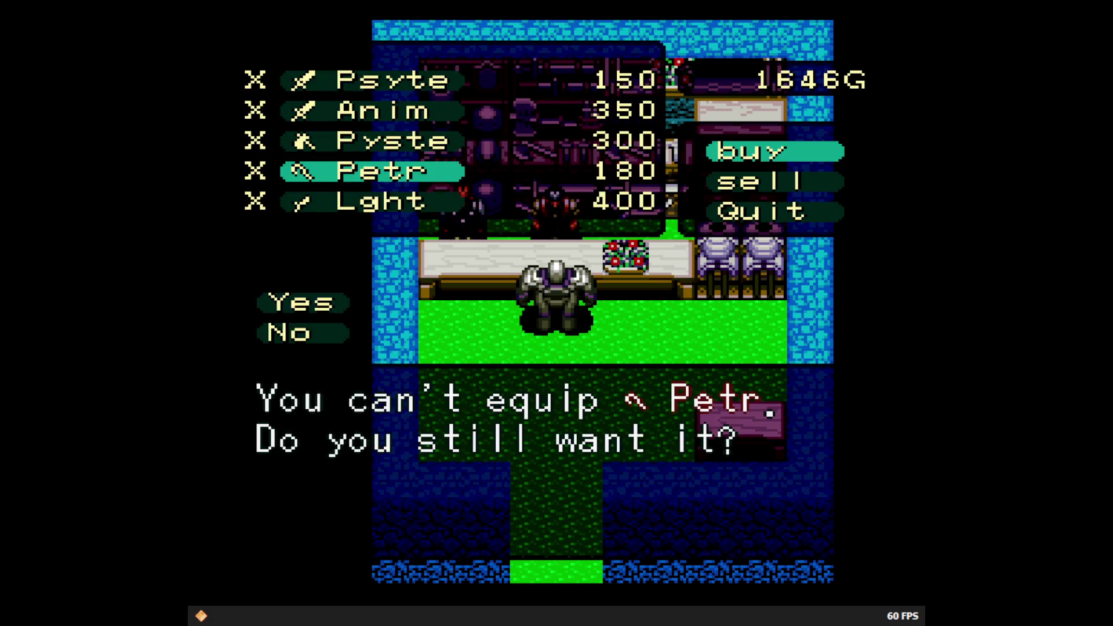
key(x)
key(z)
key(Up)
key(Down)
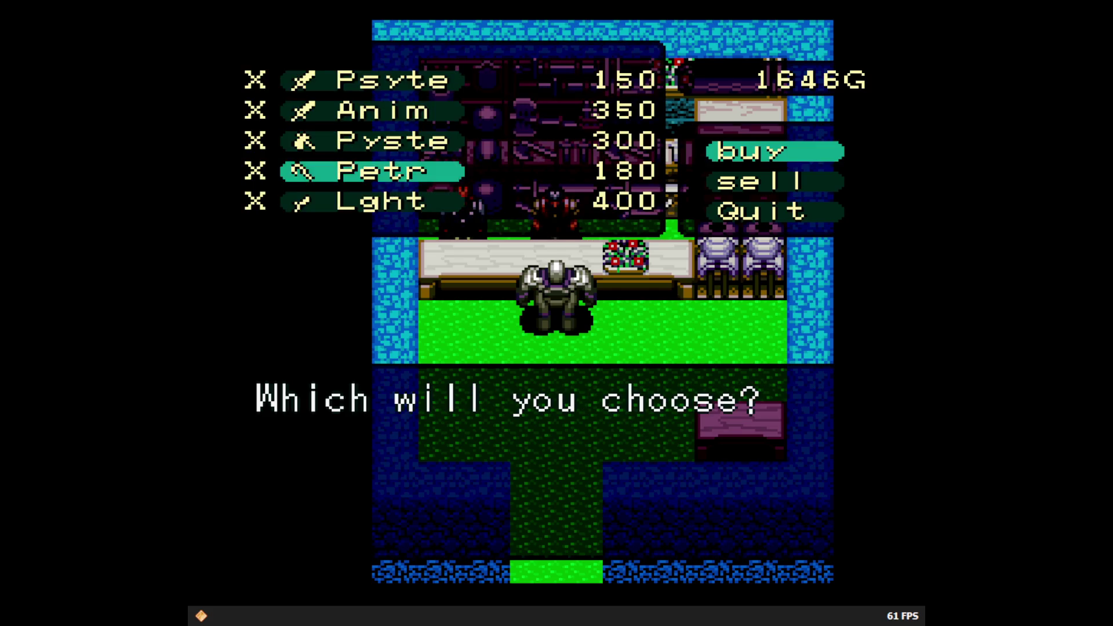
key(Down)
key(z)
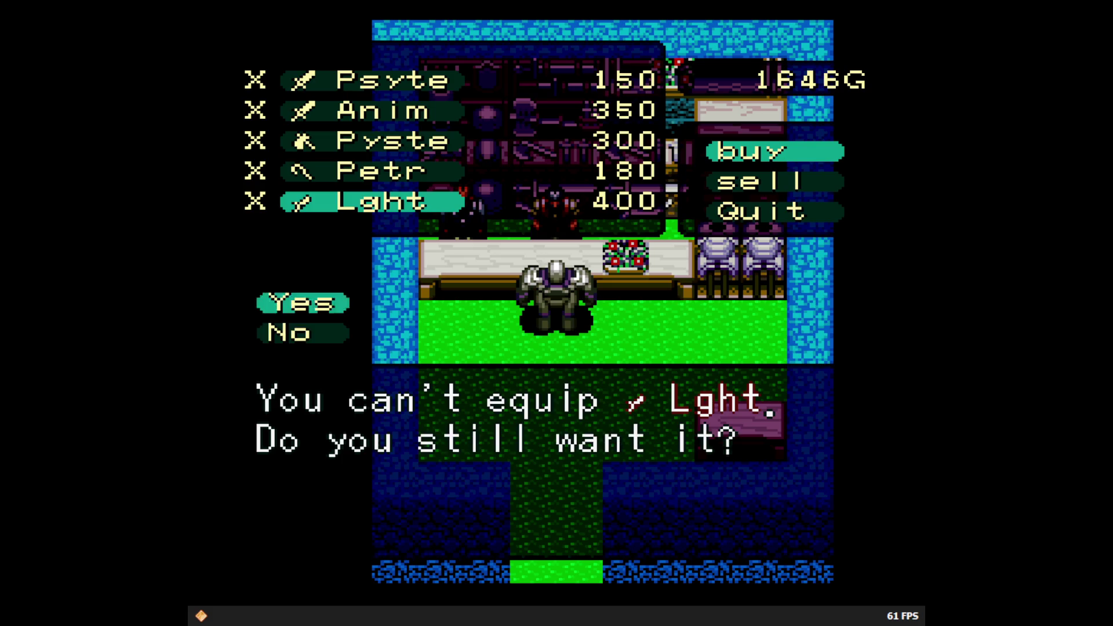
key(x)
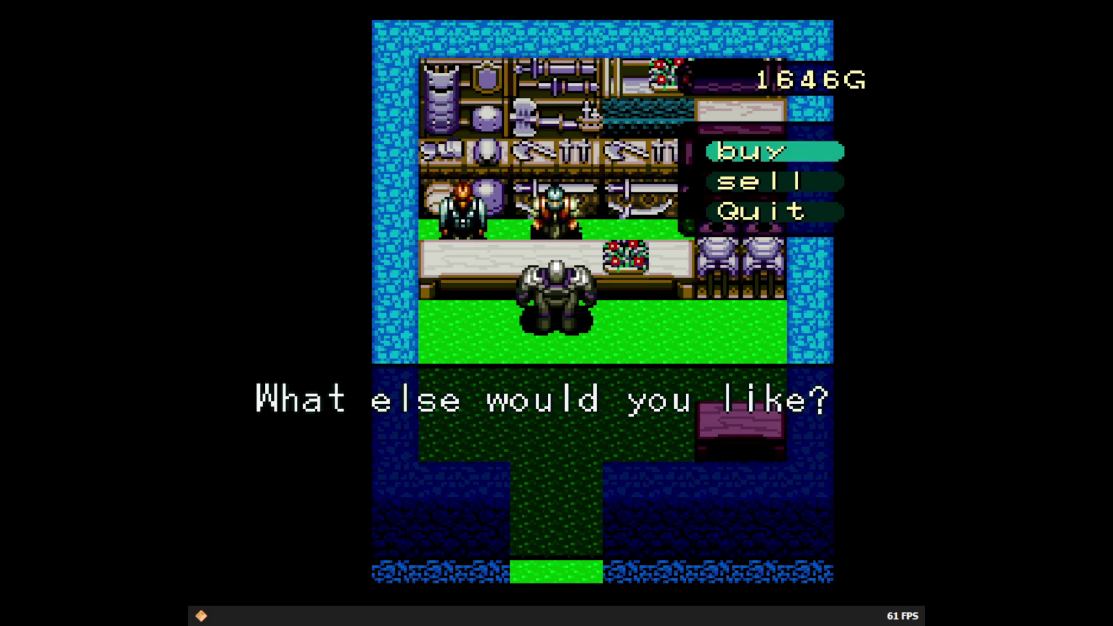
Back out of the buy list, end the conversation with 1646 G, and head for the exit
key(z)
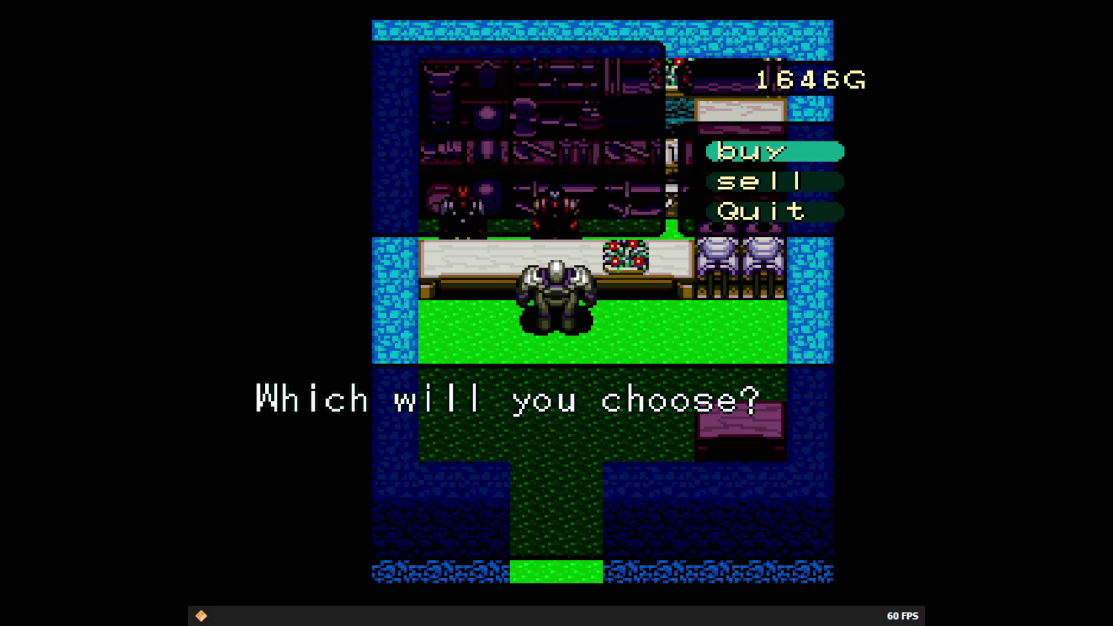
key(x)
key(x)
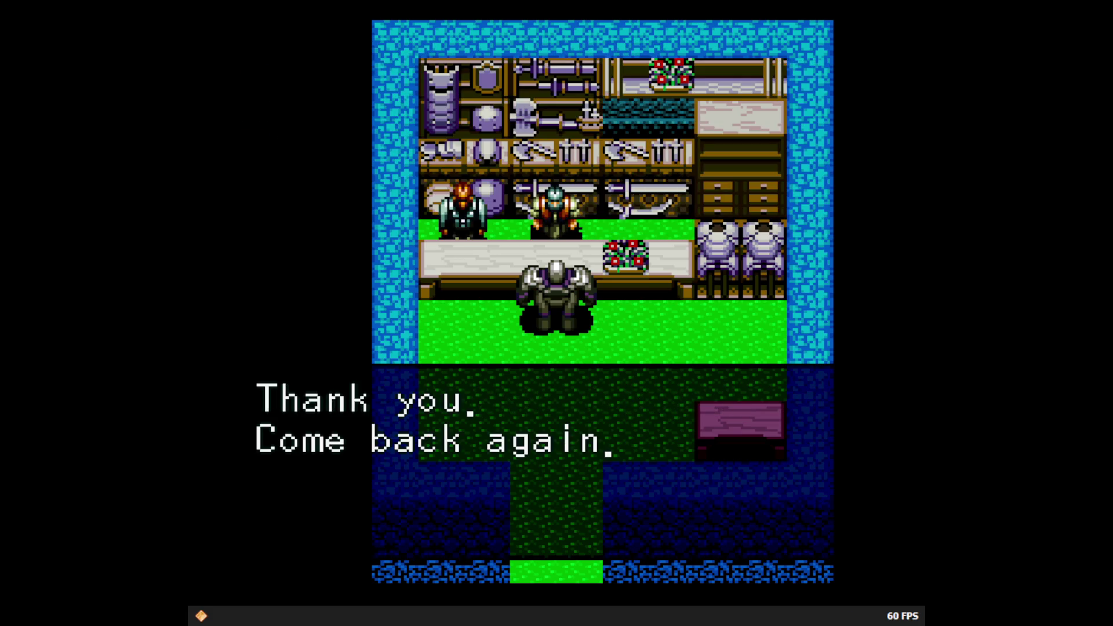
key(z)
key(Down)
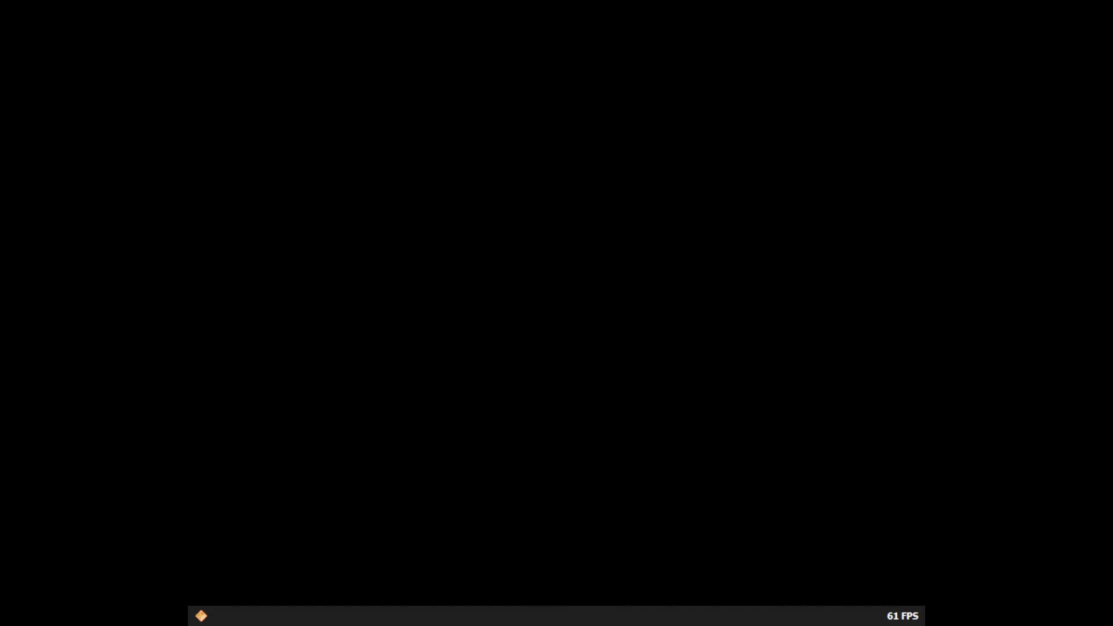
Walk the hero along the grass and dirt paths to the building with emblem-marked doors
key(Right)
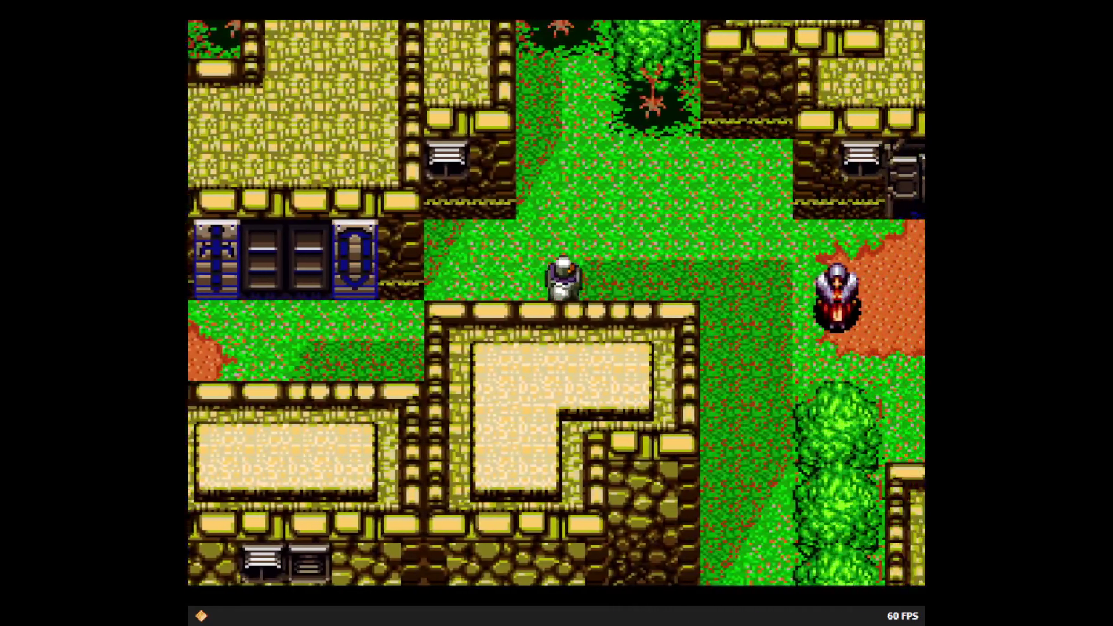
key(Down)
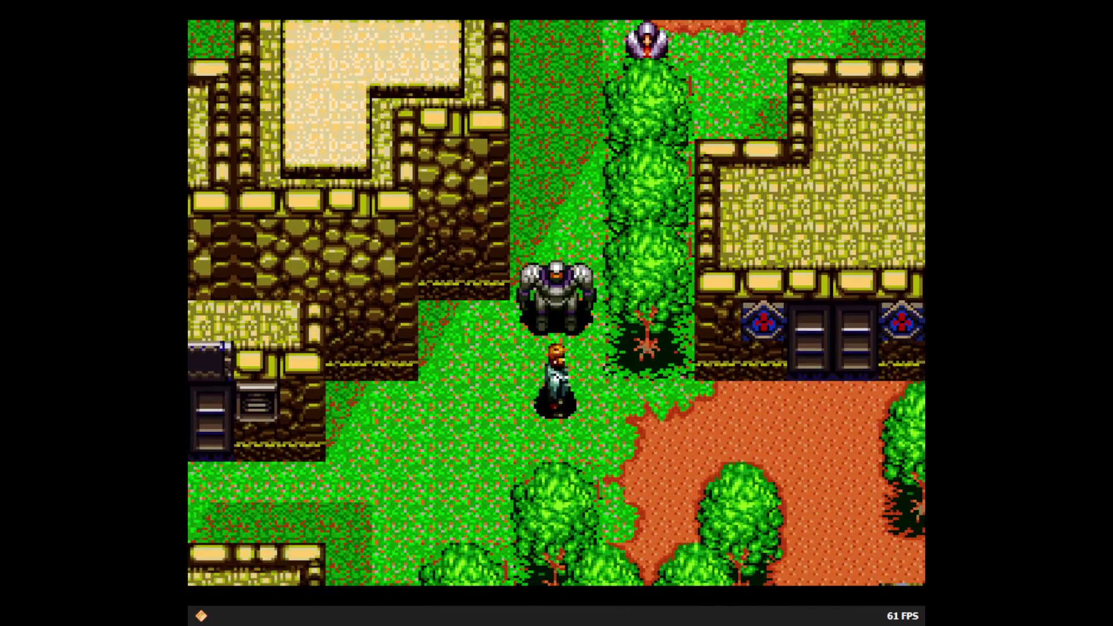
key(Up)
key(Down)
key(Left)
key(Down)
key(Right)
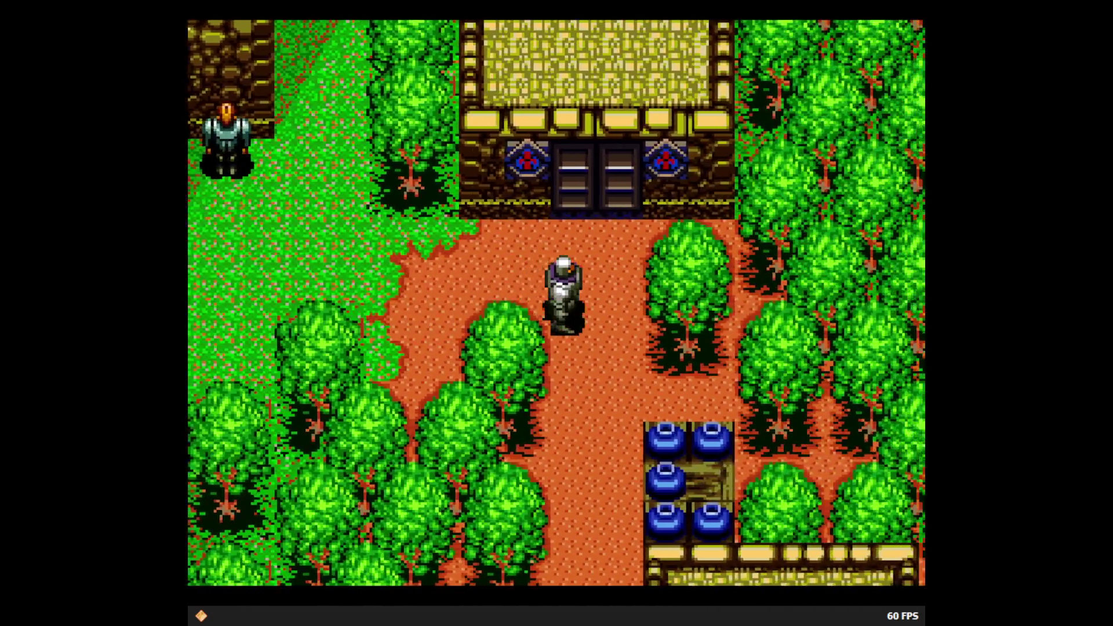
key(Up)
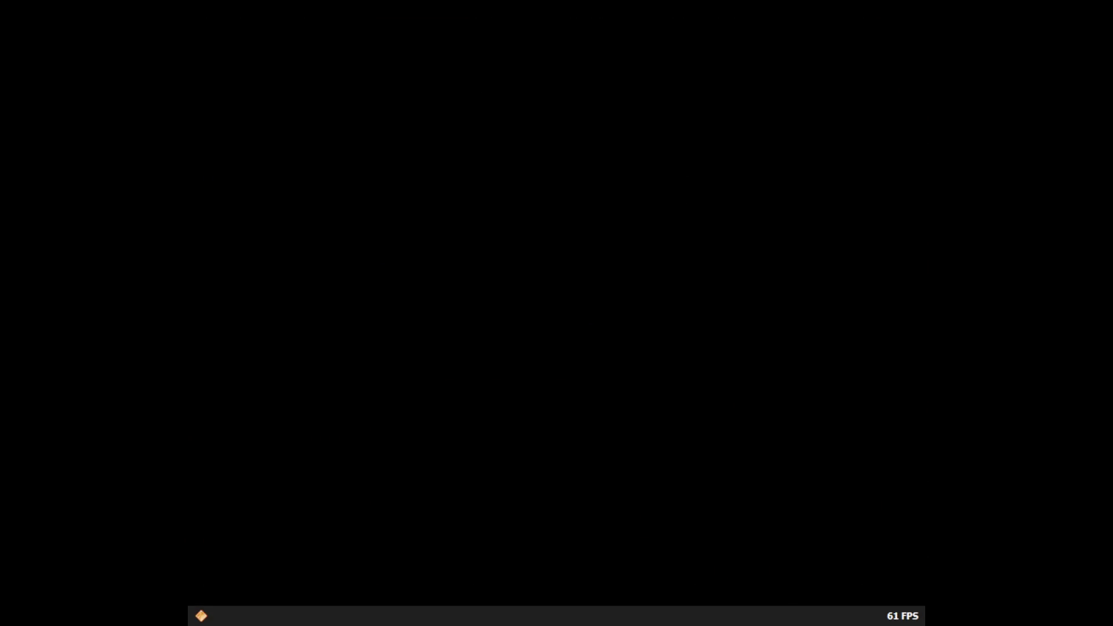
Walk up the red carpet to stand beside the House of Healing priest
key(Up)
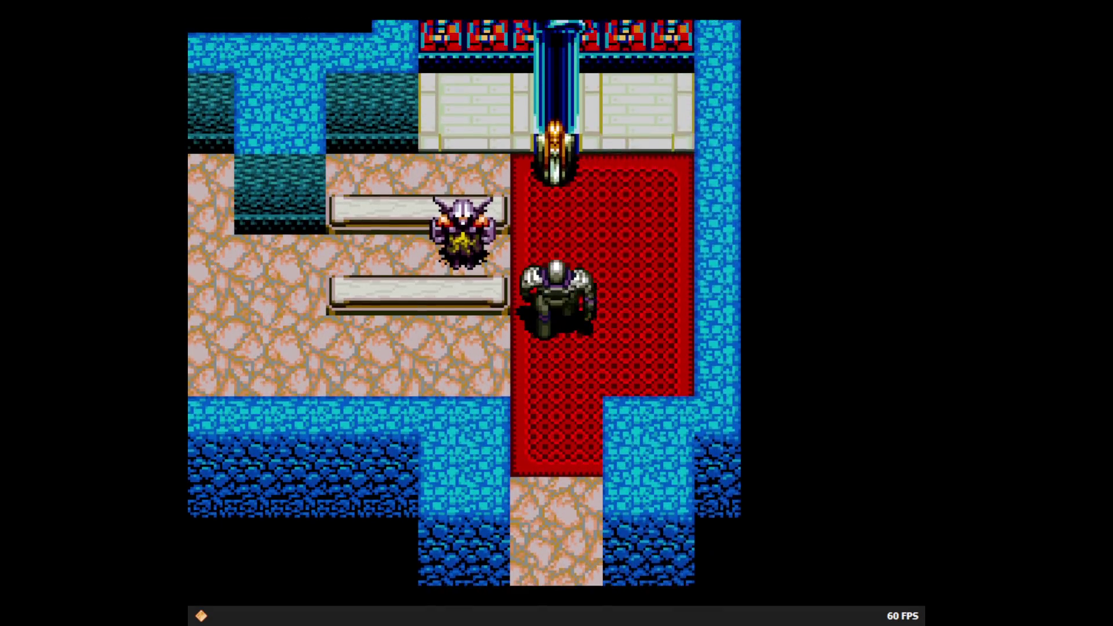
key(Down)
key(Left)
key(Up)
key(Down)
key(Right)
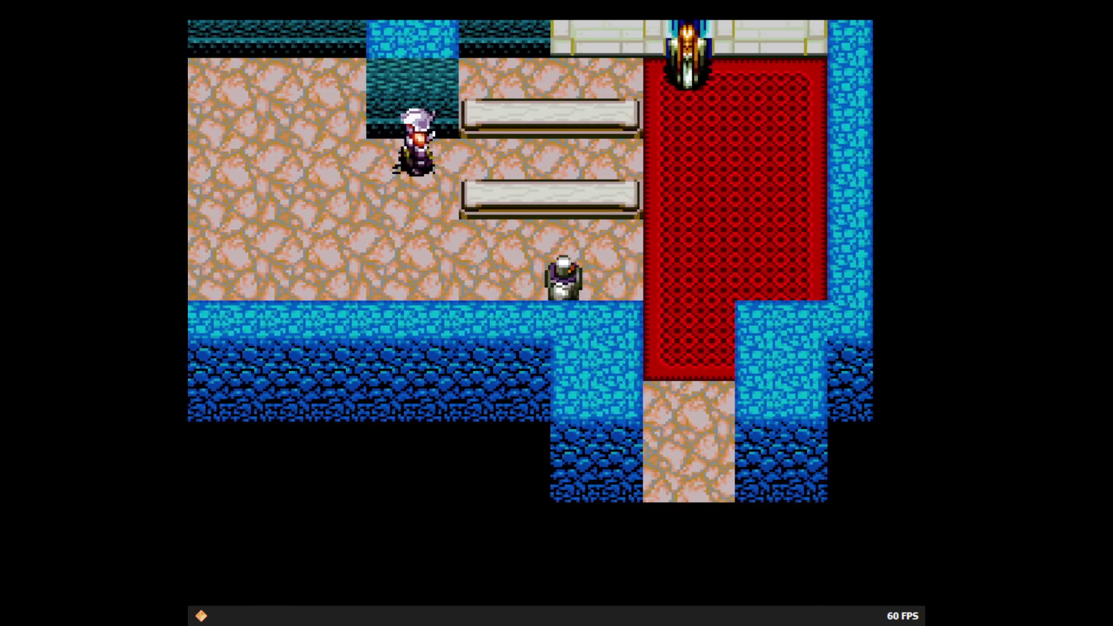
key(Up)
key(Right)
key(Up)
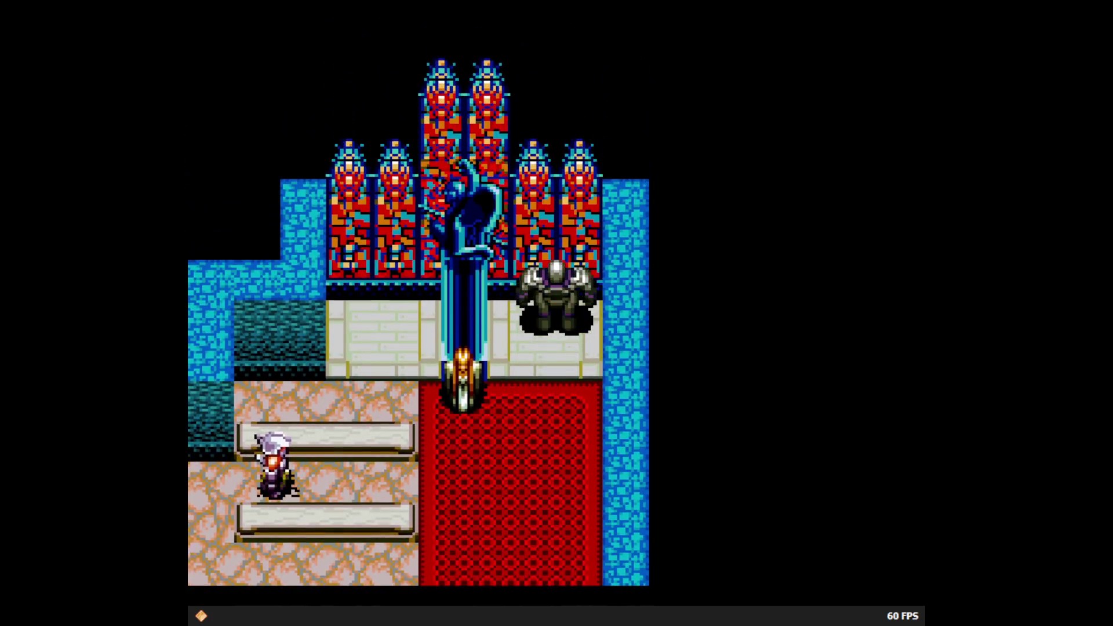
Ask the priest for Cure and To heal, learn neither is needed, quit, and walk out the south exit
key(Return)
key(Return)
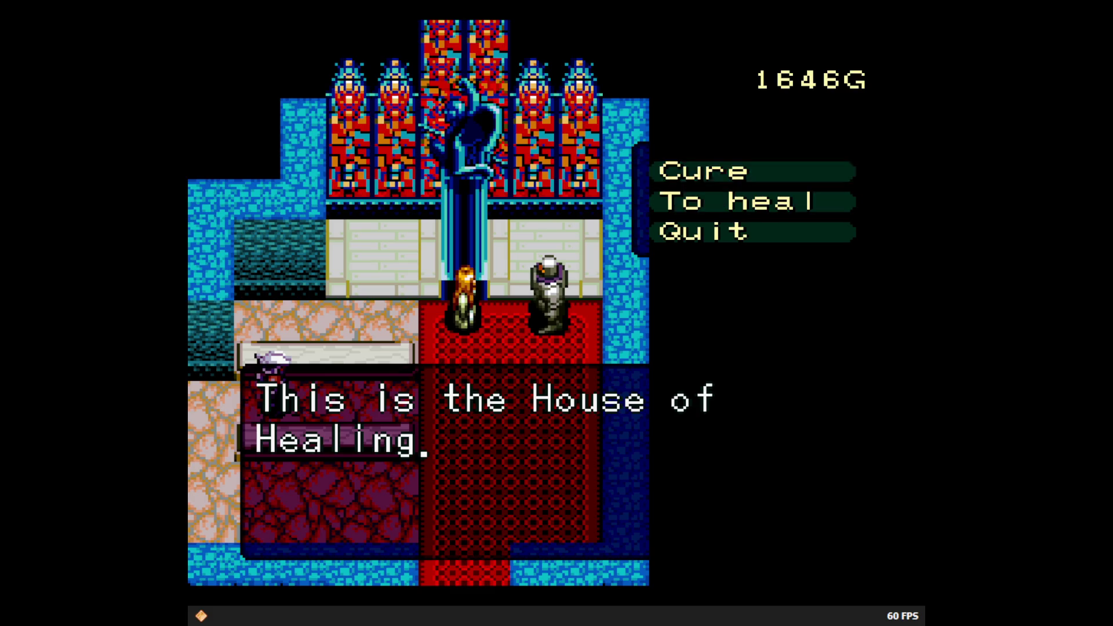
key(Return)
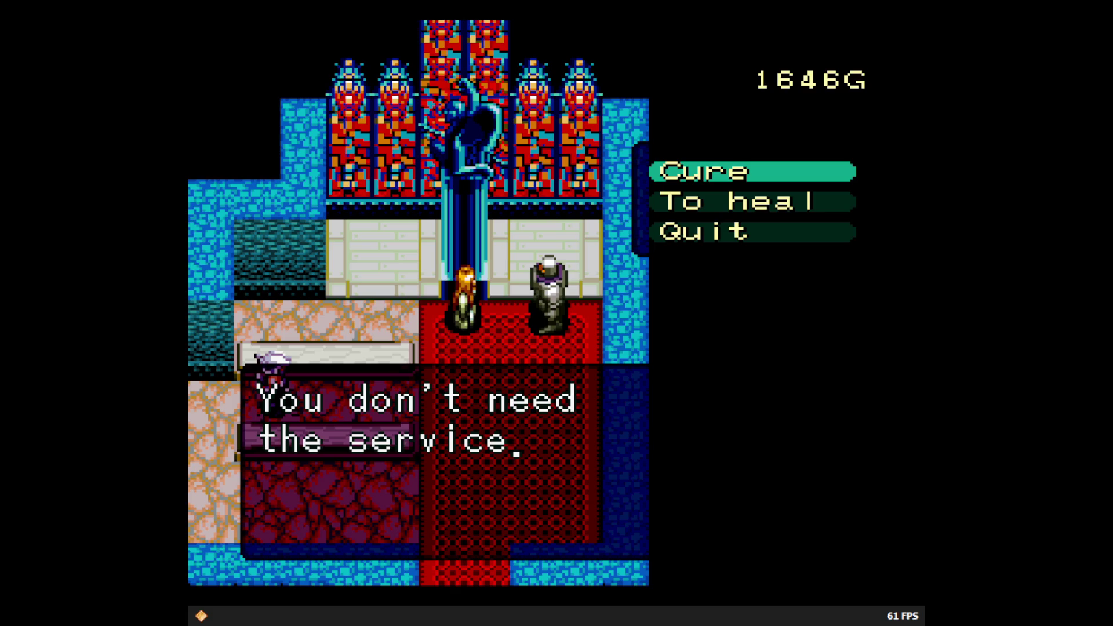
key(Return)
key(Down)
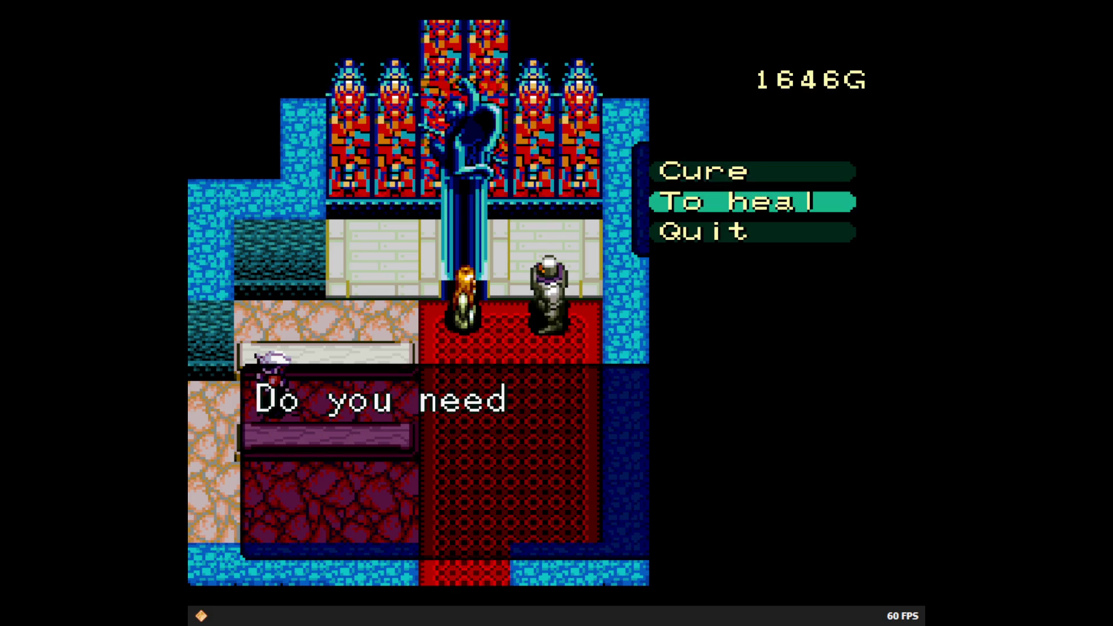
key(Return)
key(Return)
key(Down)
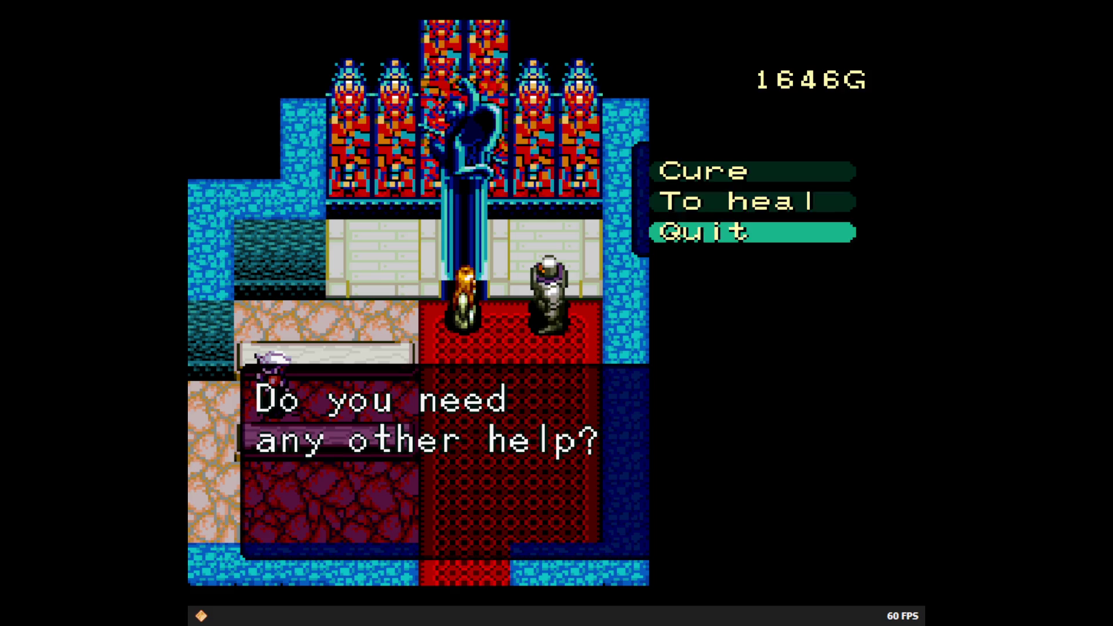
key(Return)
key(Return)
key(Return)
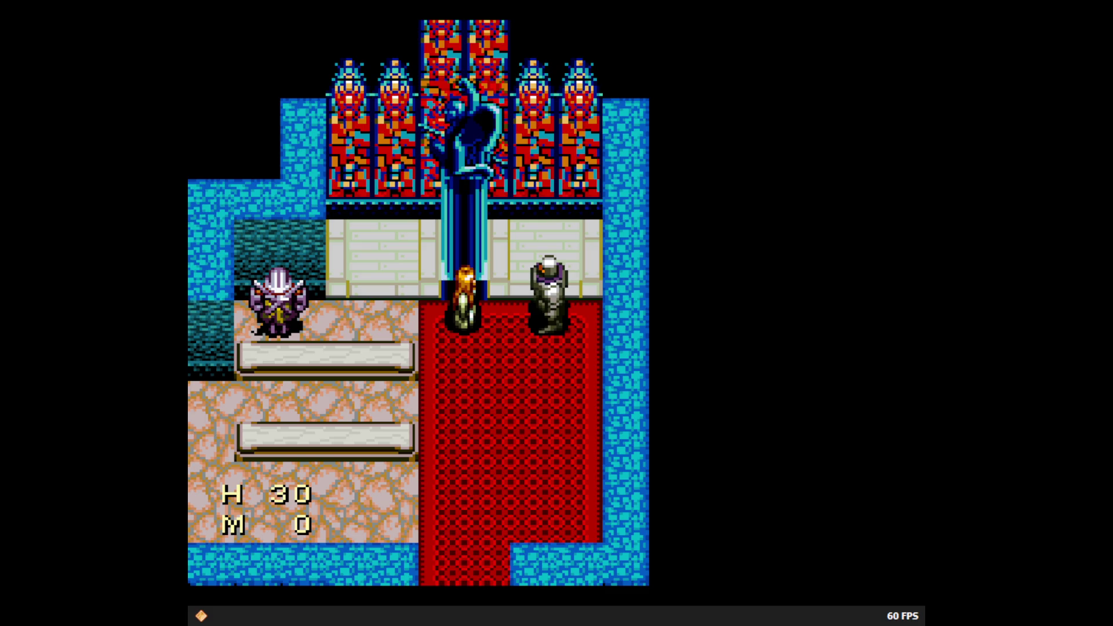
key(Left)
key(Down)
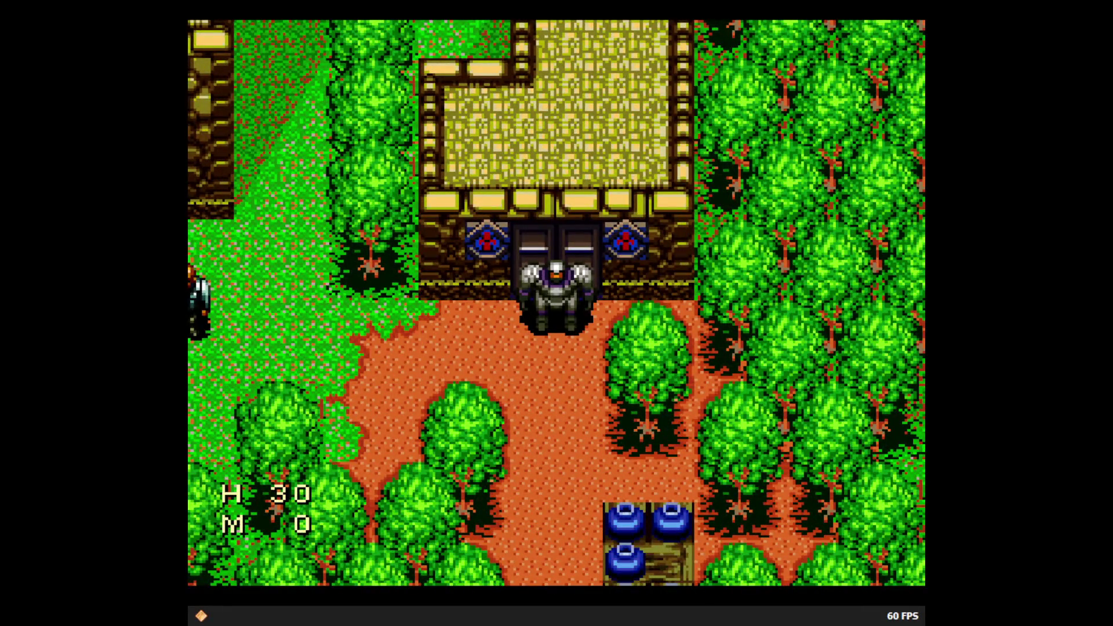
Travel east and south across the world map and win a battle against a Hermit
key(Down)
key(Down)
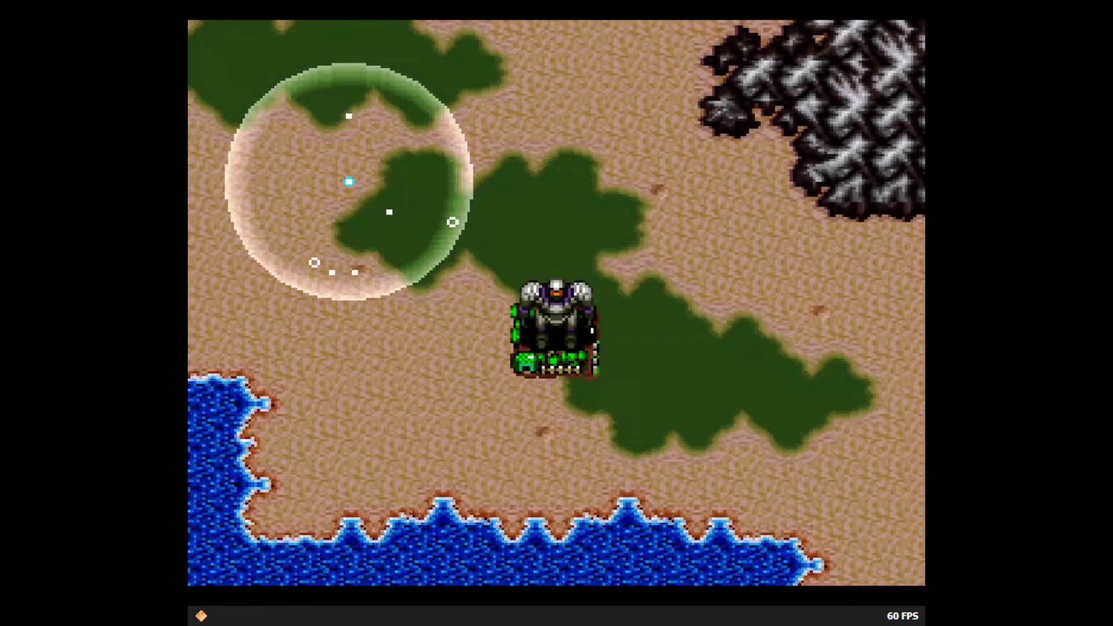
key(Right)
key(Down)
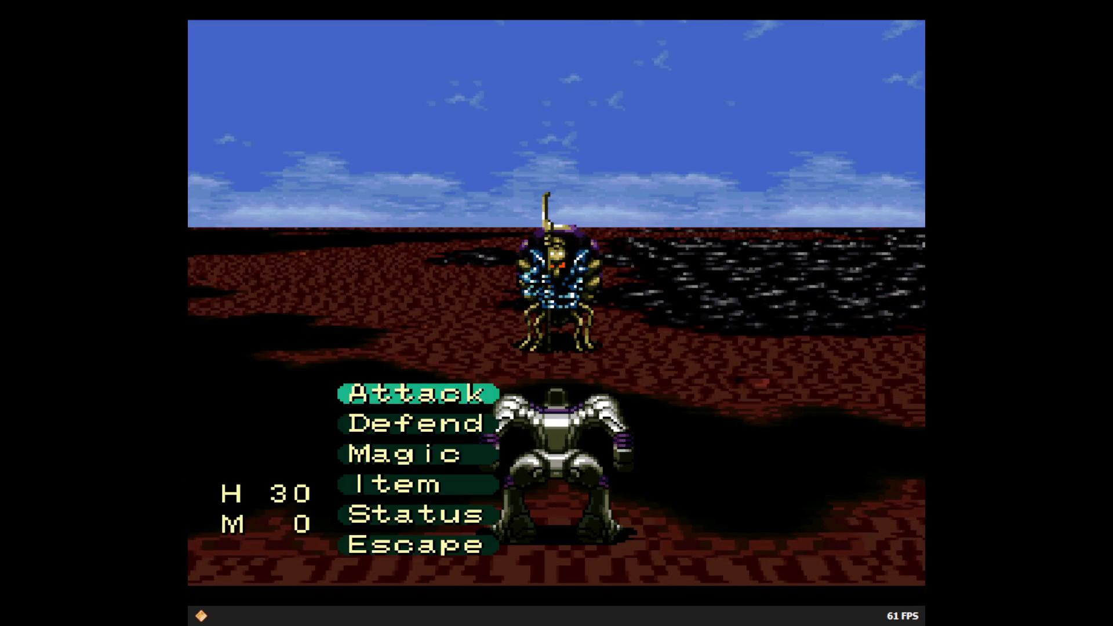
key(Return)
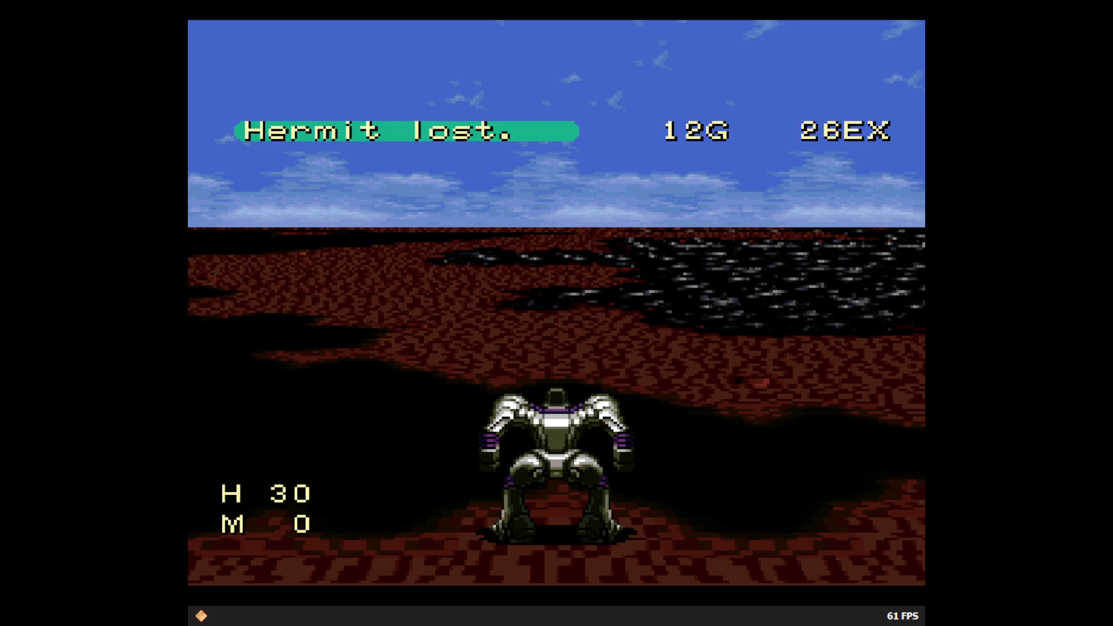
key(Return)
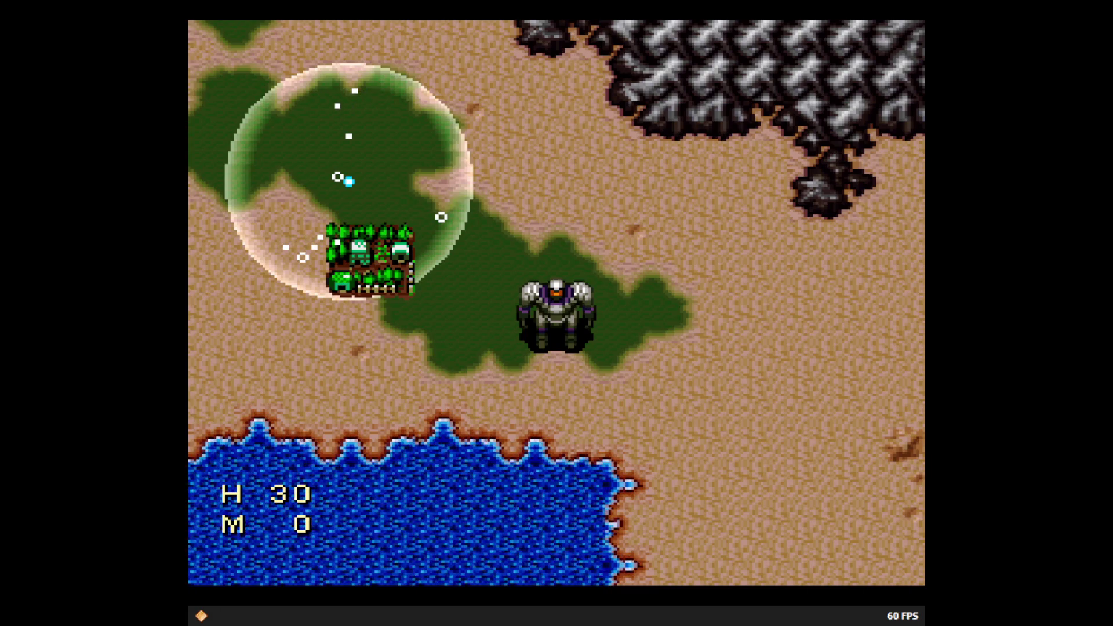
Head north past the town along the mountains and defeat another Hermit for 12G and 26EX
key(Down)
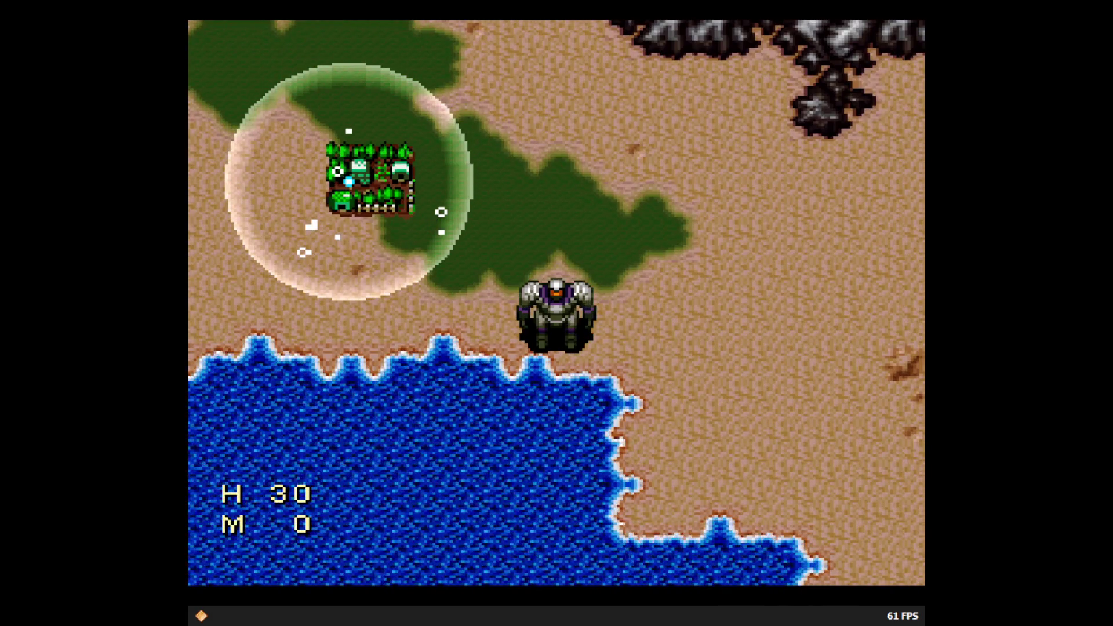
key(Up)
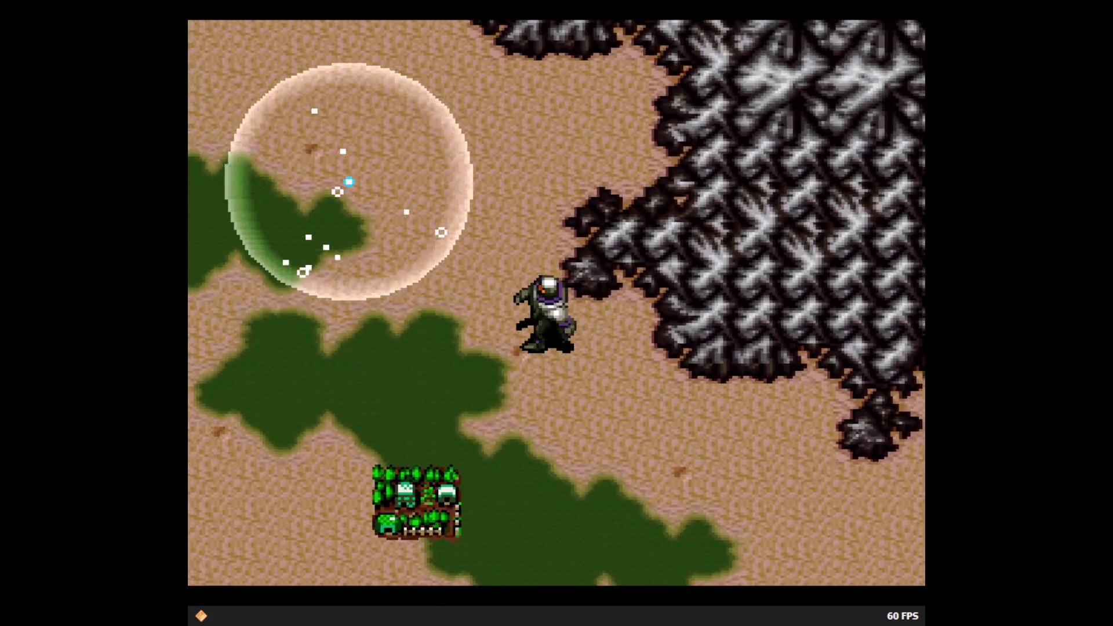
key(Left)
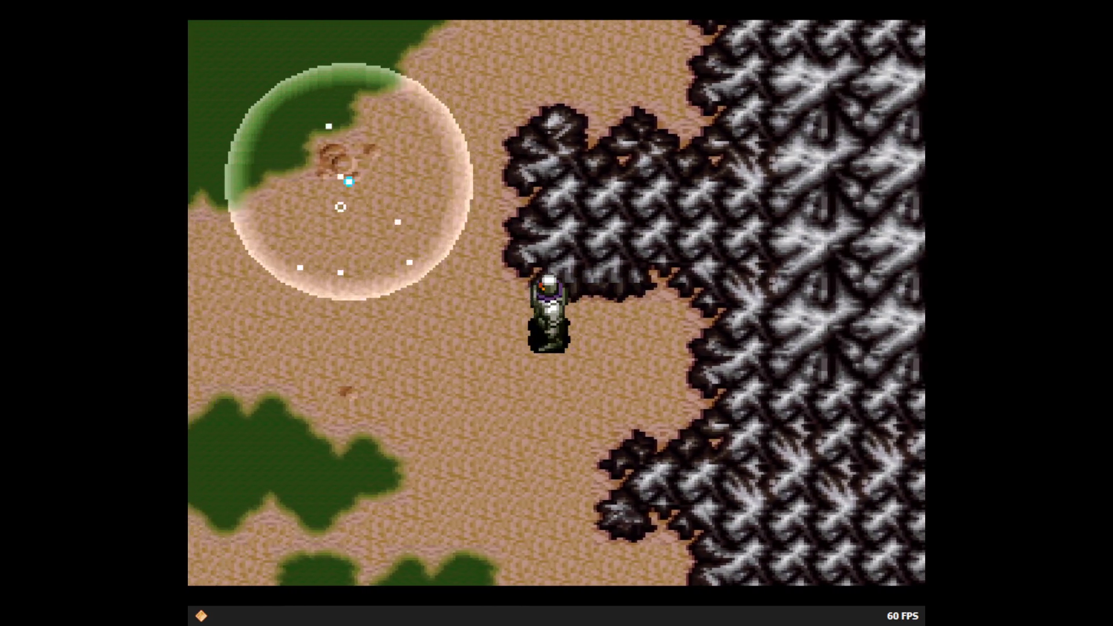
key(Left)
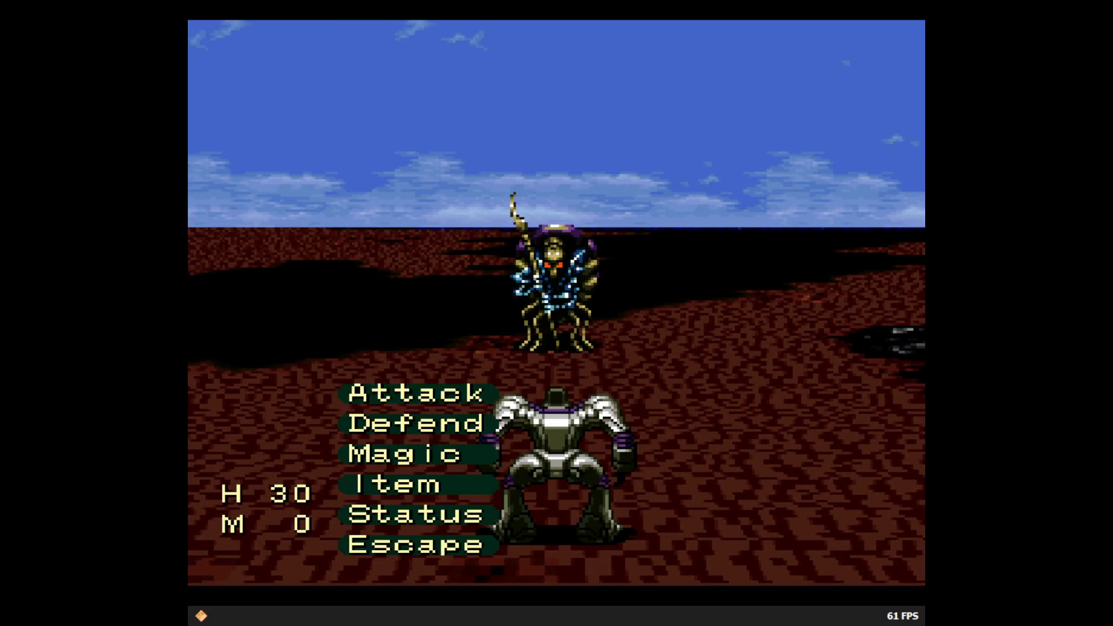
key(x)
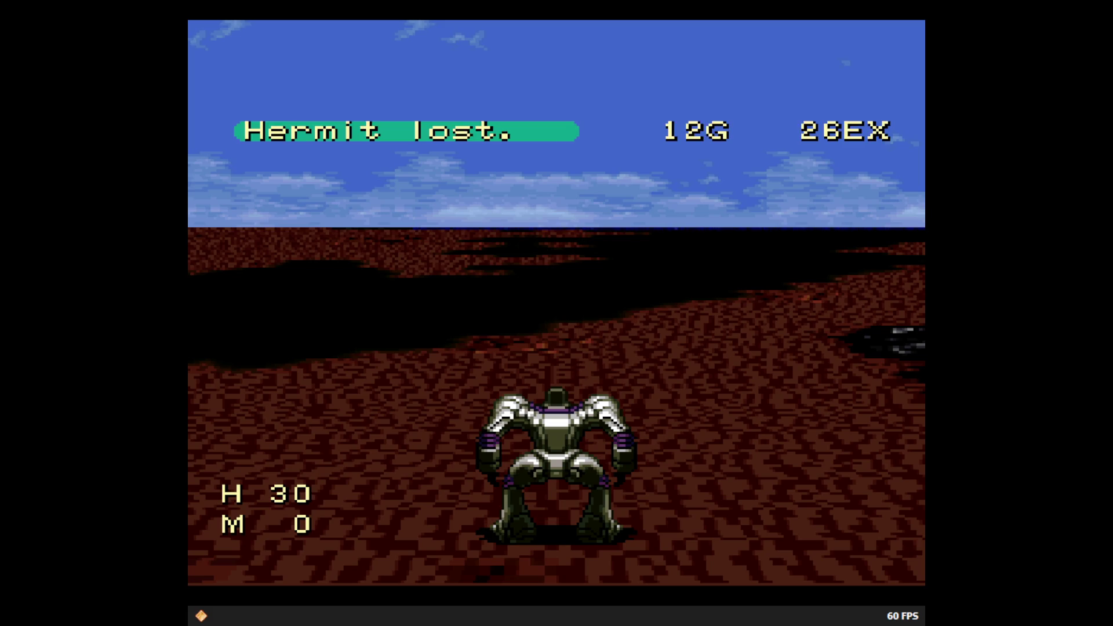
key(x)
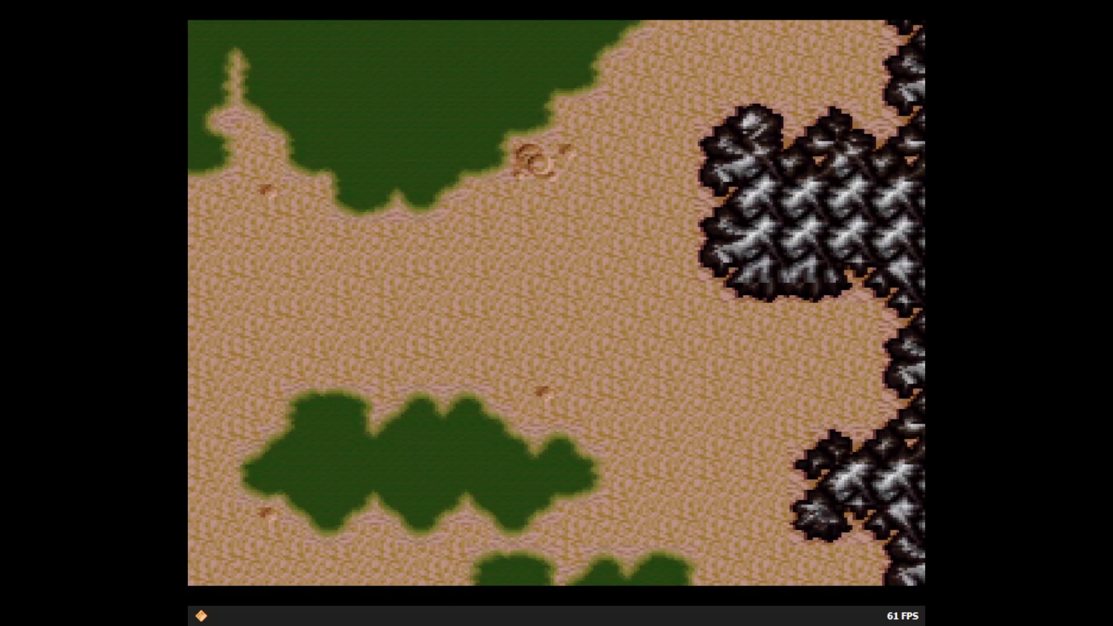
Walk north across the sand and defeat the second Hermit with Attack
key(Up)
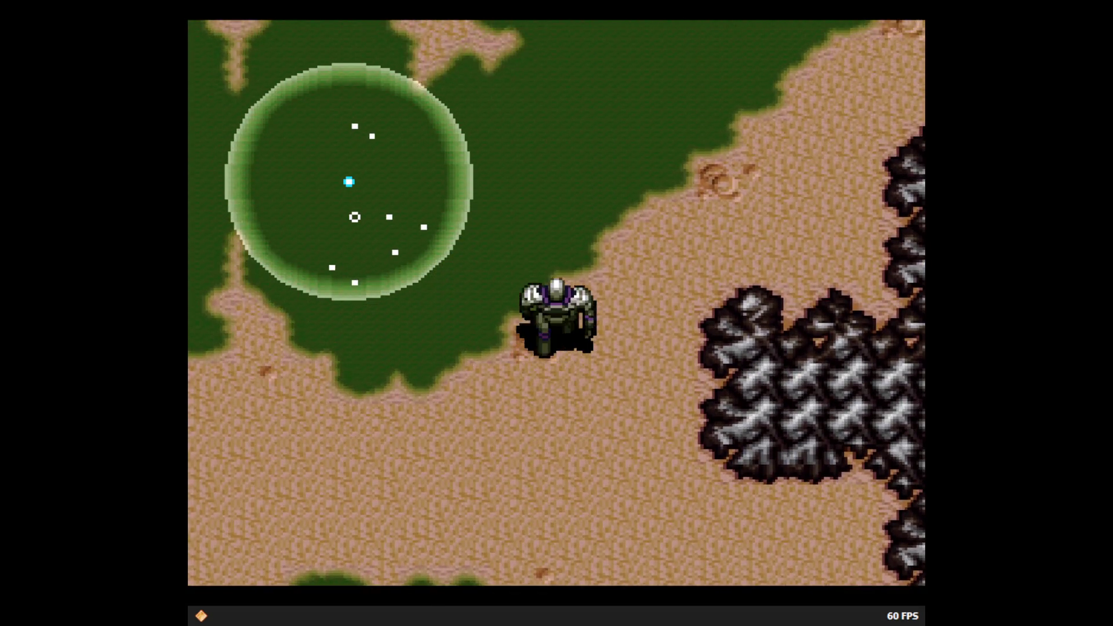
key(Up)
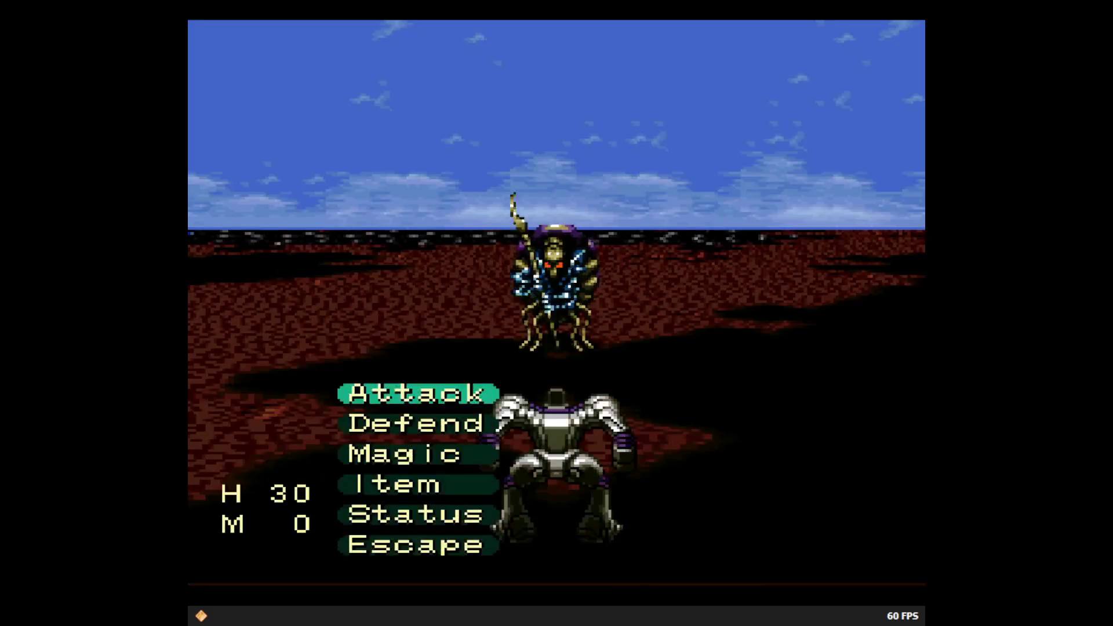
key(x)
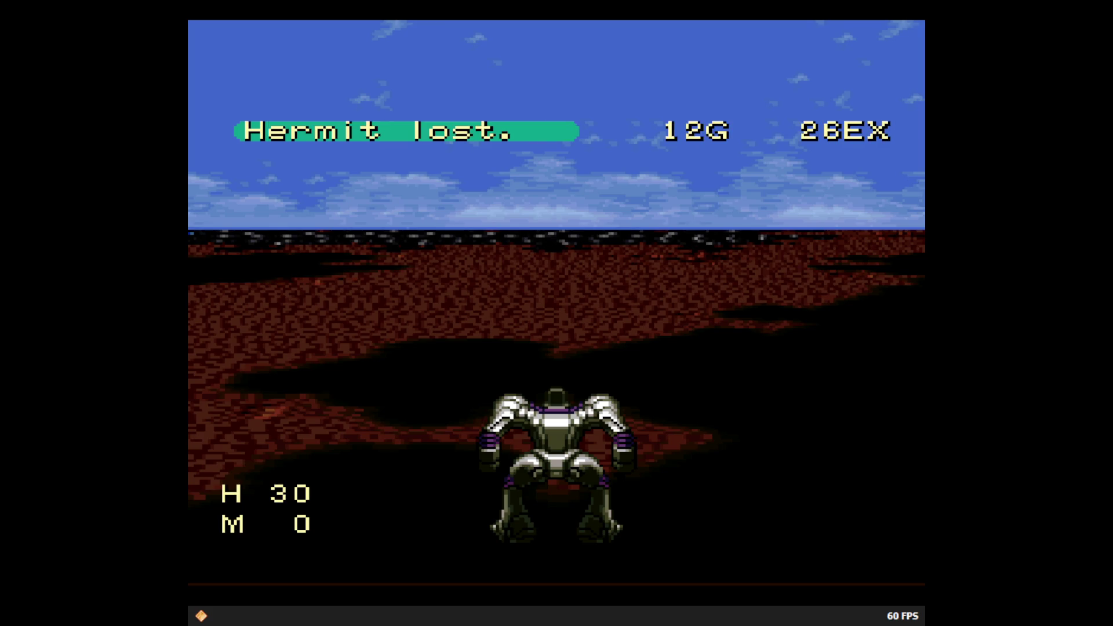
key(x)
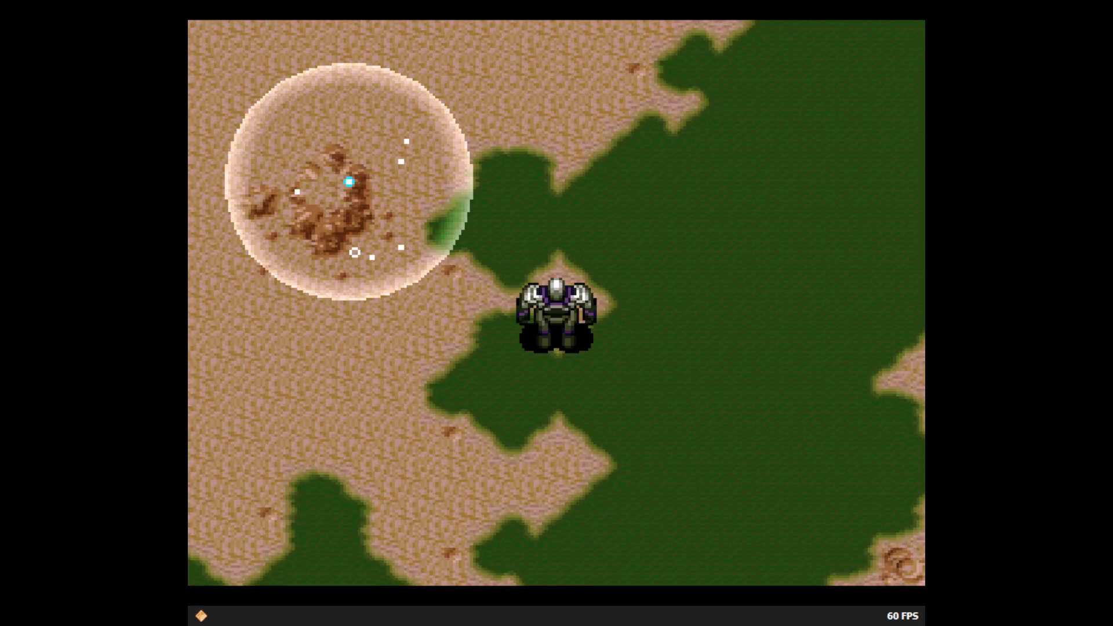
Travel north past the mountains onto the castle and walk into the town
key(Up)
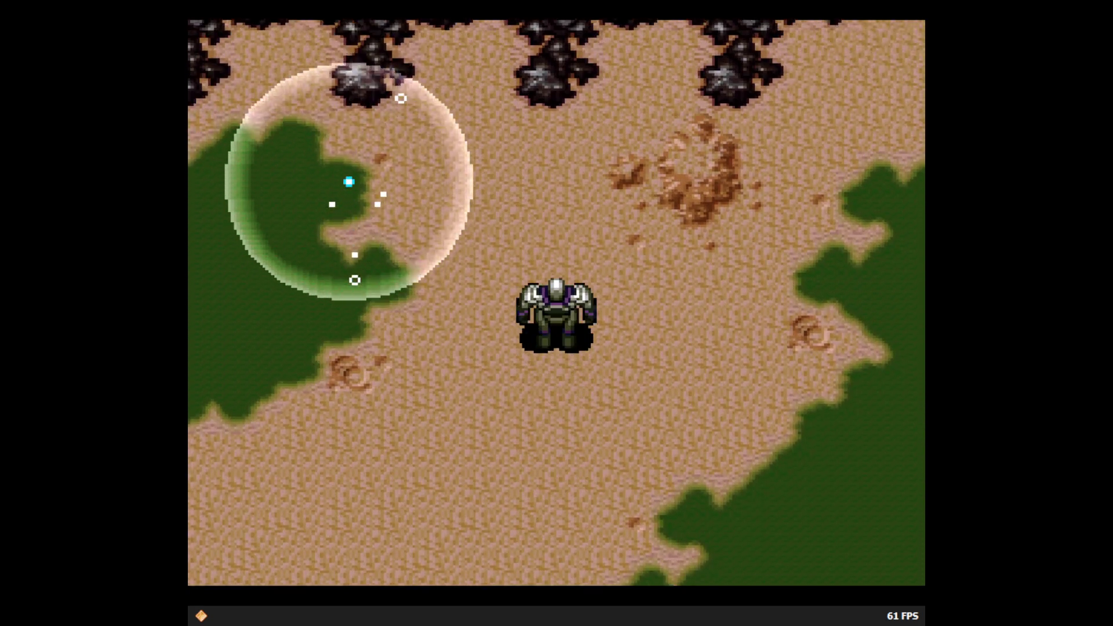
key(Up)
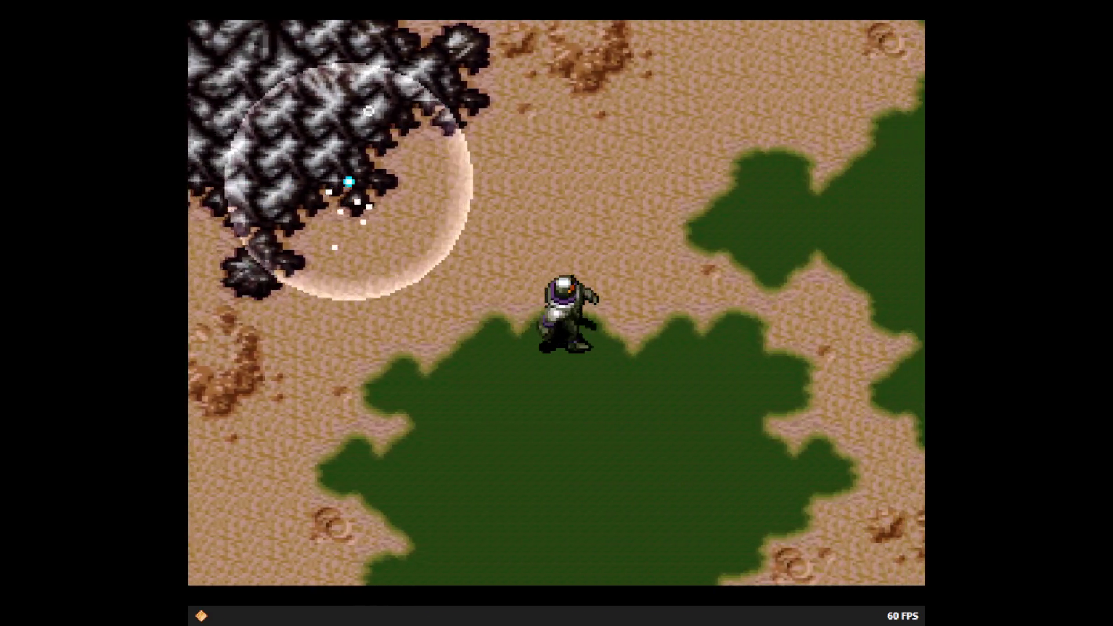
key(Up)
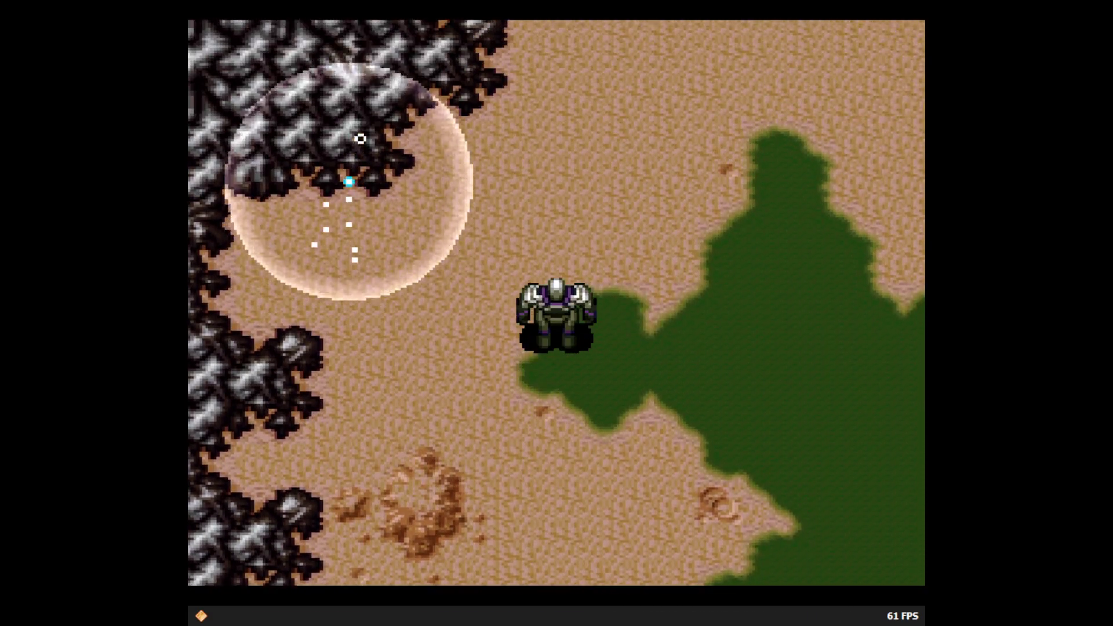
key(Up)
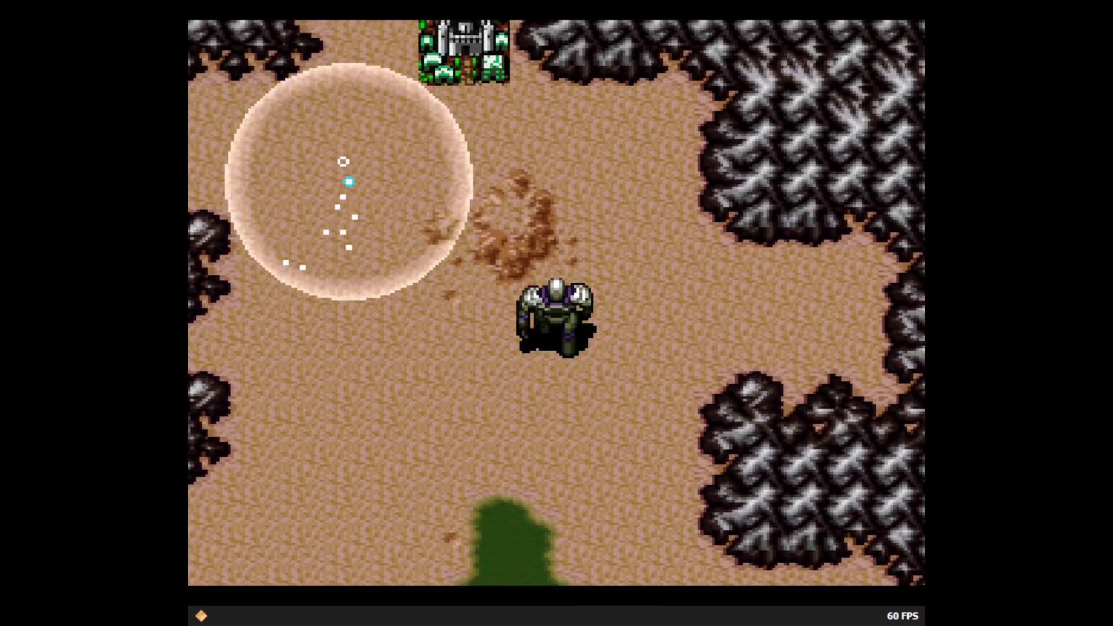
key(Up)
key(Left)
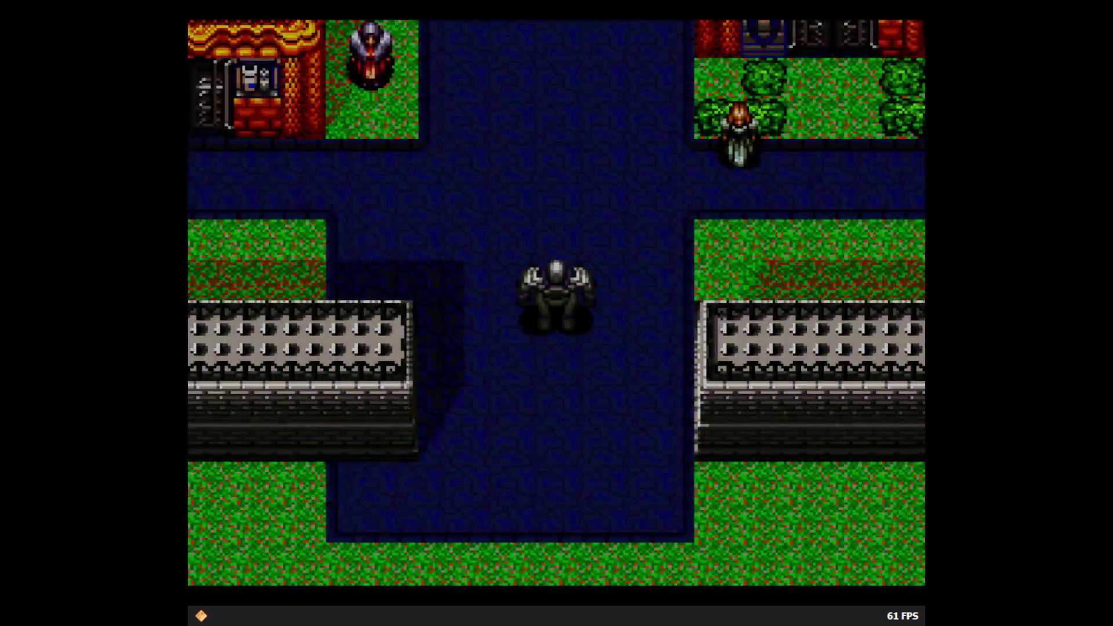
key(Up)
Walk along the town road into the armor shop and up to the counter
key(Left)
key(Right)
key(Up)
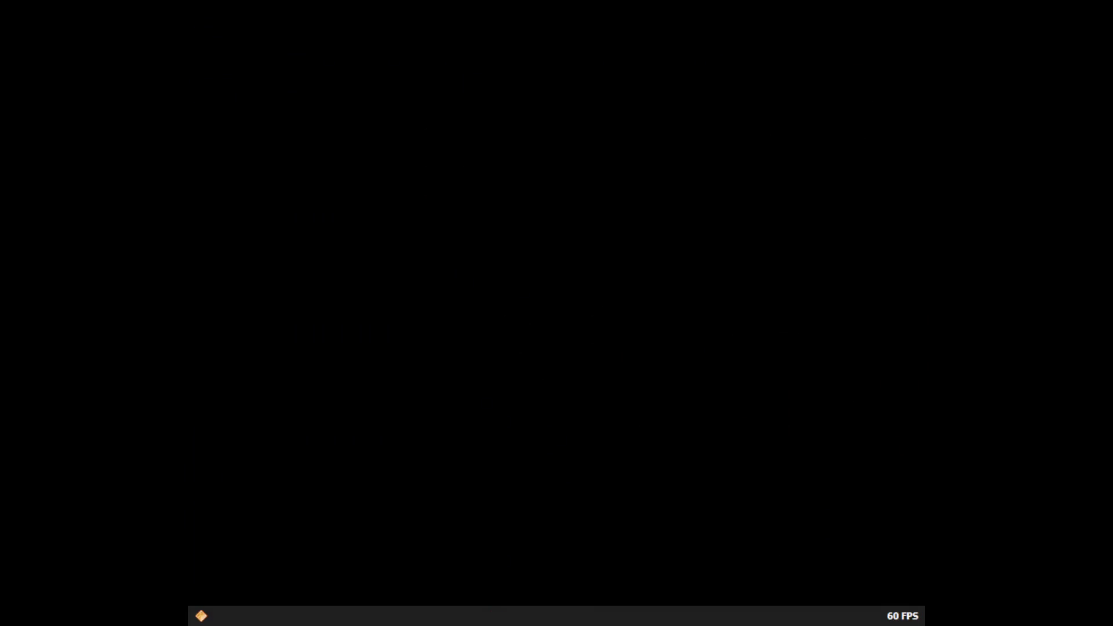
key(Up)
Ask the clerk to buy, view the Pyst and Cttn prices, then quit without buying
key(Return)
key(Return)
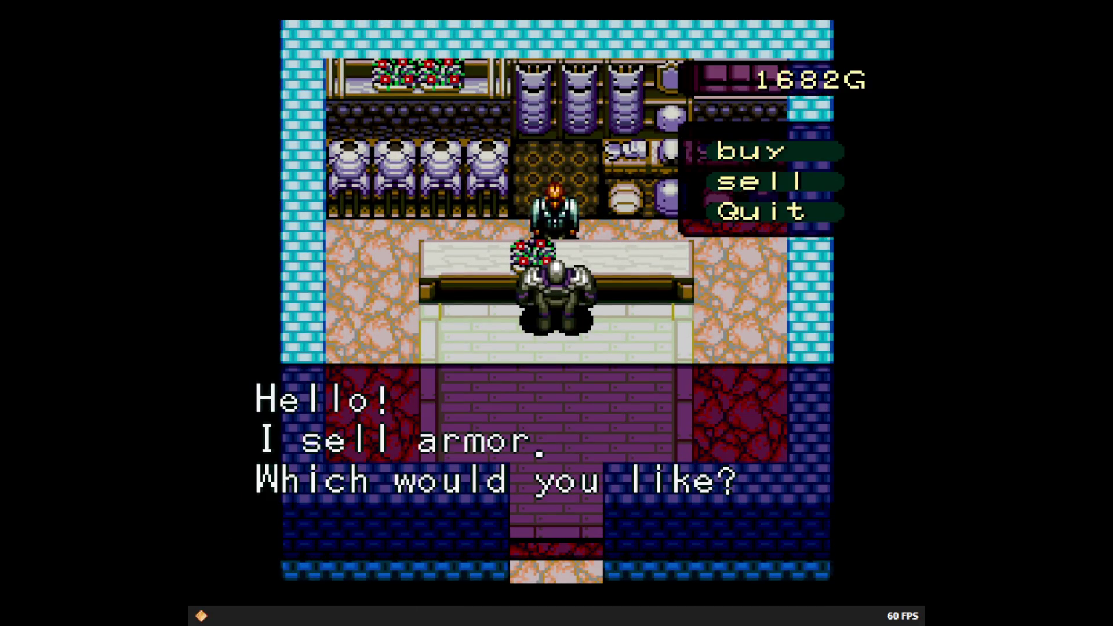
key(Return)
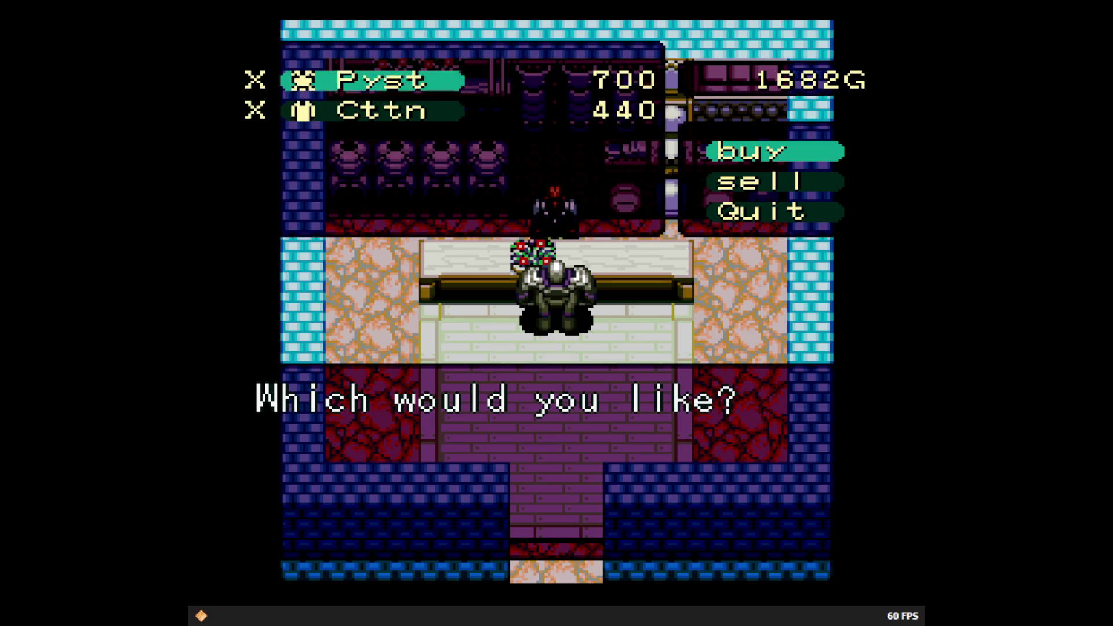
key(Escape)
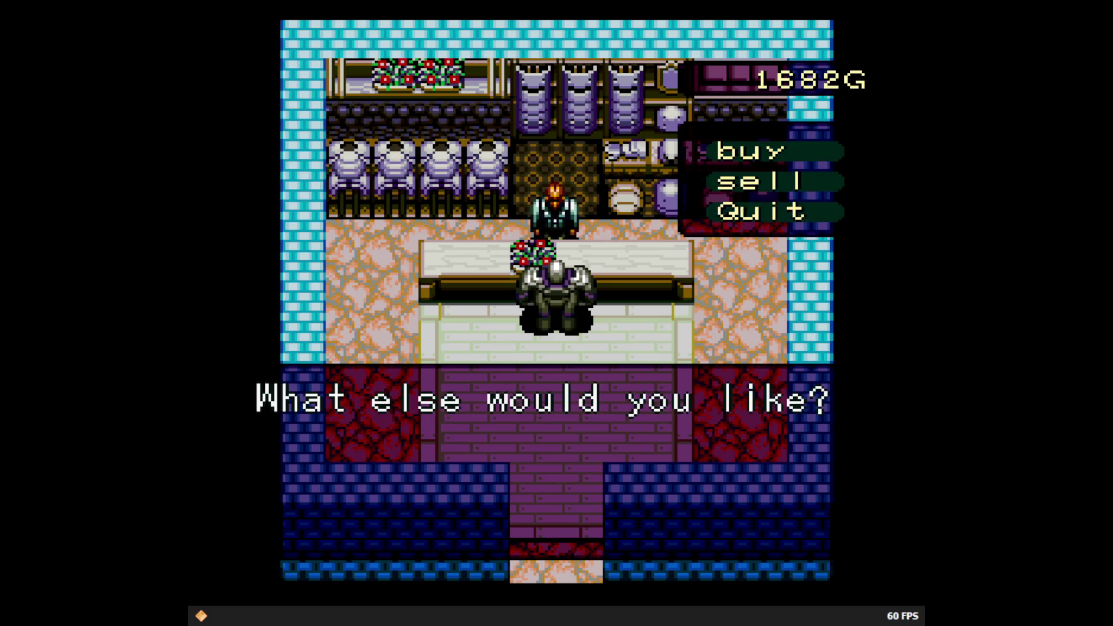
key(Escape)
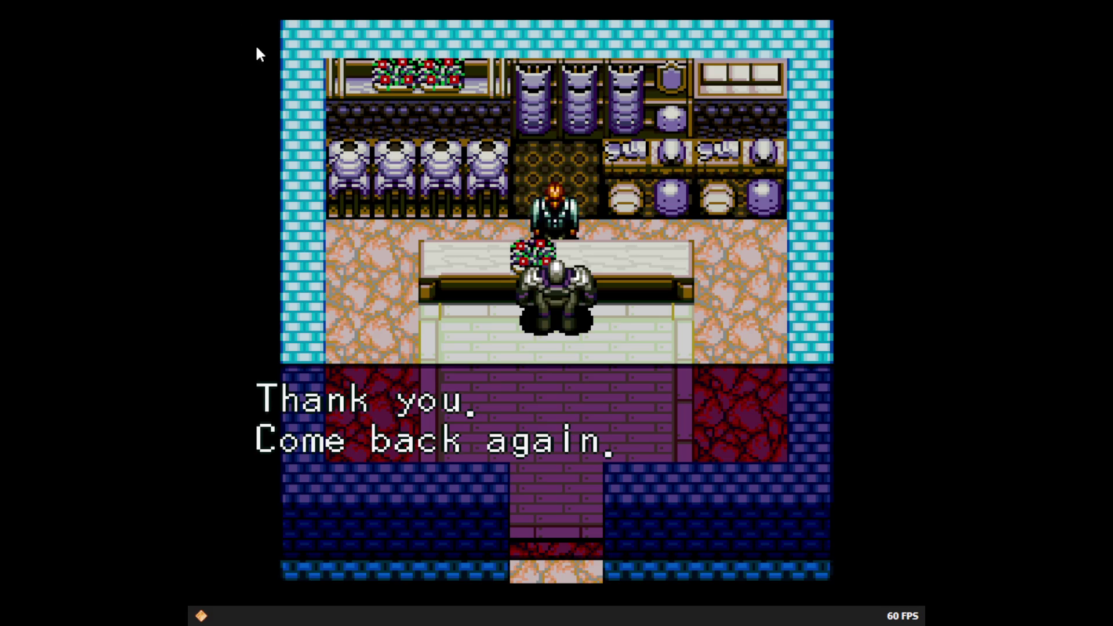
key(Return)
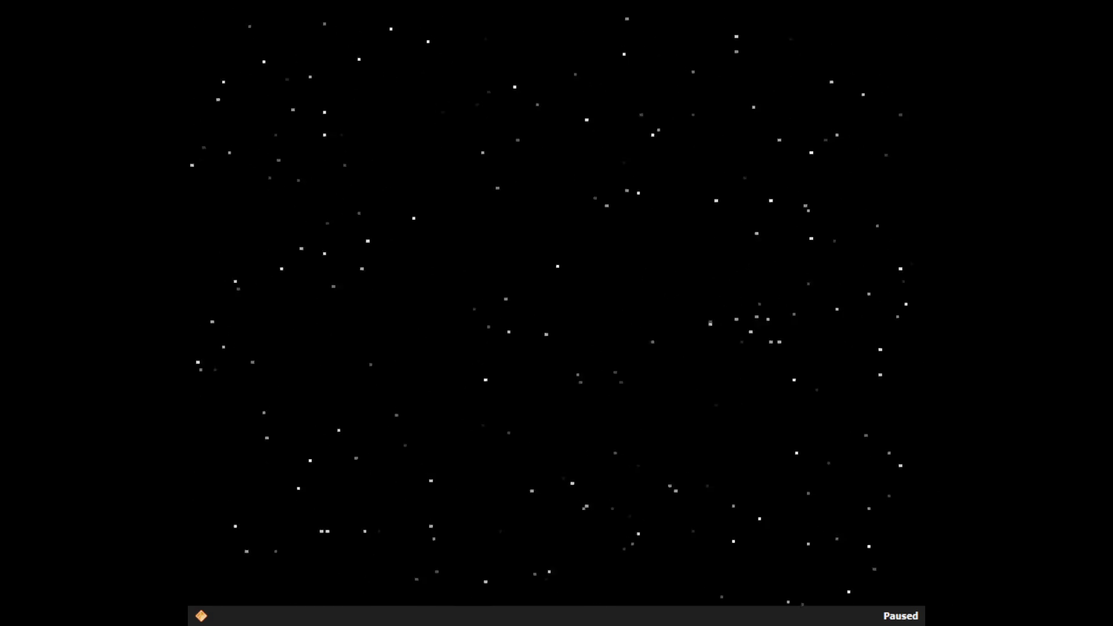
Resume emulation, reset Mortal Kombat II, and start from the title screen
click(492, 292)
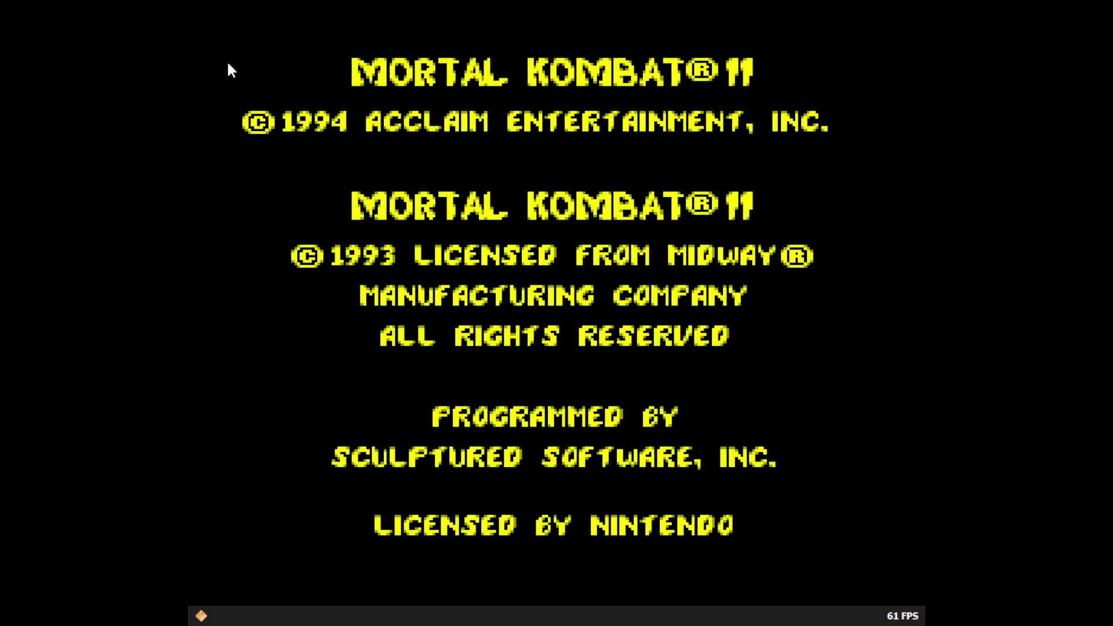
key(ctrl+r)
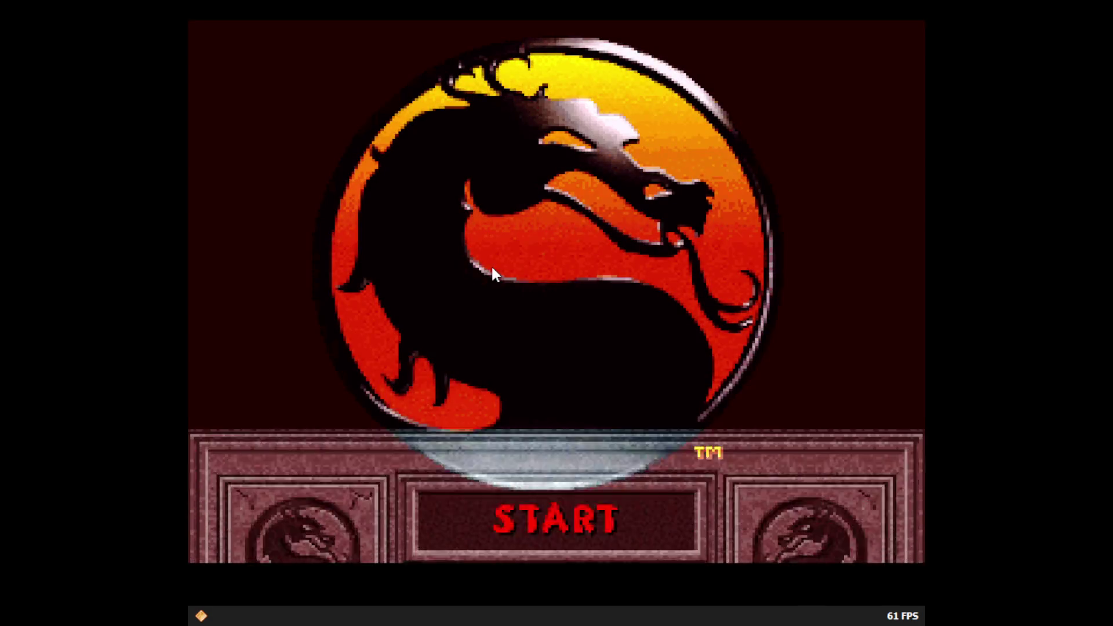
key(Return)
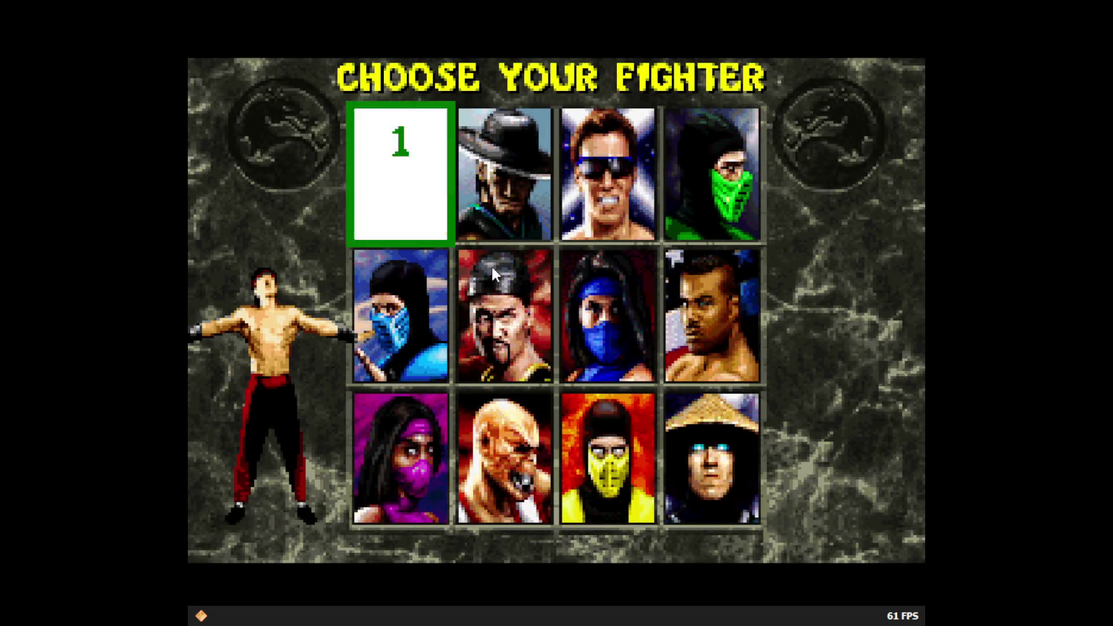
Pick Liu Kang and open with crouching sweeps and jump attacks against Sub-Zero
key(Return)
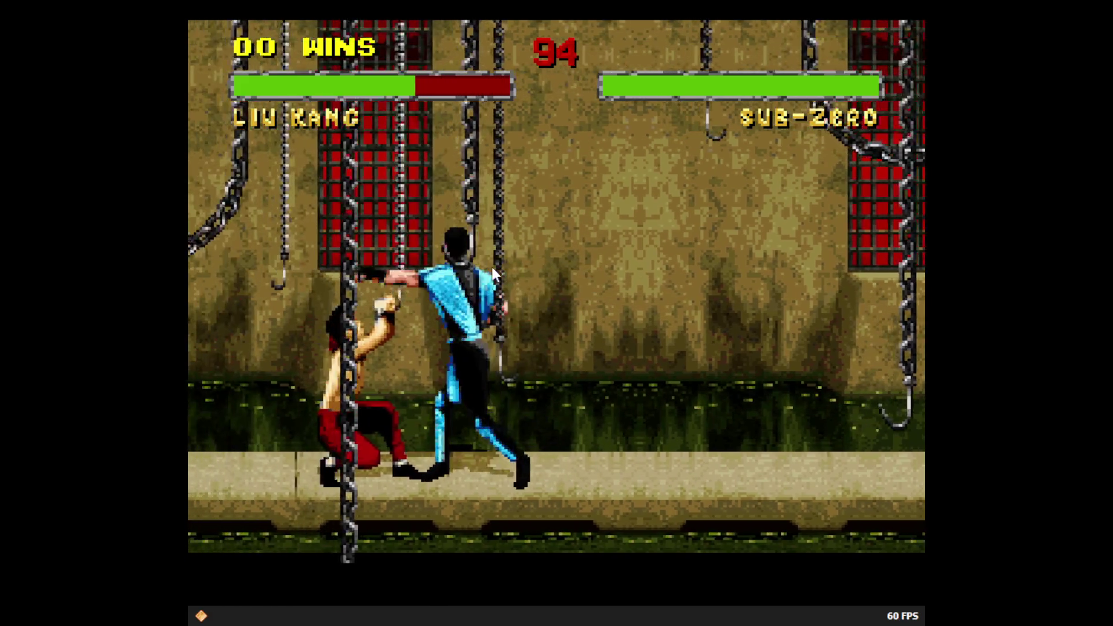
key(Down)
key(z)
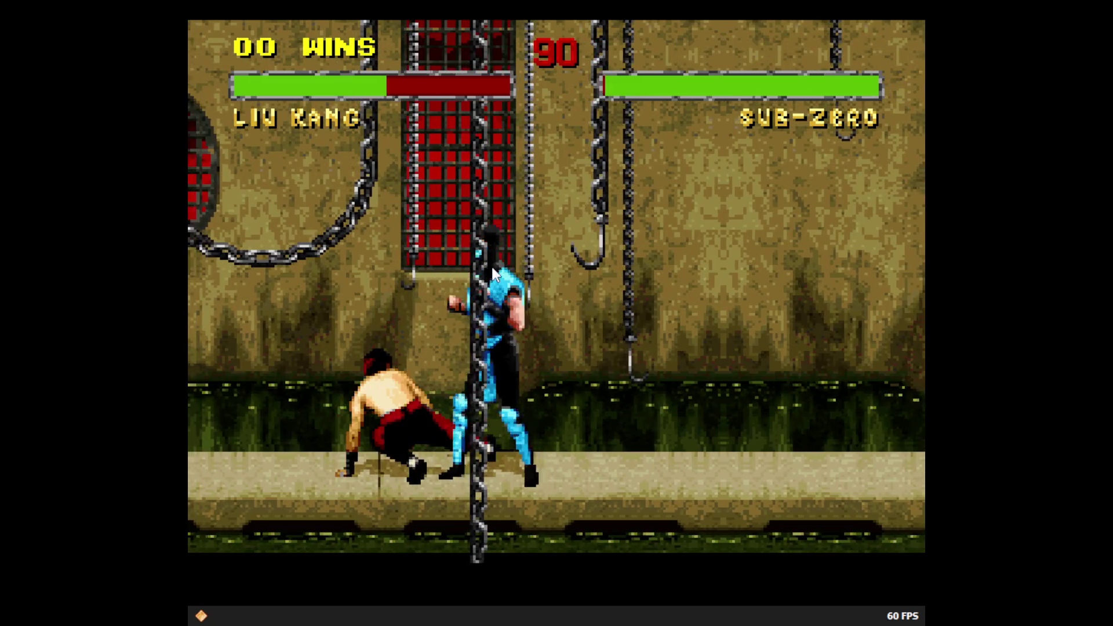
key(z)
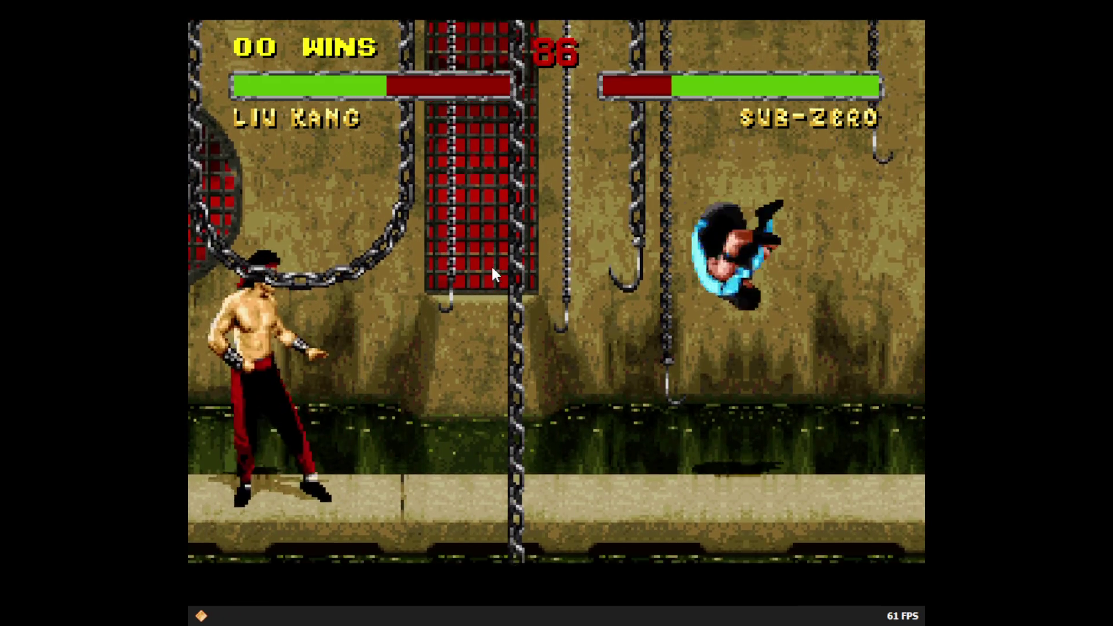
key(Down)
key(Left)
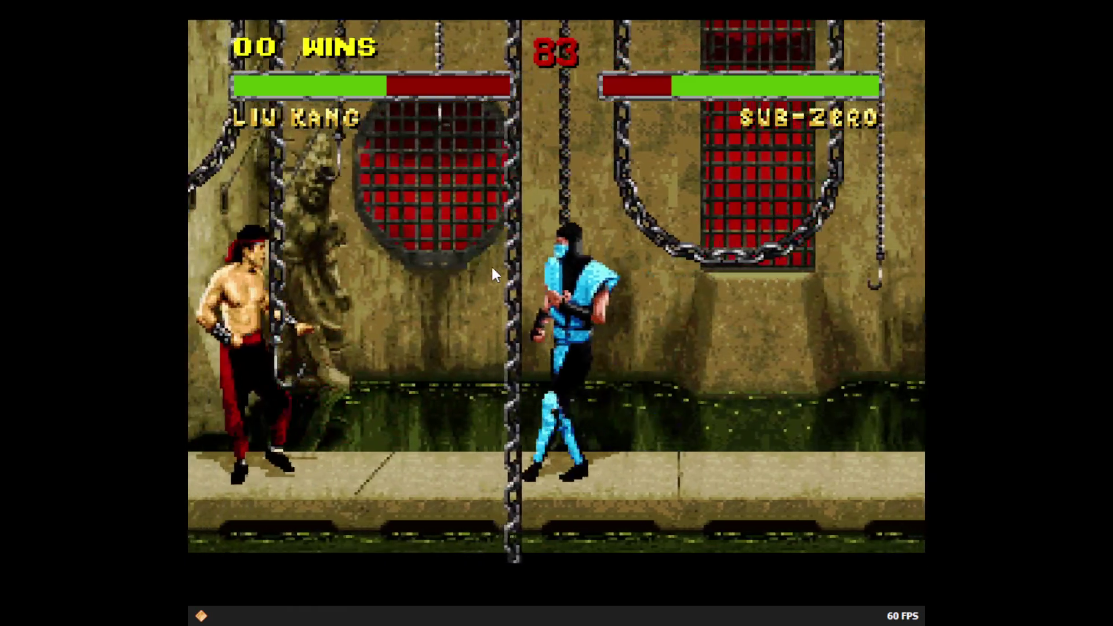
Kick, jump over and flying-kick Sub-Zero, attacking until the bout ends
key(z)
key(Up+Right)
key(a)
key(Left)
key(Left)
key(a)
key(Left)
key(Left)
key(z)
key(Left)
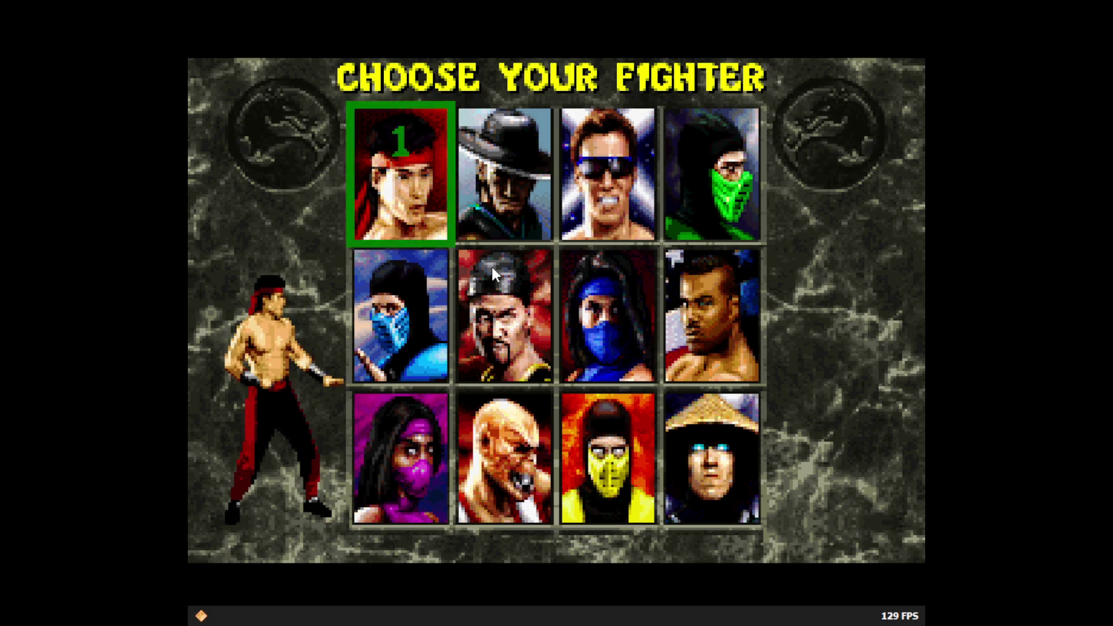
Move the selection past Kung Lao to Johnny Cage and confirm him
key(Right)
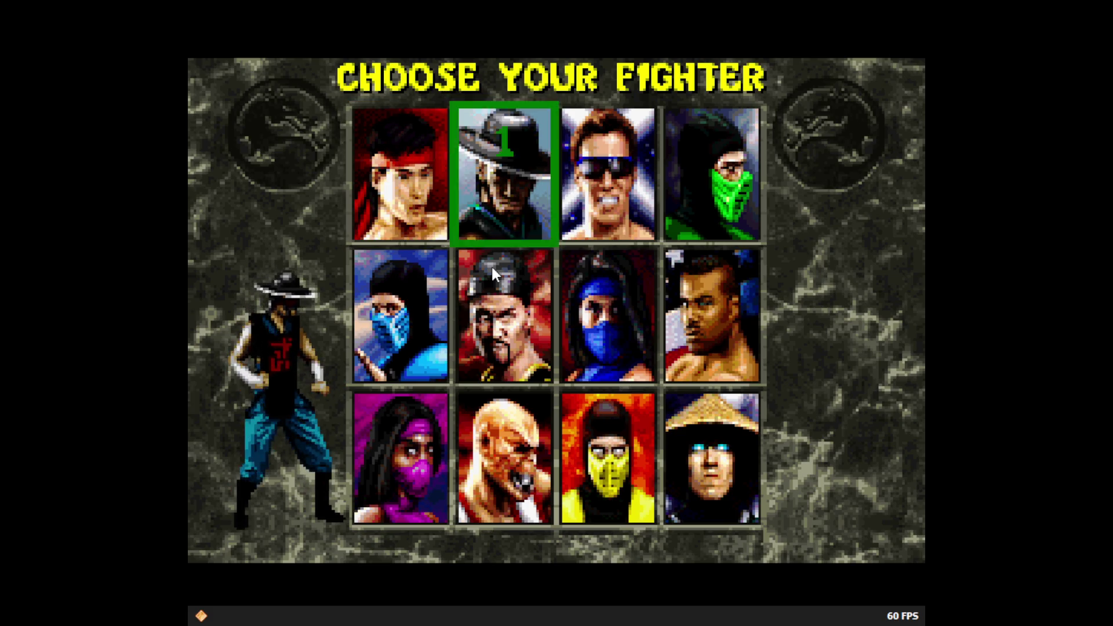
key(Right)
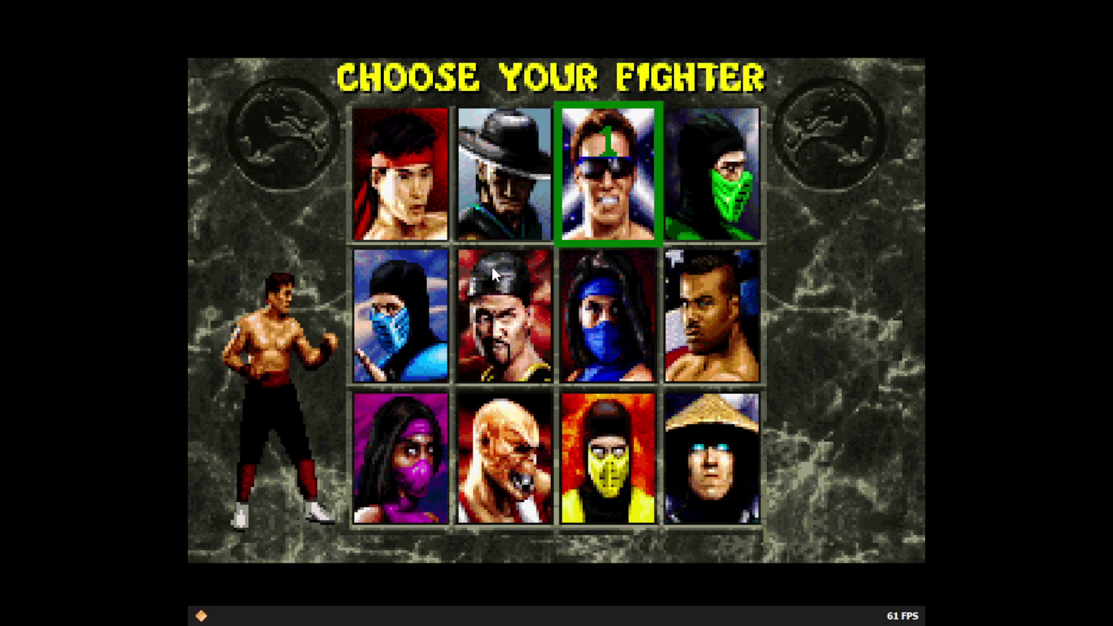
key(Return)
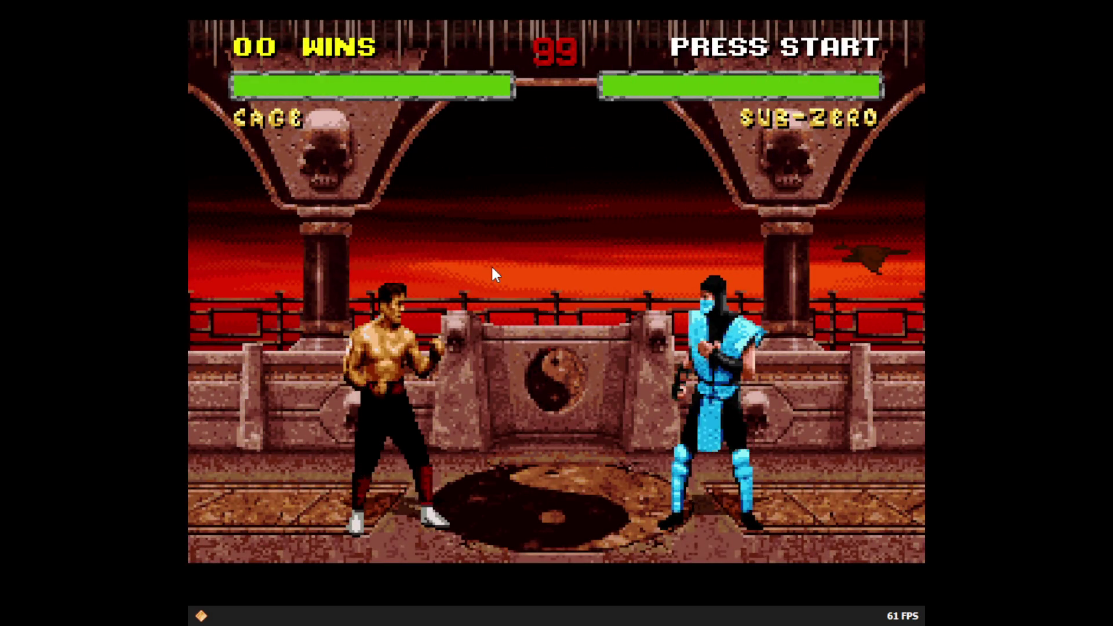
Crouch and repeatedly knock Sub-Zero down to win round 1 with a Flawless Victory
key(Down)
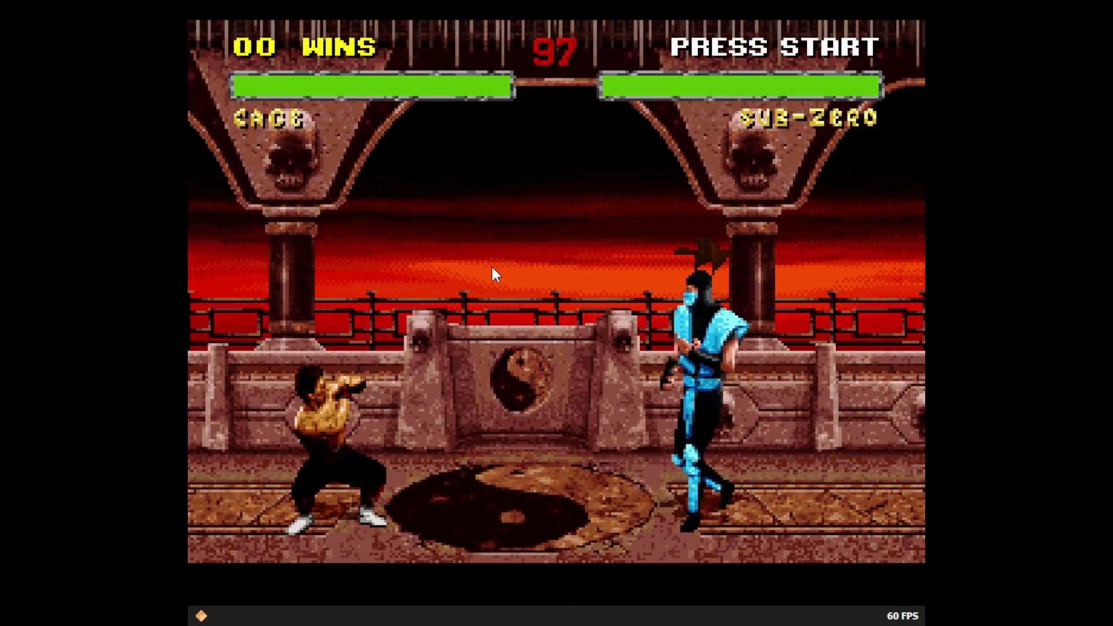
key(z)
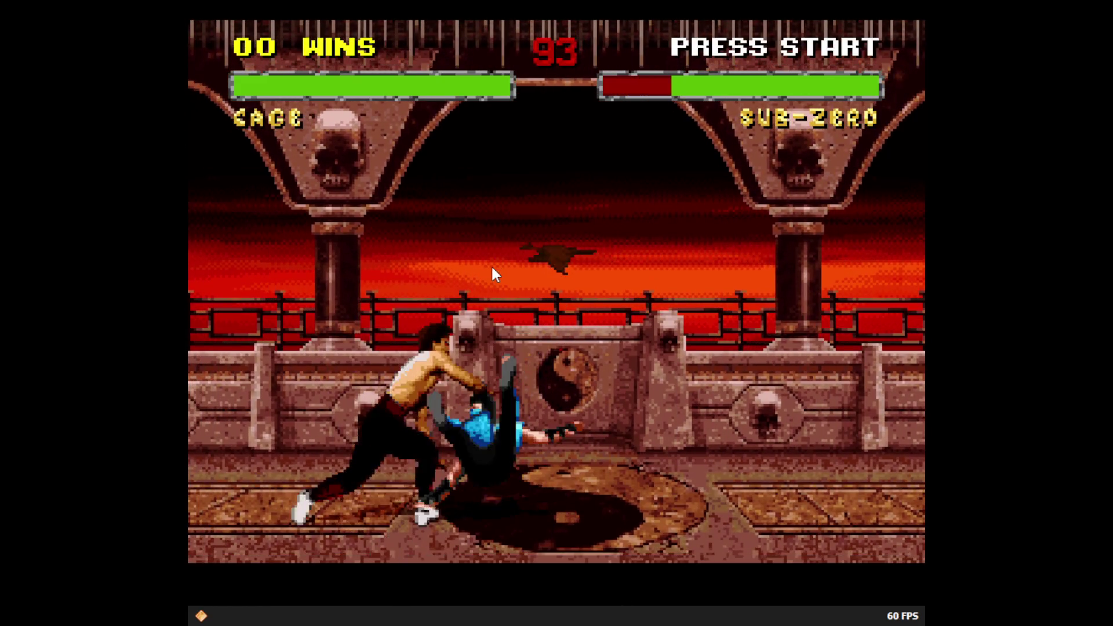
key(z)
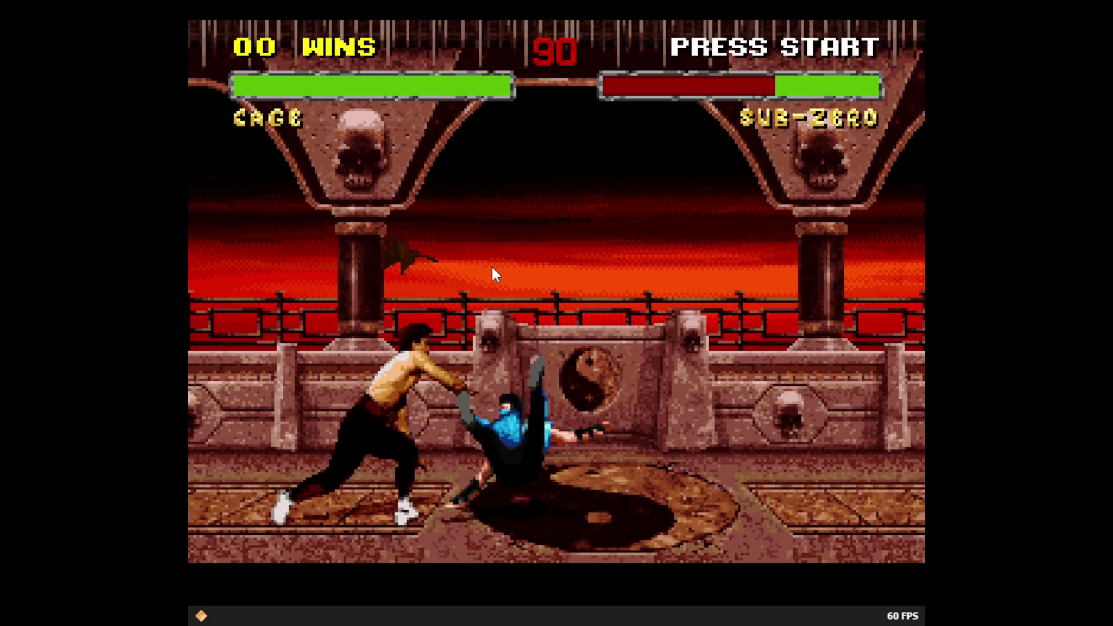
key(Down)
key(z)
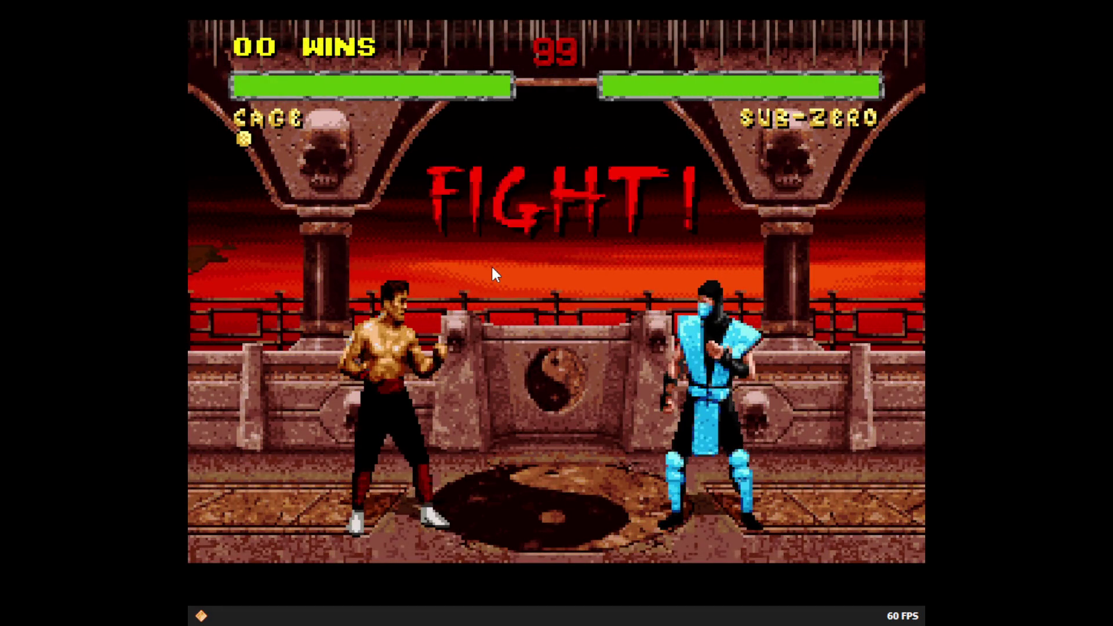
In round 2, crouch, strike low and throw Sub-Zero, dropping his health to a sliver
key(Left)
key(Down)
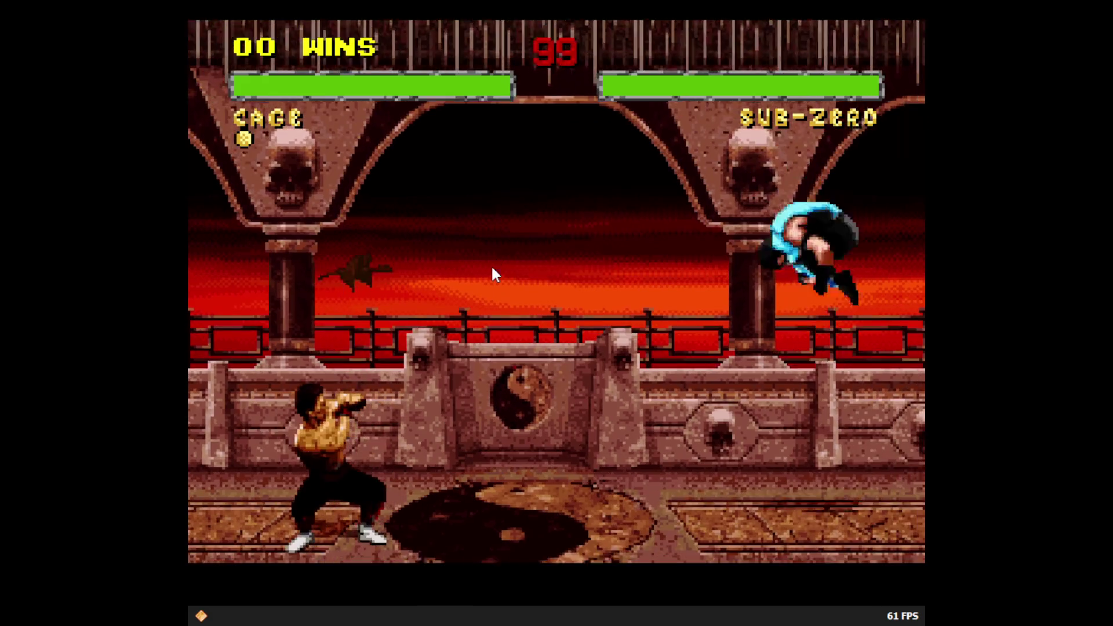
key(x)
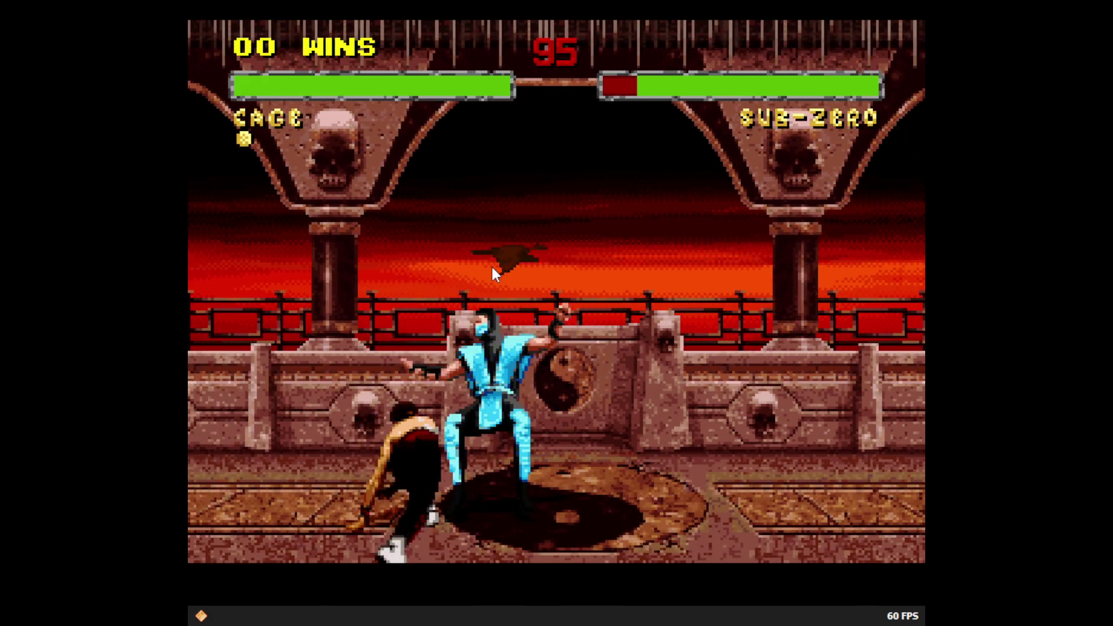
key(x)
key(Right)
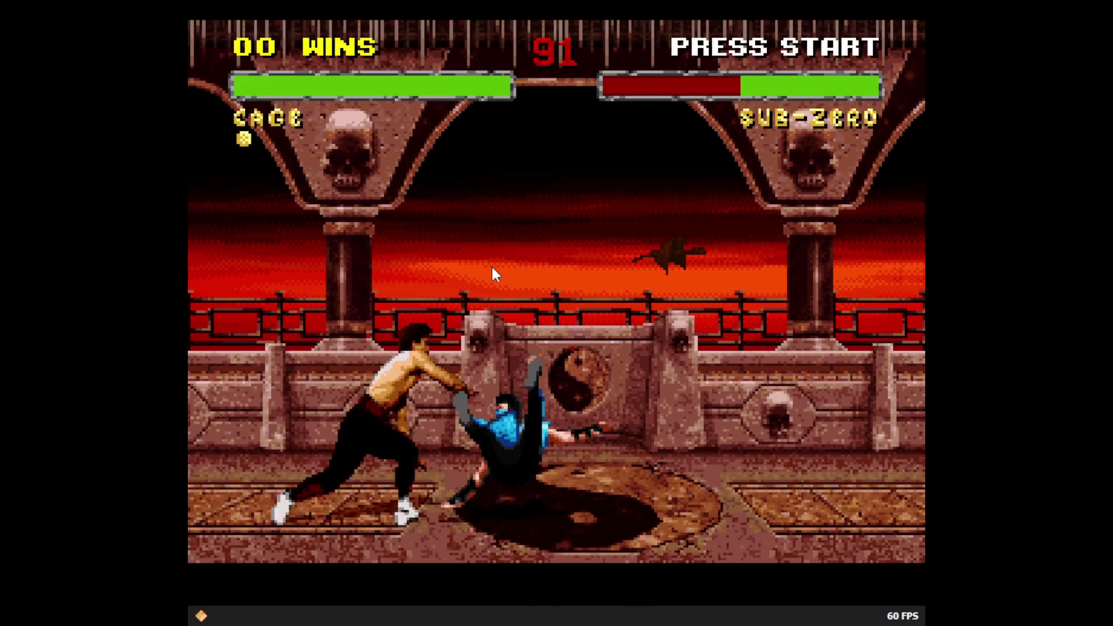
key(Down)
key(x)
key(x)
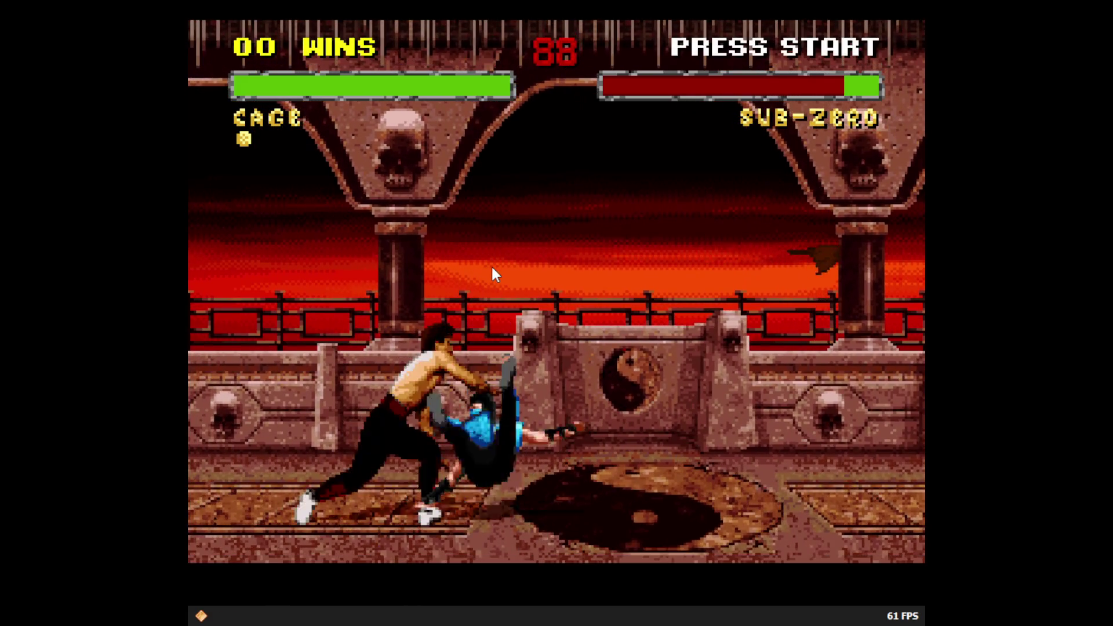
key(x)
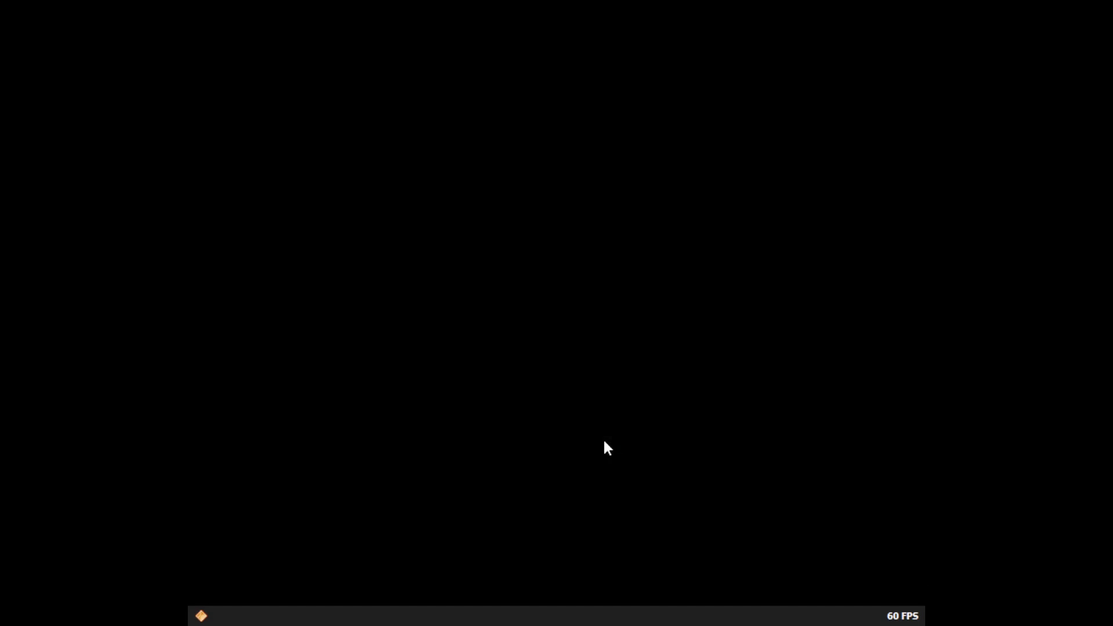
Pause emulation so the Hammerlock Wrestling ROM can be loaded
key(Escape)
key(Escape)
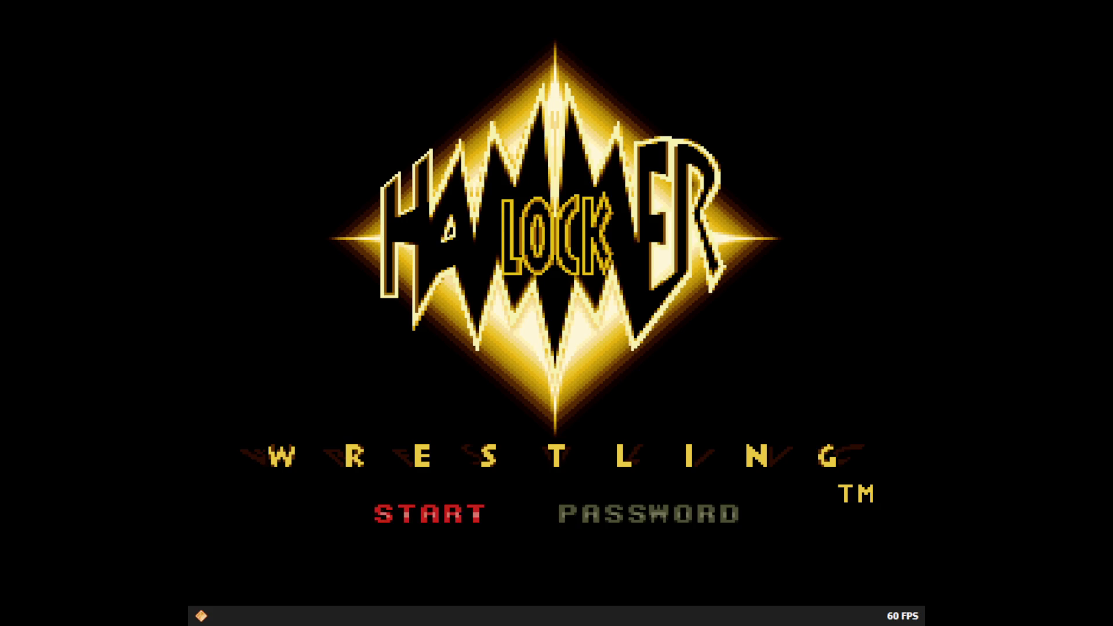
Start Hammerlock Wrestling and choose EXHIBITION MATCH with SINGLE, 5 min and LEVEL 1
key(Return)
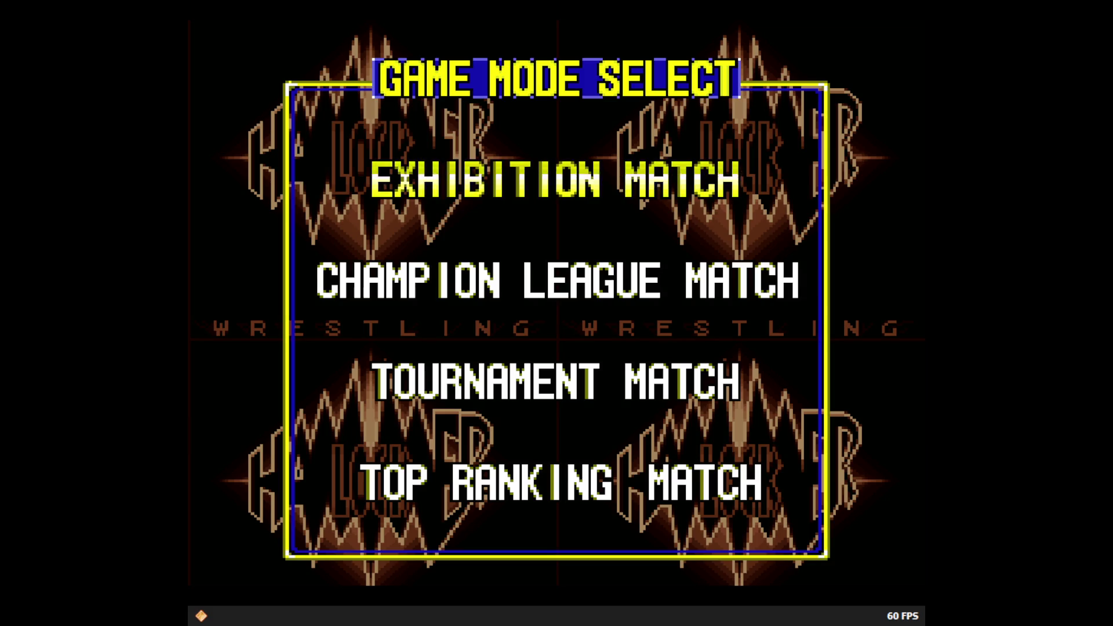
key(Down)
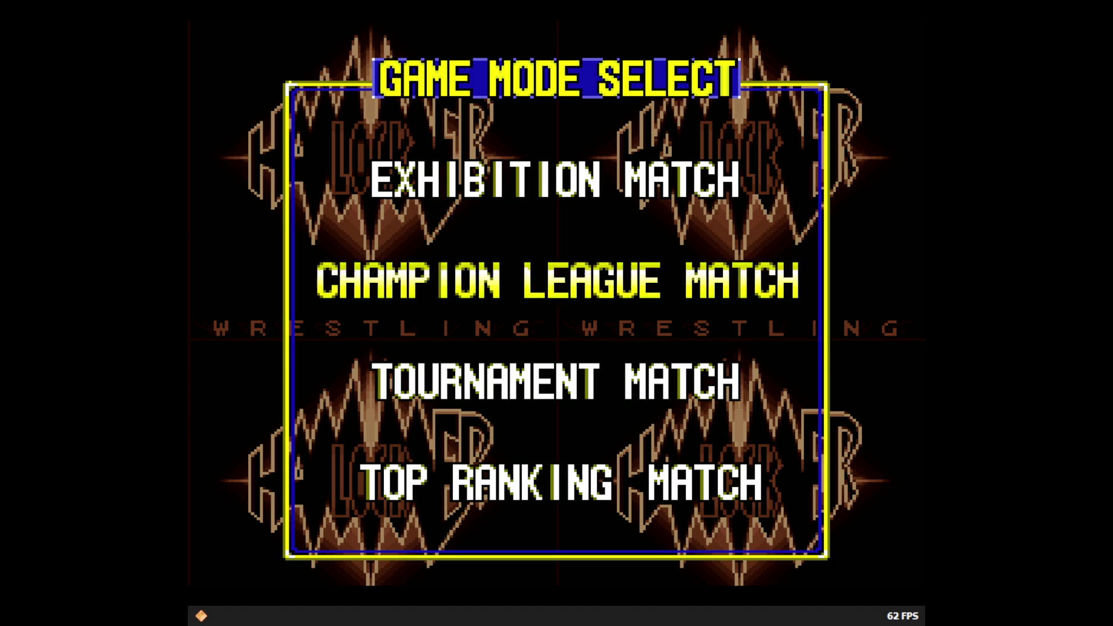
key(Down)
key(Down)
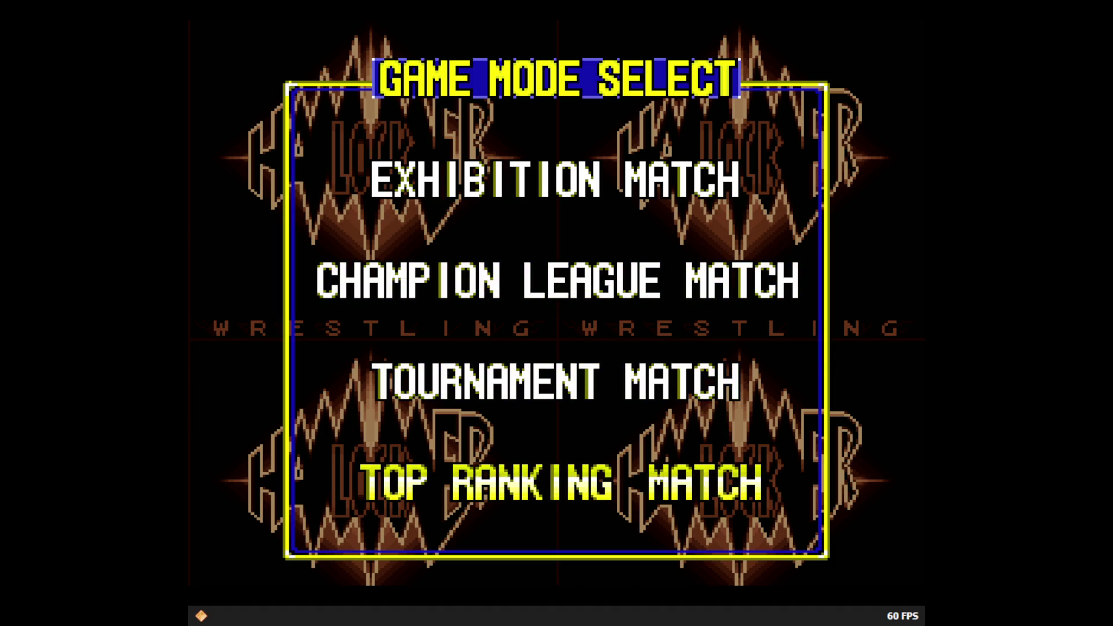
key(Up)
key(Up)
key(Up)
key(Return)
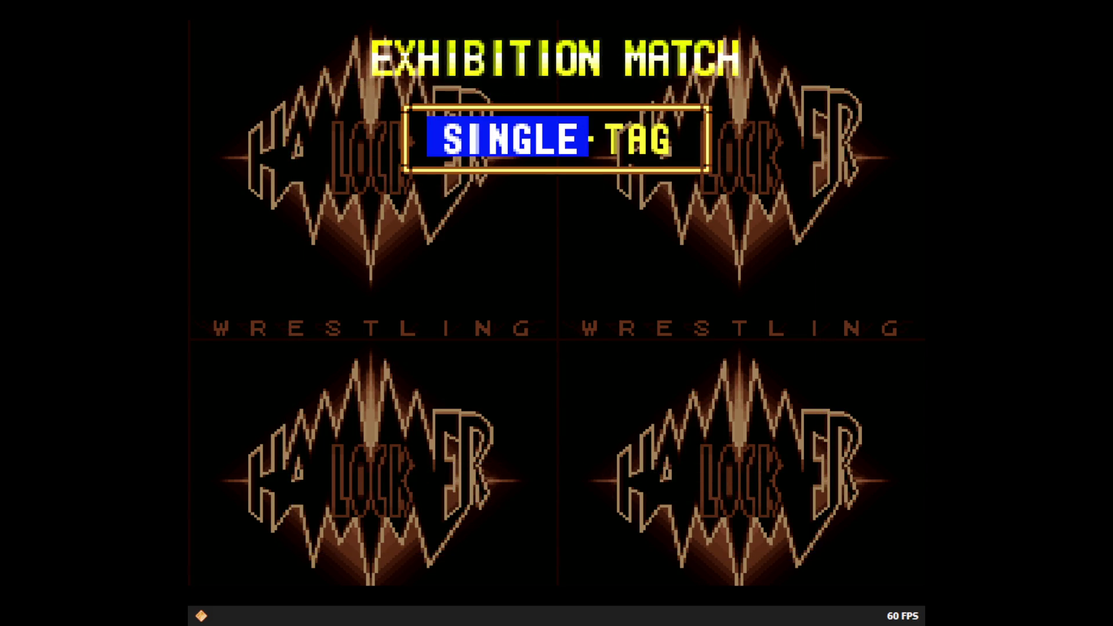
key(Return)
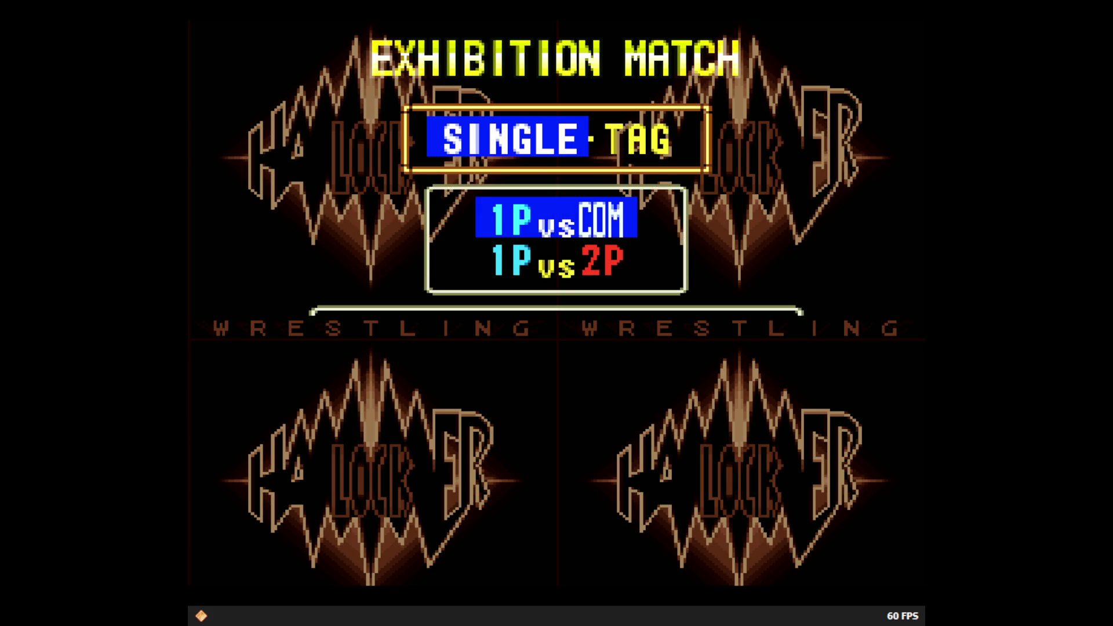
key(Return)
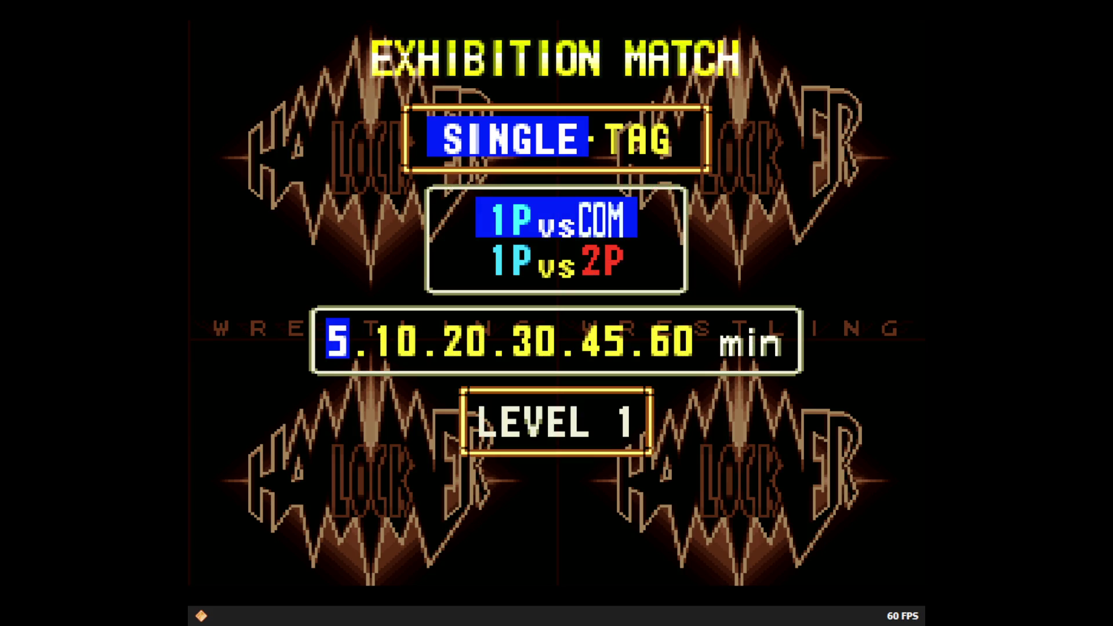
key(Return)
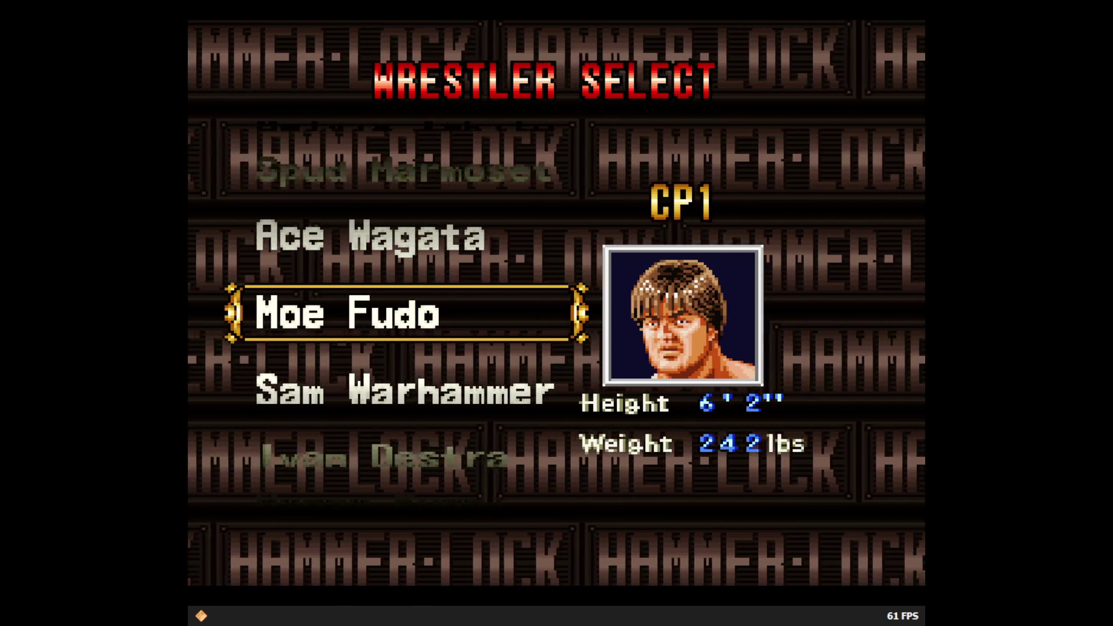
Browse the roster past Ace Wagata and Selvis Takito, then confirm Spud Marmoset
key(Down)
key(Down)
key(Down)
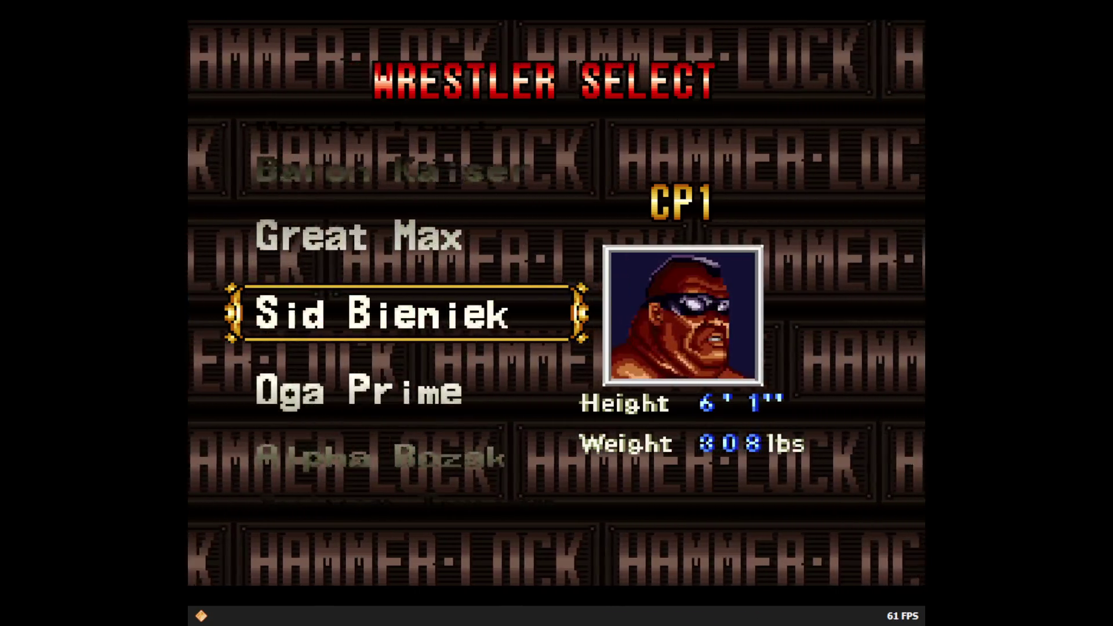
key(Down)
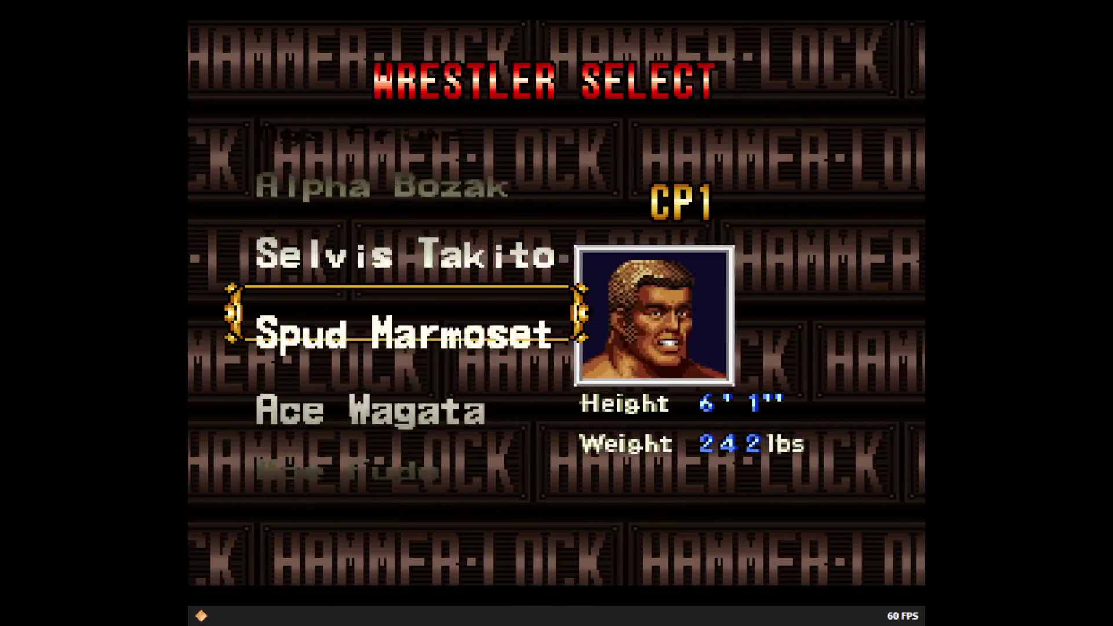
key(Down)
key(Up)
key(Up)
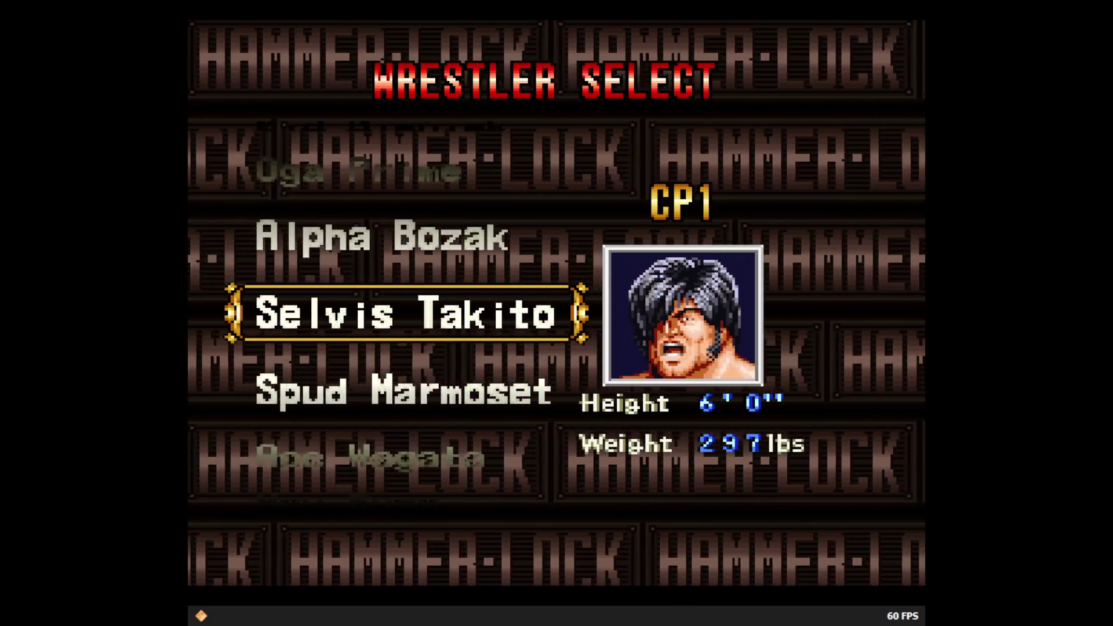
key(Down)
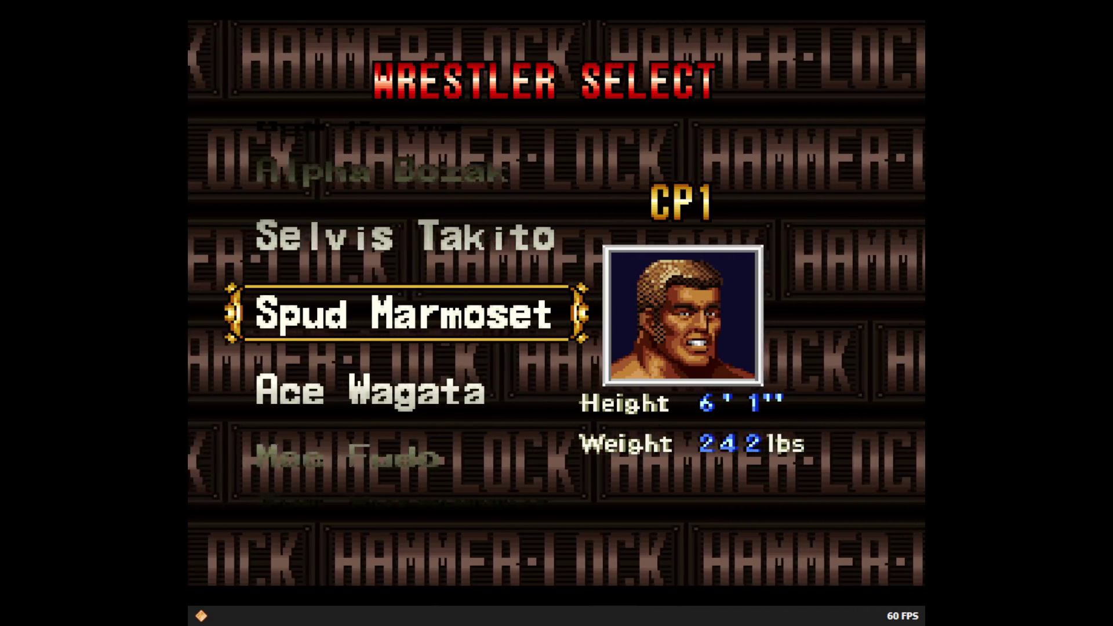
key(Return)
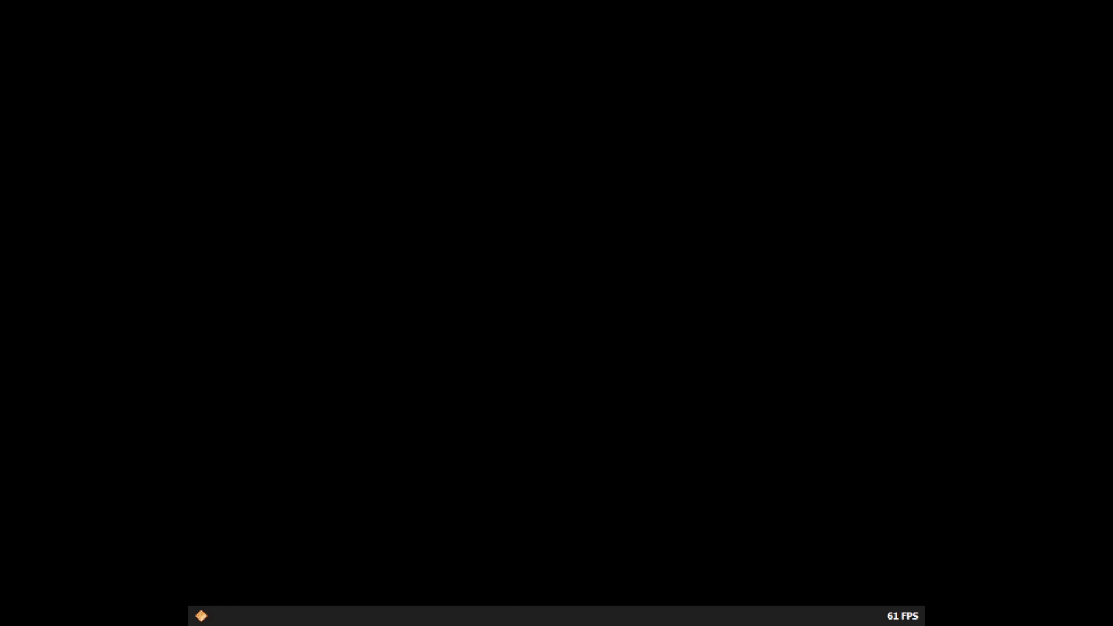